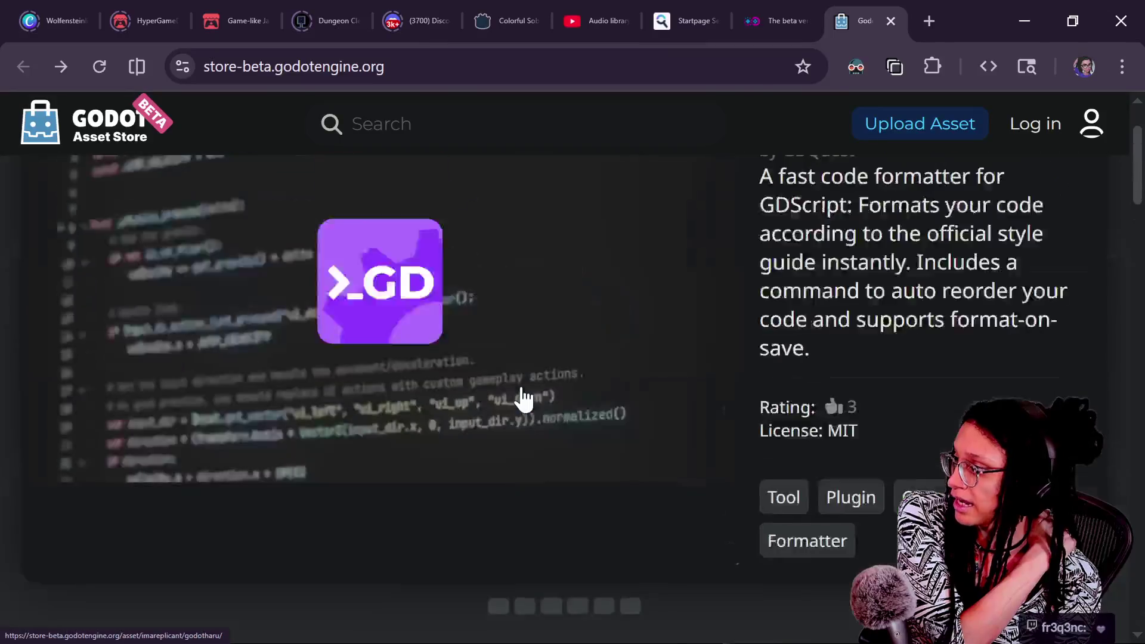
# Browse the featured and newly arrived Godot Asset Store items, then switch to the Discord tab
pyautogui.scroll(-5, 780, 455)
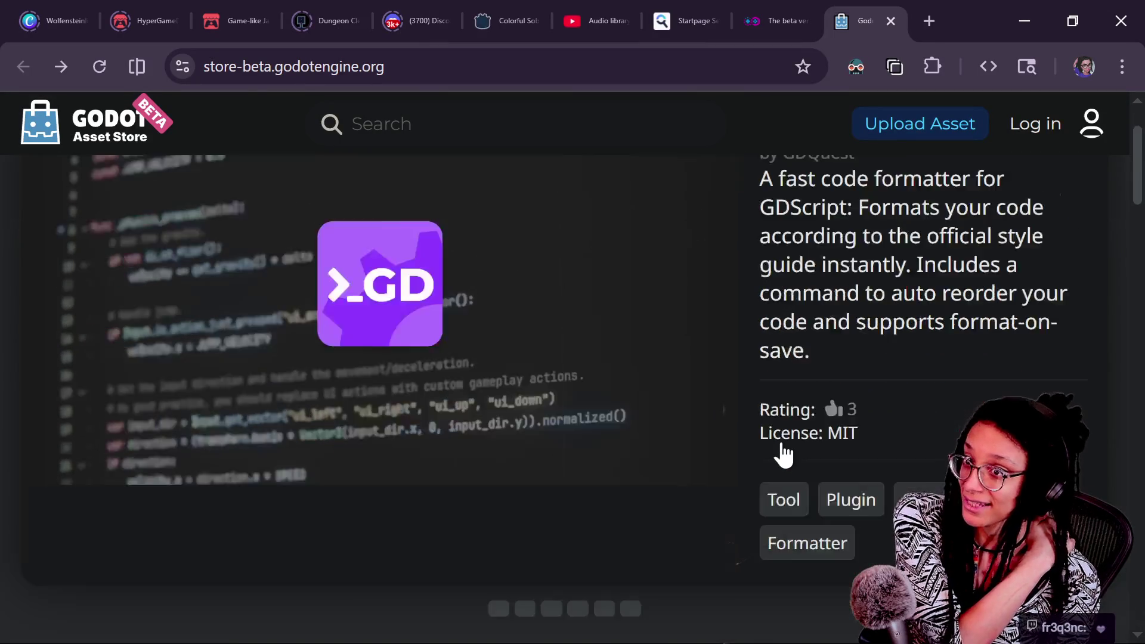
pyautogui.scroll(-2, 780, 435)
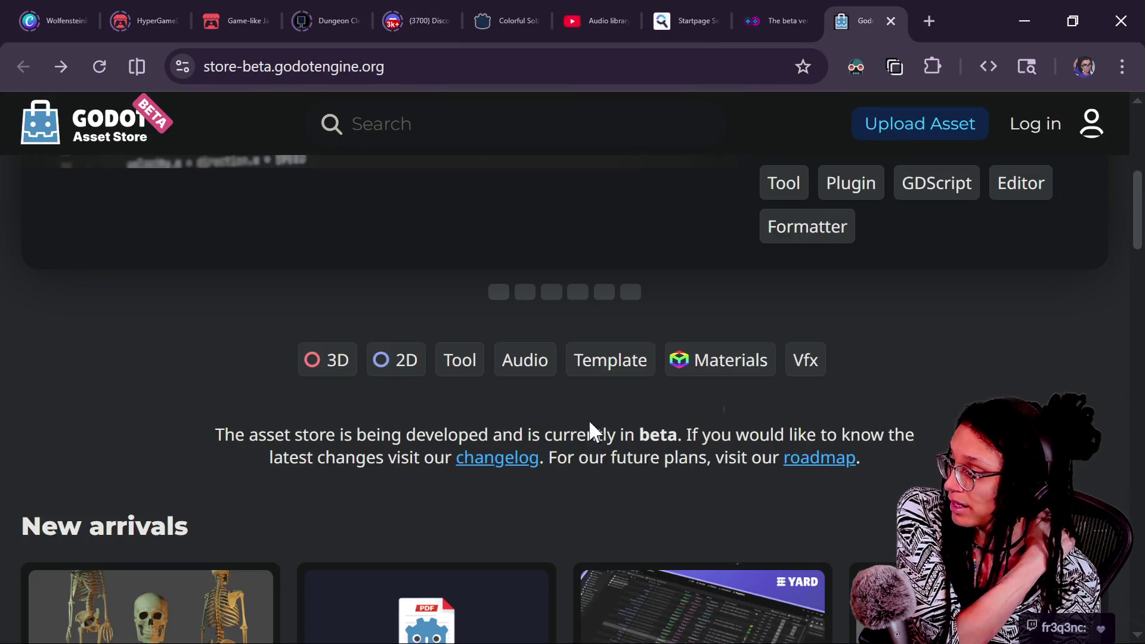
pyautogui.scroll(3, 638, 460)
pyautogui.scroll(2, 729, 491)
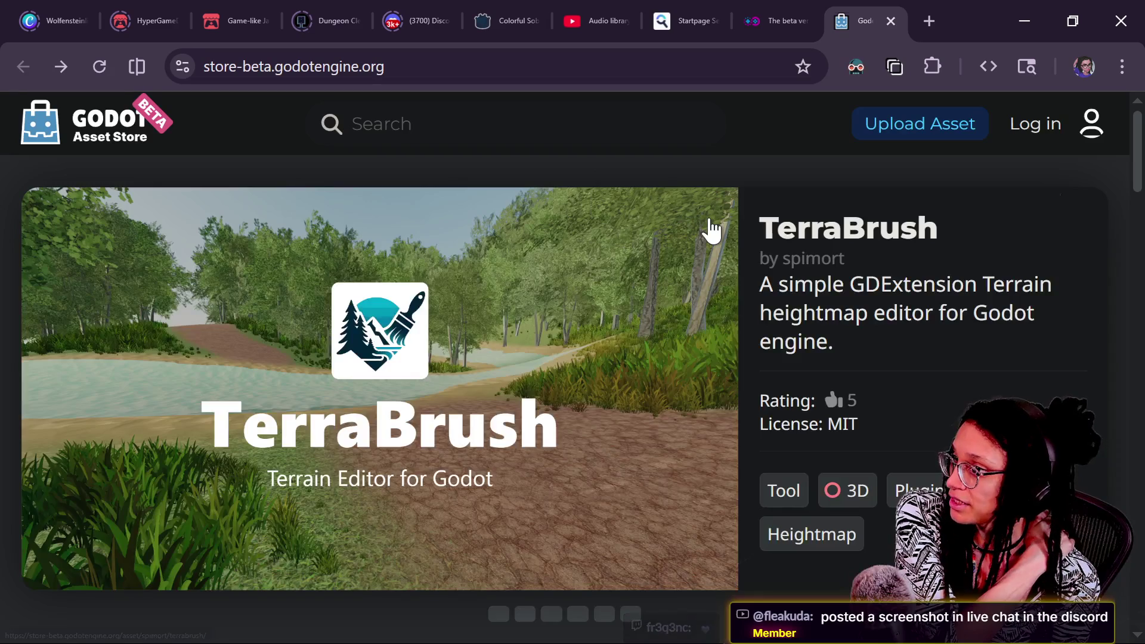
pyautogui.scroll(-10, 711, 230)
pyautogui.scroll(-15, 712, 231)
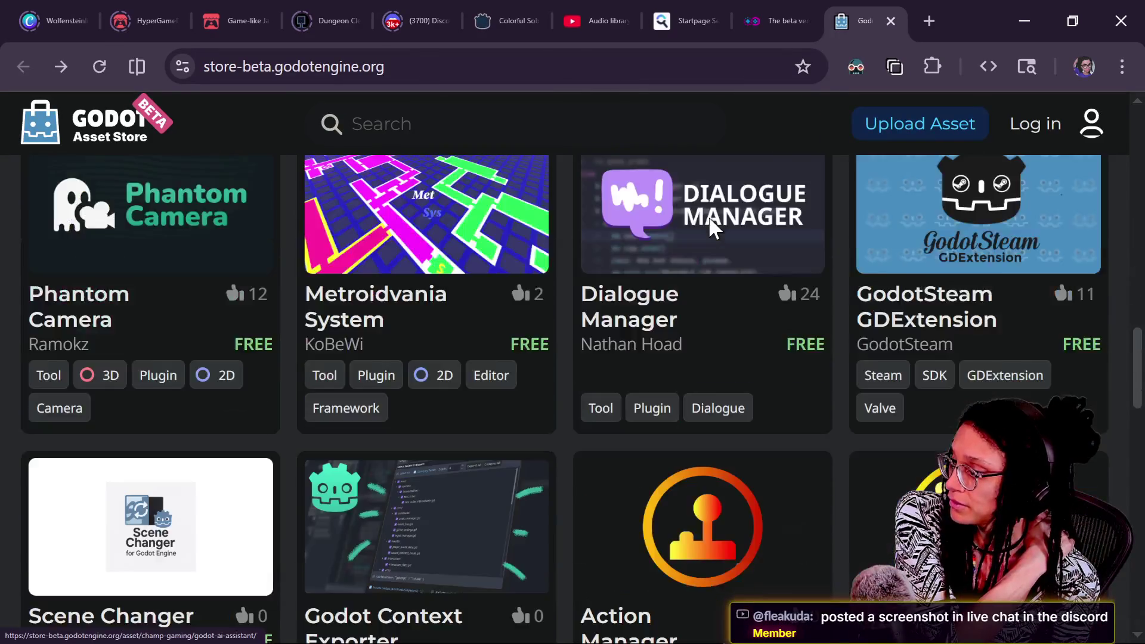
pyautogui.press('Home')
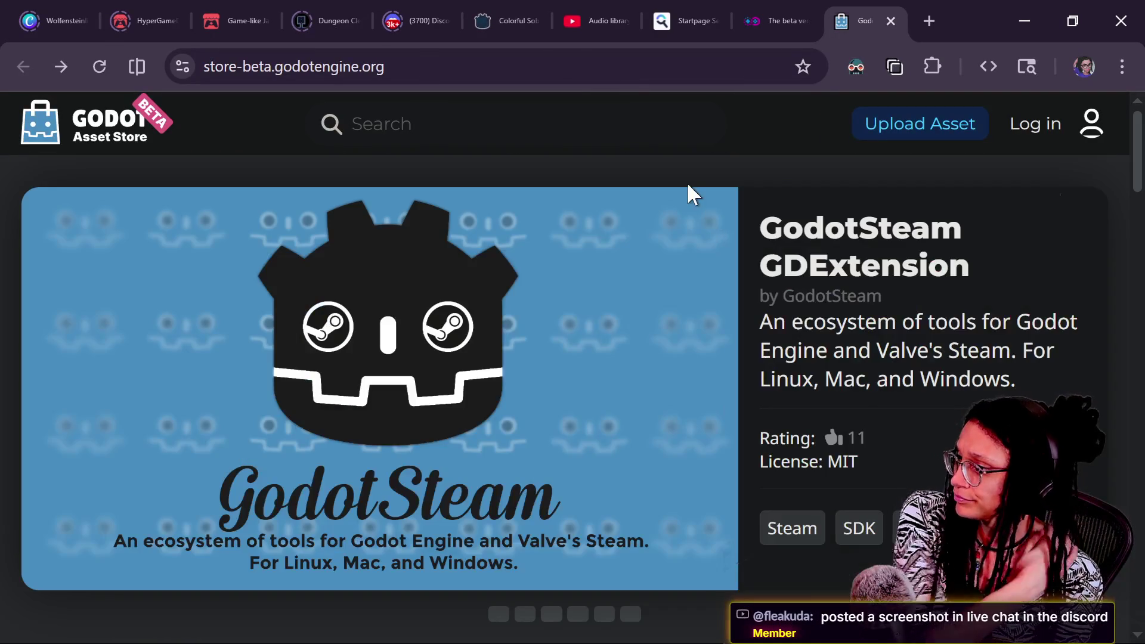
pyautogui.click(421, 18)
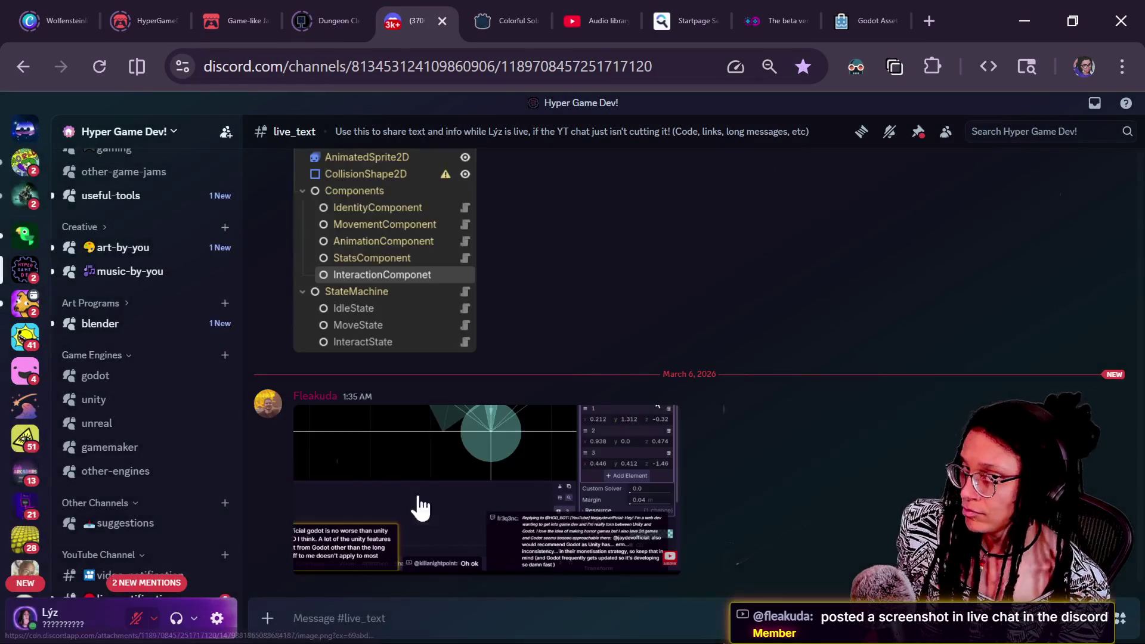
# View the live_text screenshot full-size, zoom into its chat text, then zoom back out
pyautogui.click(559, 484)
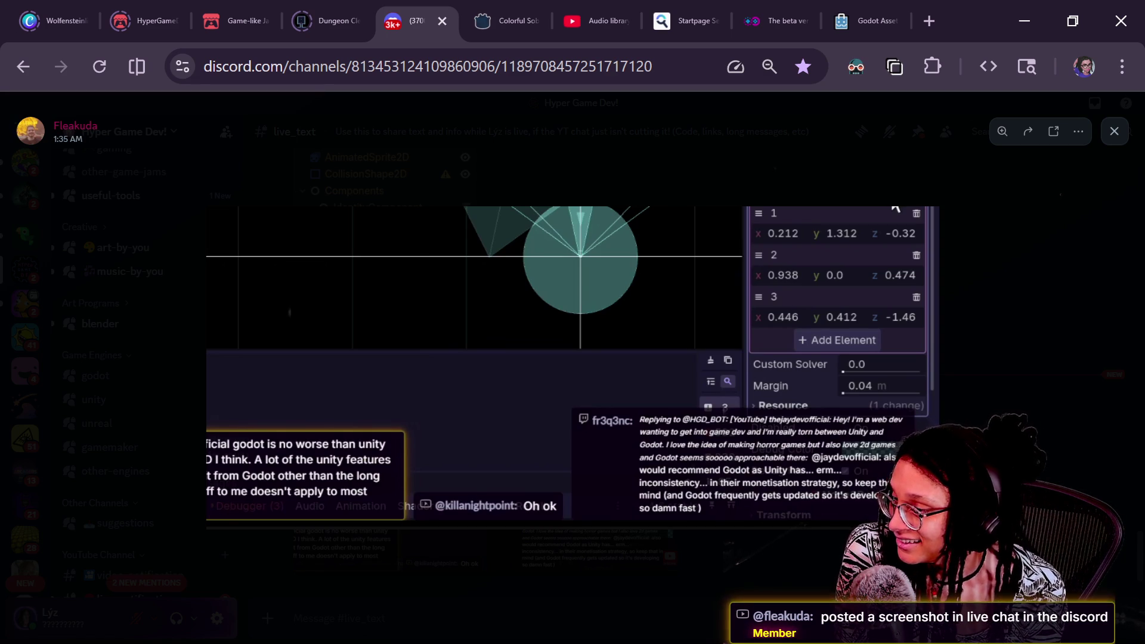
pyautogui.click(753, 452)
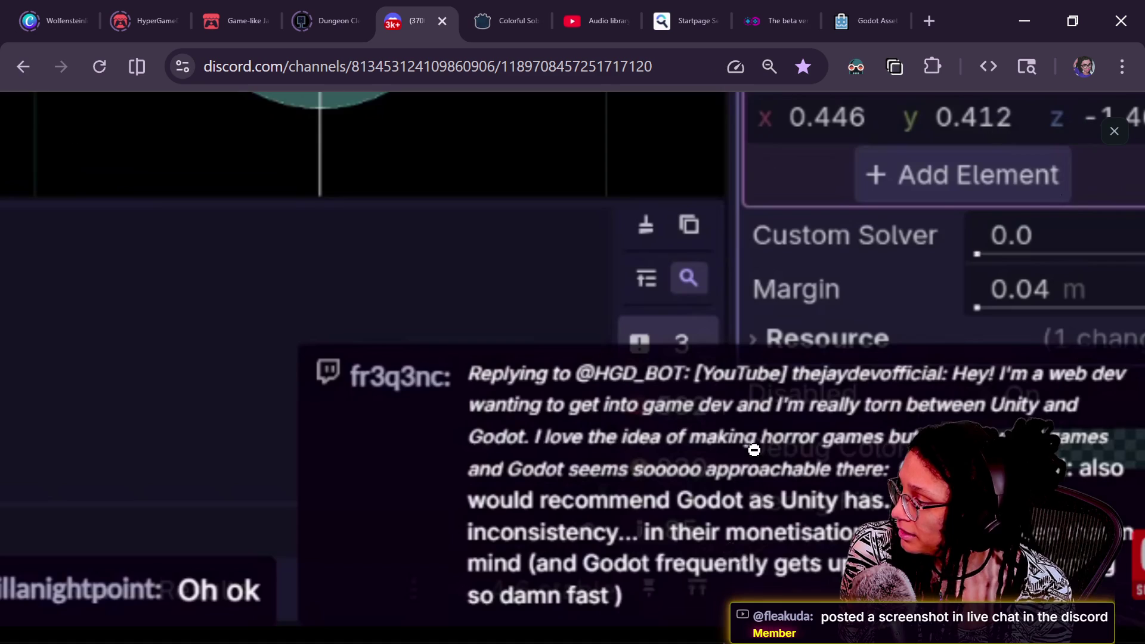
pyautogui.click(603, 435)
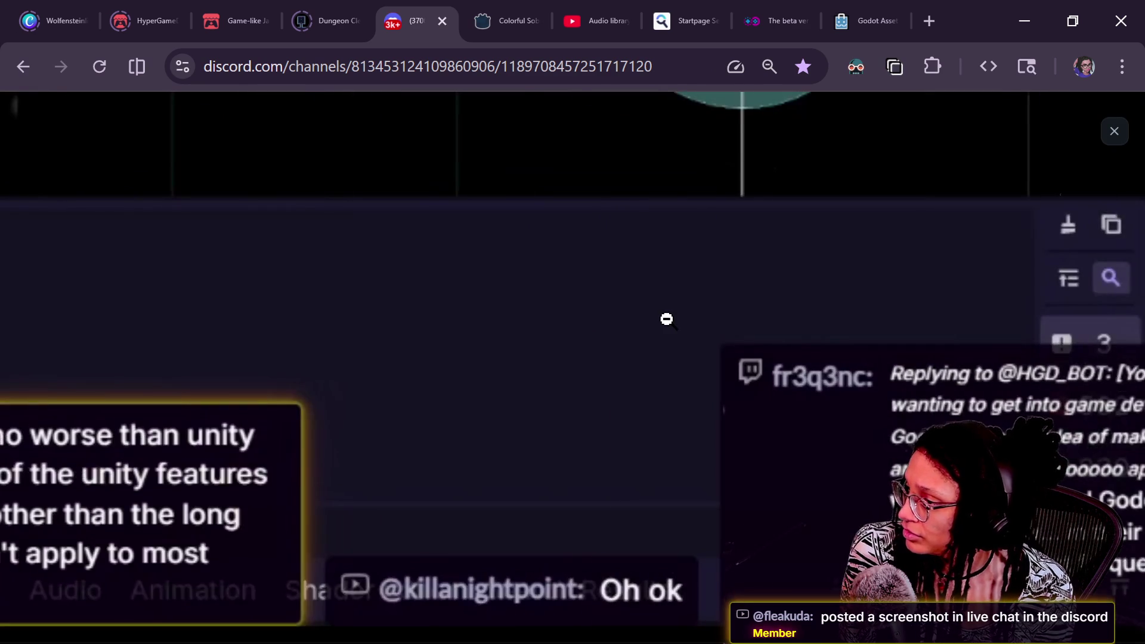
pyautogui.click(665, 320)
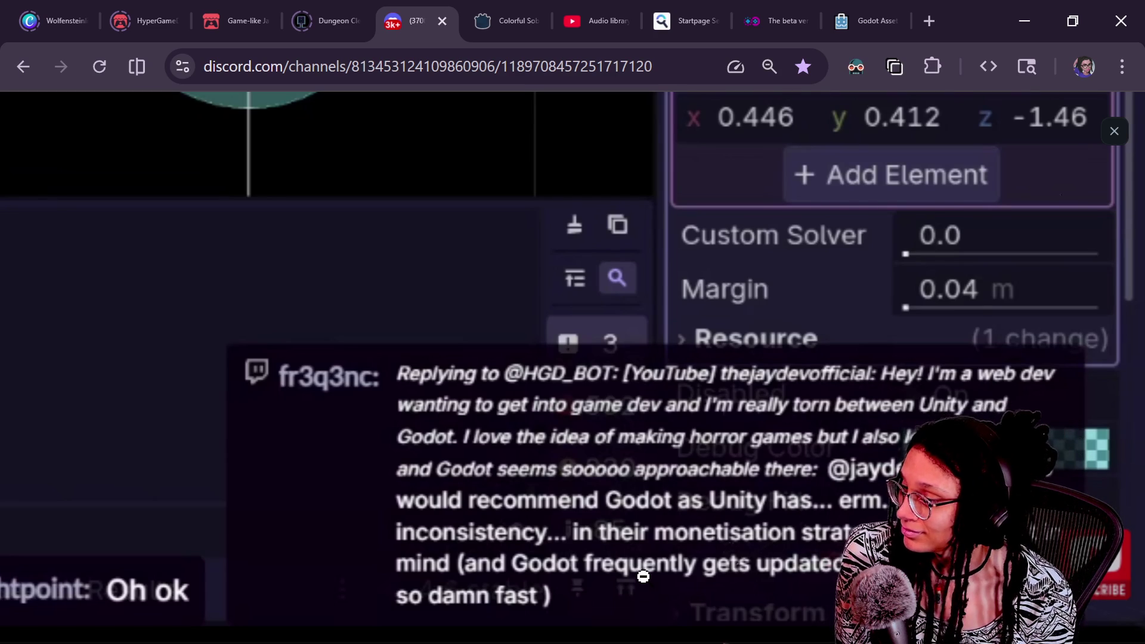
pyautogui.click(641, 573)
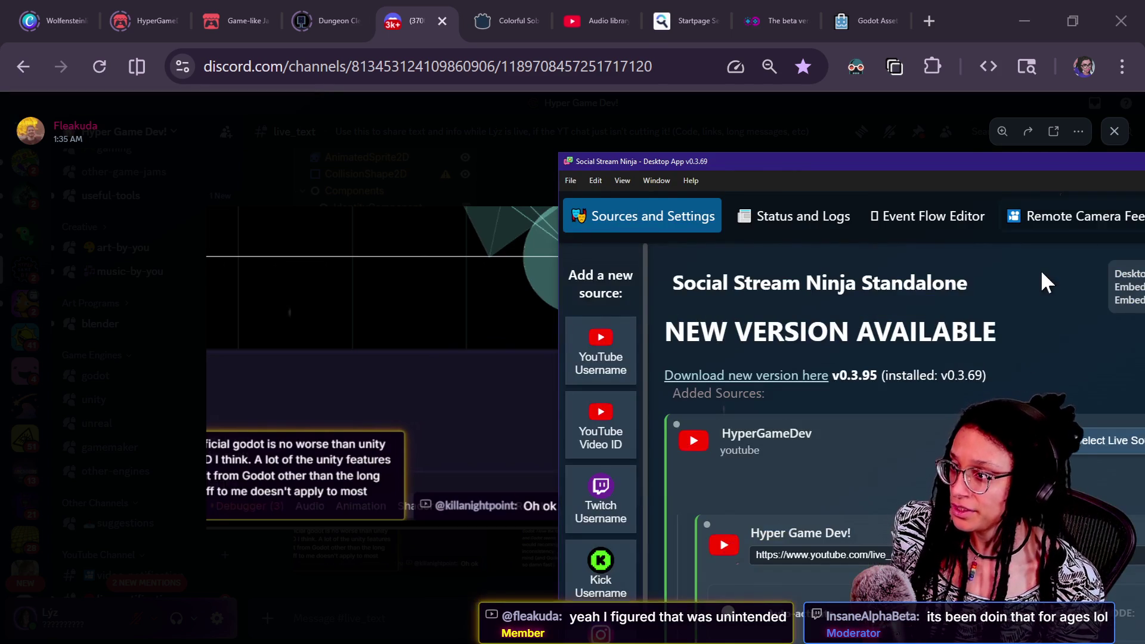
# Maximize the Social Stream Ninja window and collapse the host, mod, bot, VIP settings section
pyautogui.moveTo(983, 164)
pyautogui.mouseDown()
pyautogui.moveTo(575, 253)
pyautogui.moveTo(259, 85)
pyautogui.mouseUp()
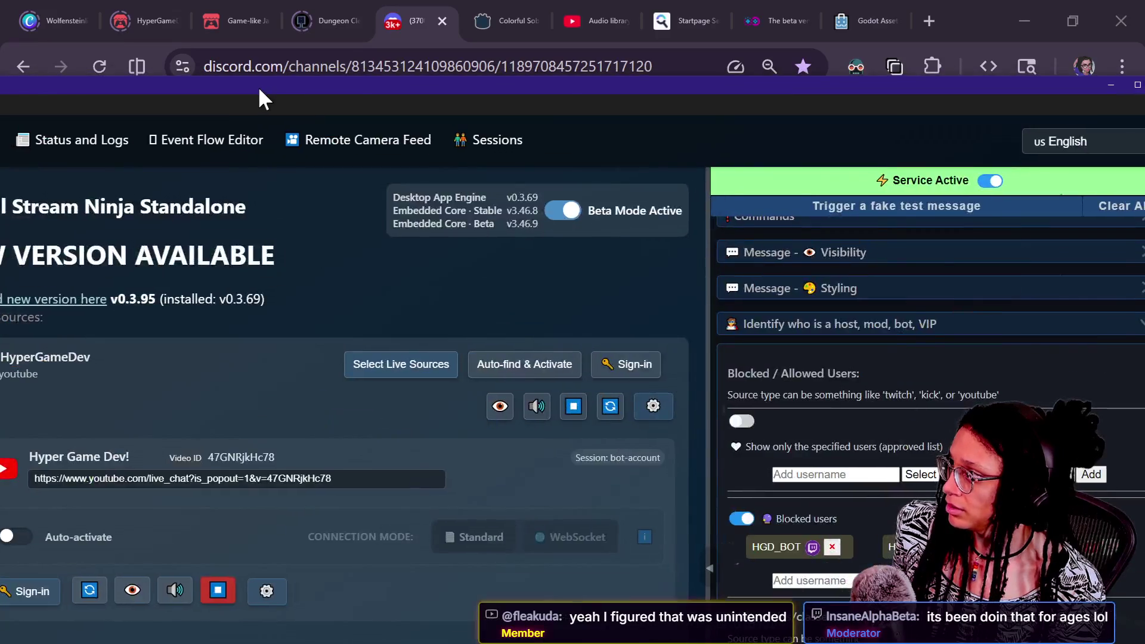
pyautogui.doubleClick(258, 85)
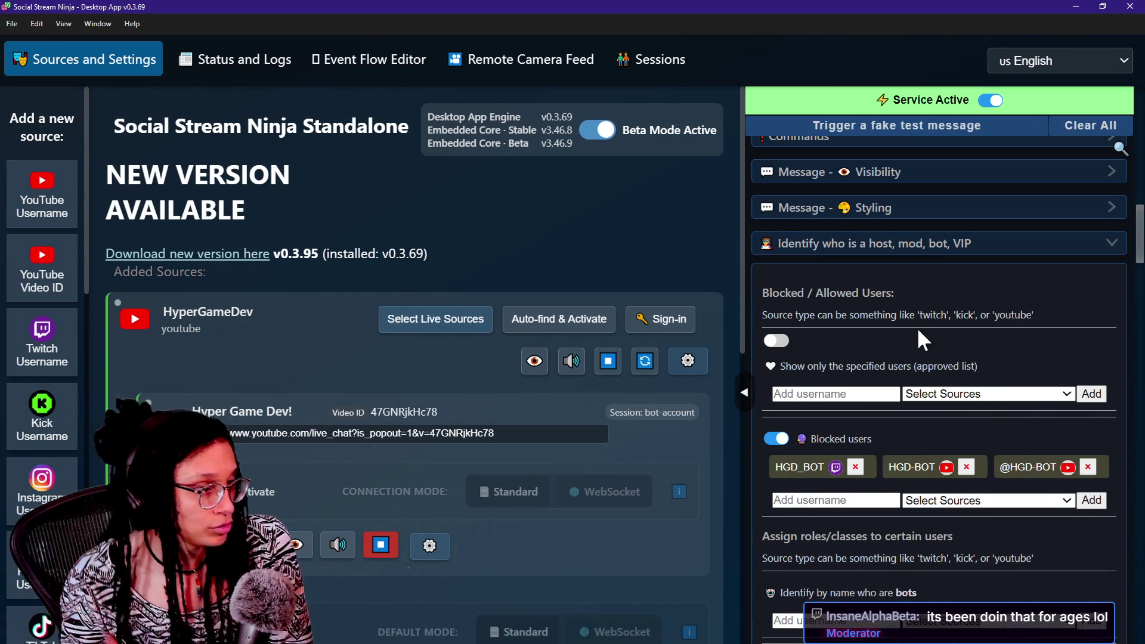
pyautogui.click(1112, 247)
pyautogui.scroll(4, 828, 333)
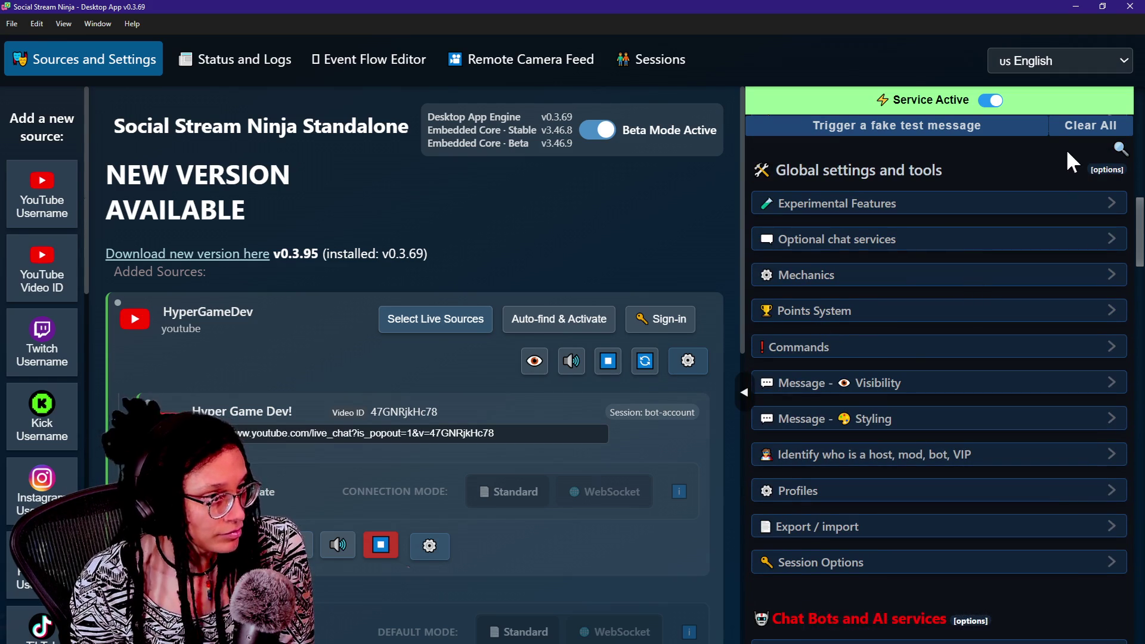
pyautogui.click(1115, 147)
pyautogui.write('reply')
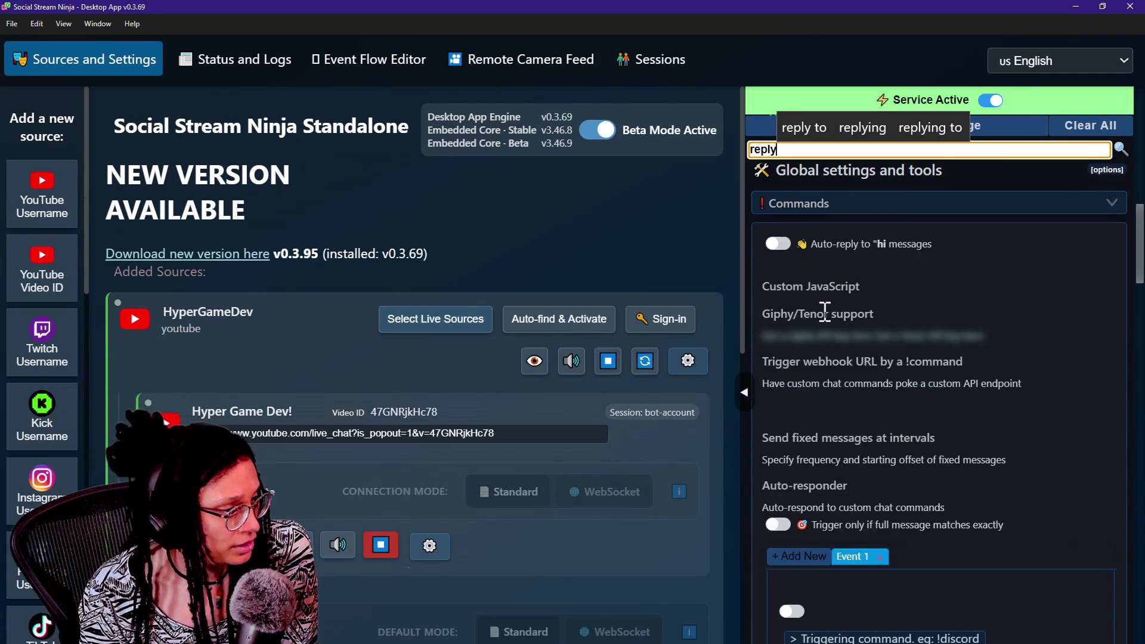
pyautogui.scroll(-5, 825, 310)
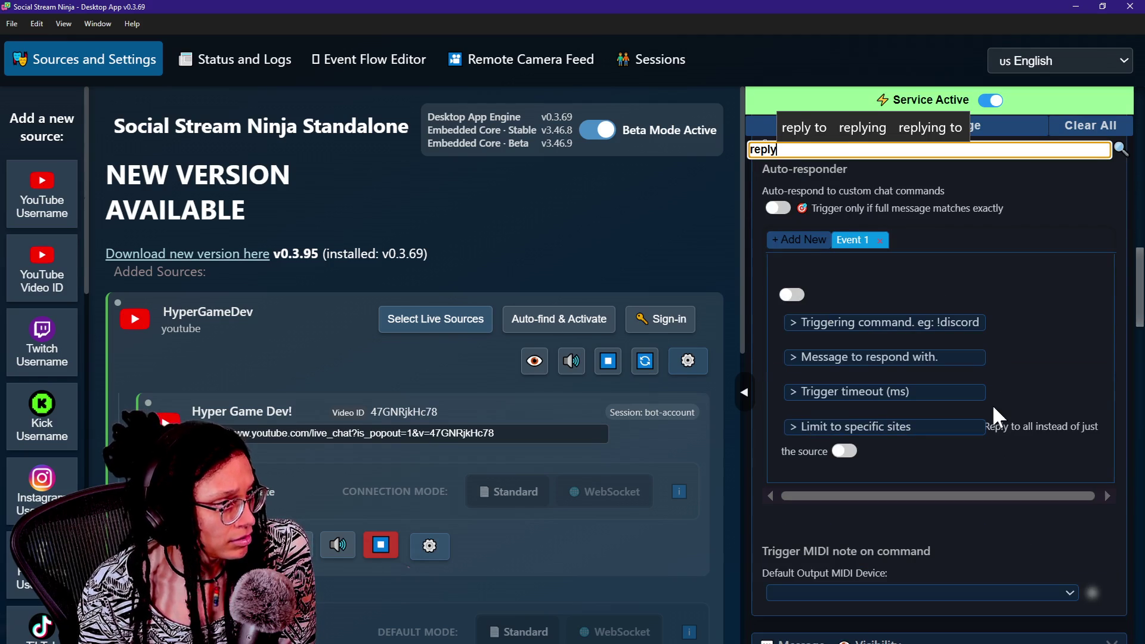
pyautogui.scroll(-5, 992, 403)
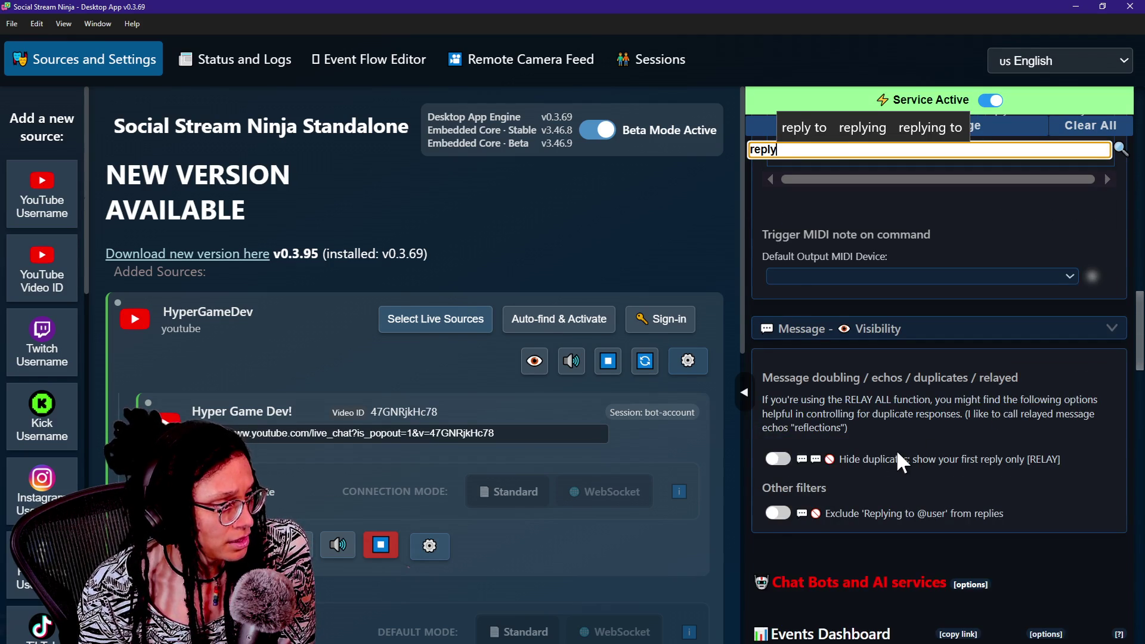
pyautogui.scroll(-2, 895, 449)
pyautogui.moveTo(868, 411); pyautogui.dragTo(1022, 423)
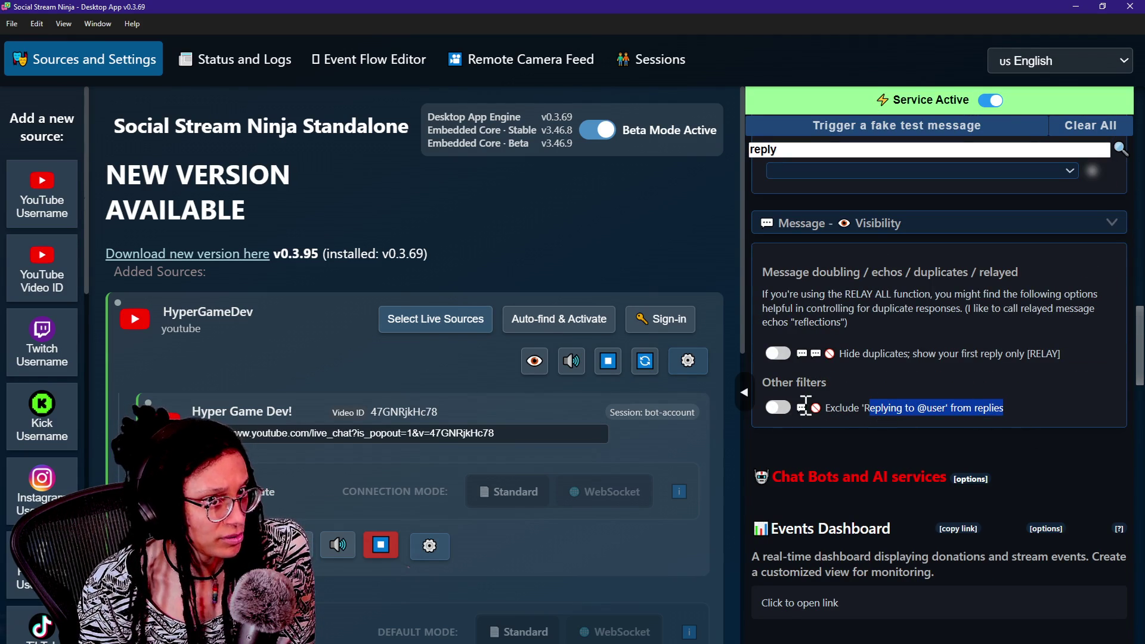
pyautogui.click(767, 408)
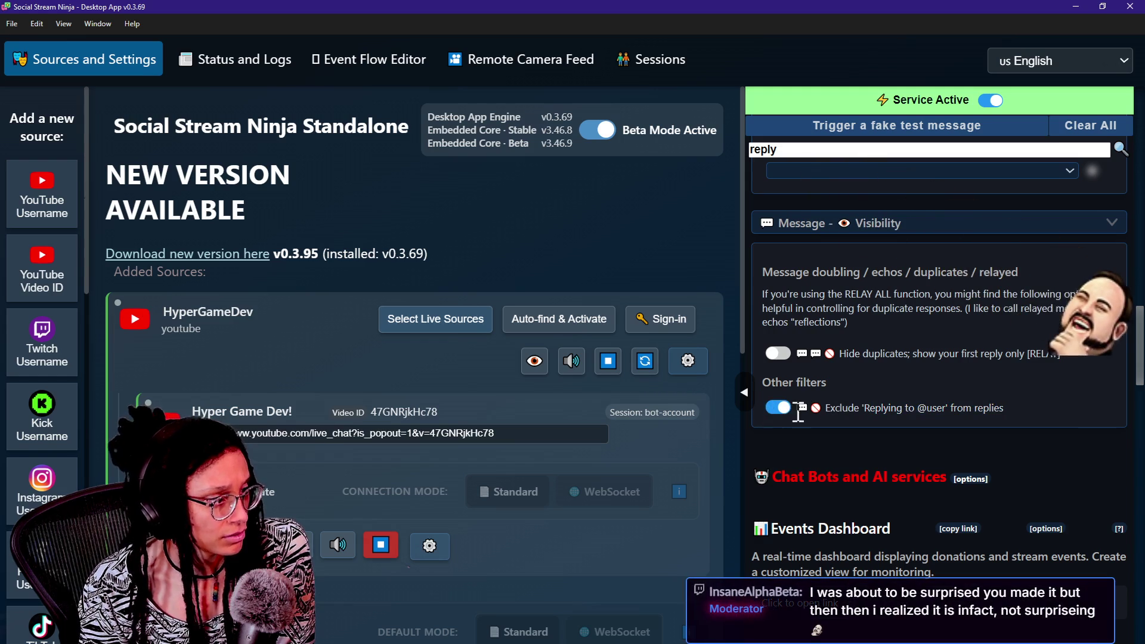
pyautogui.moveTo(1025, 418); pyautogui.dragTo(759, 412)
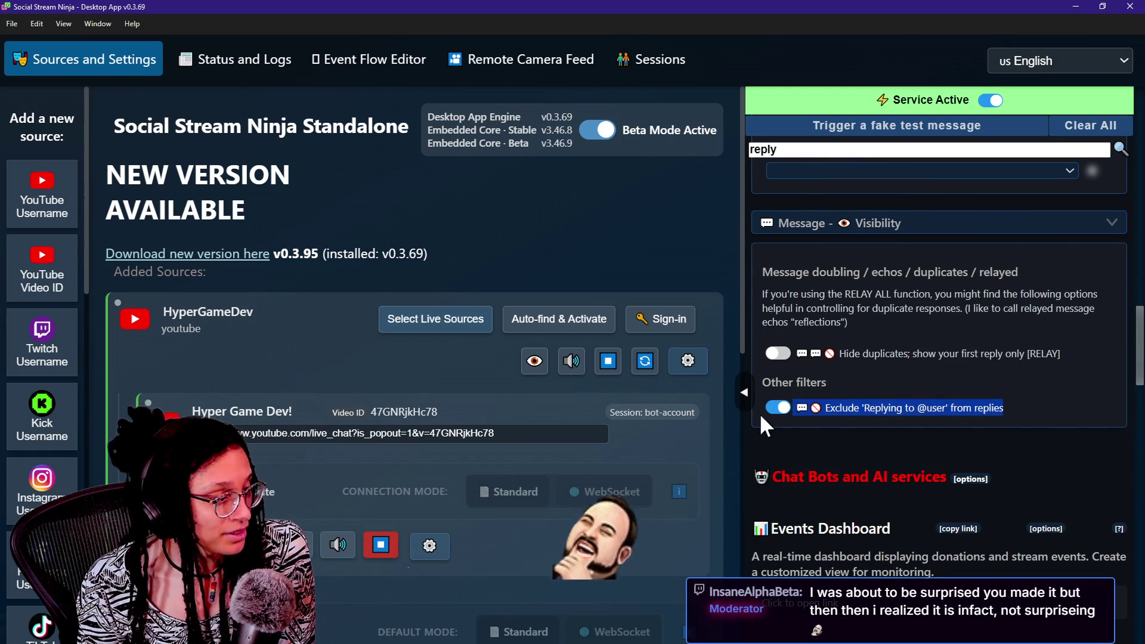
pyautogui.click(960, 455)
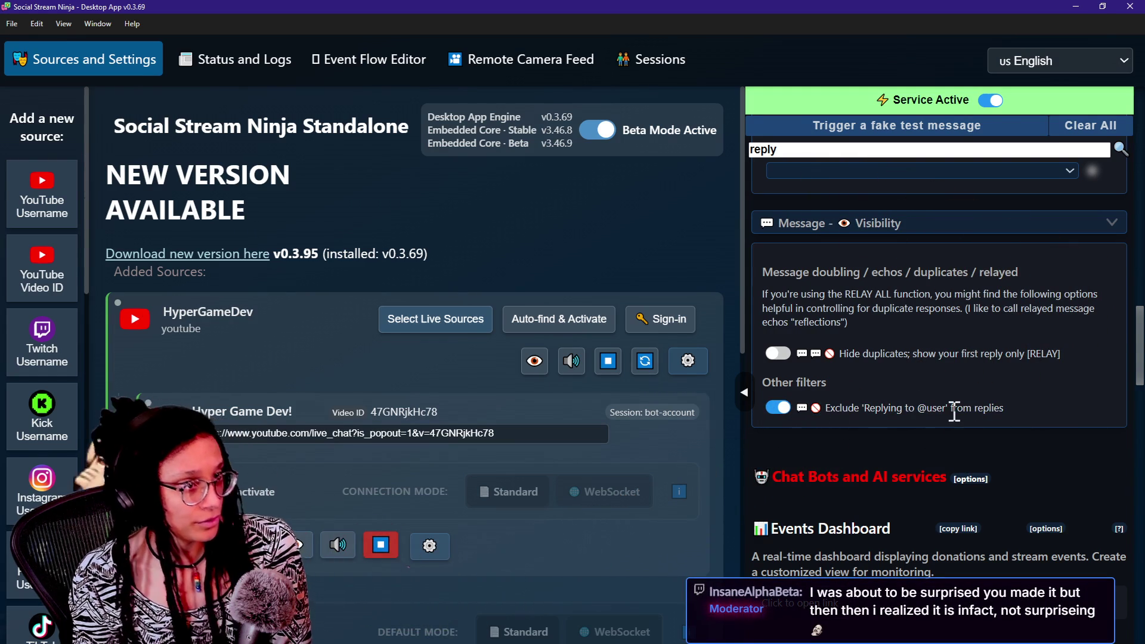
pyautogui.click(1051, 150)
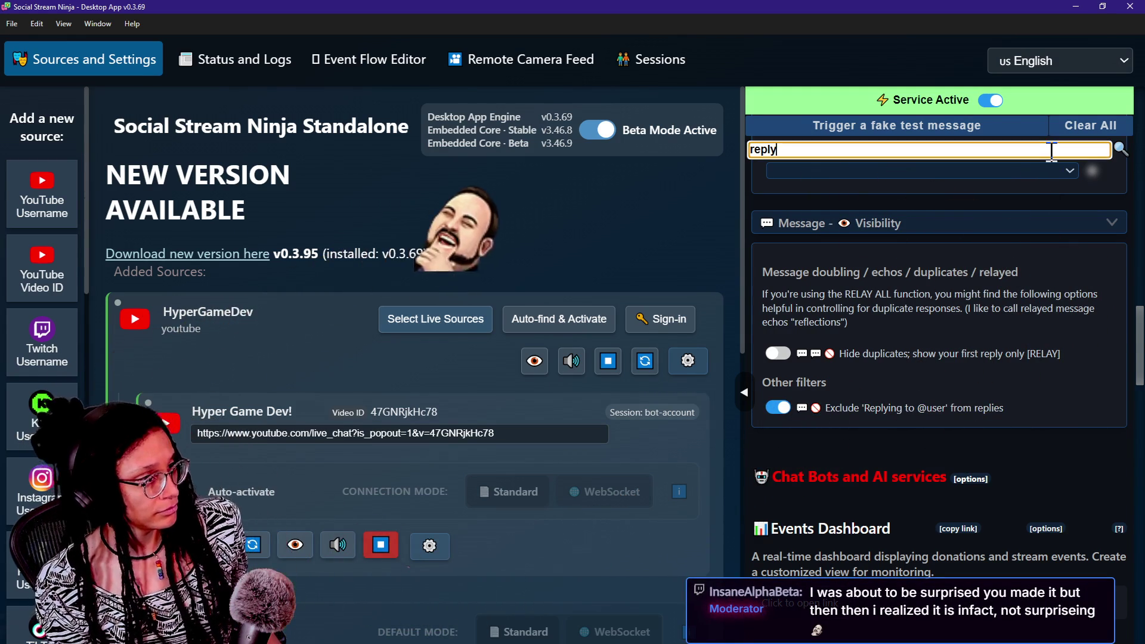
pyautogui.press('BackSpace')
pyautogui.press('BackSpace')
pyautogui.press('BackSpace')
pyautogui.press('BackSpace')
pyautogui.press('BackSpace')
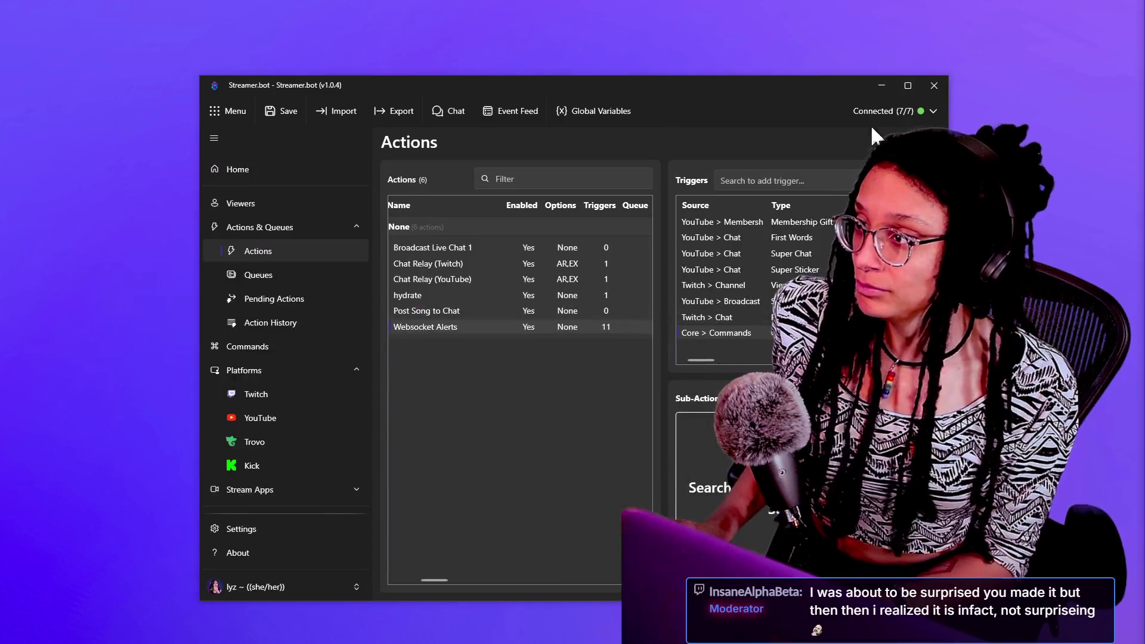
# Minimize Streamer.bot and bring up the combined Twitch and YouTube chat window
pyautogui.click(880, 86)
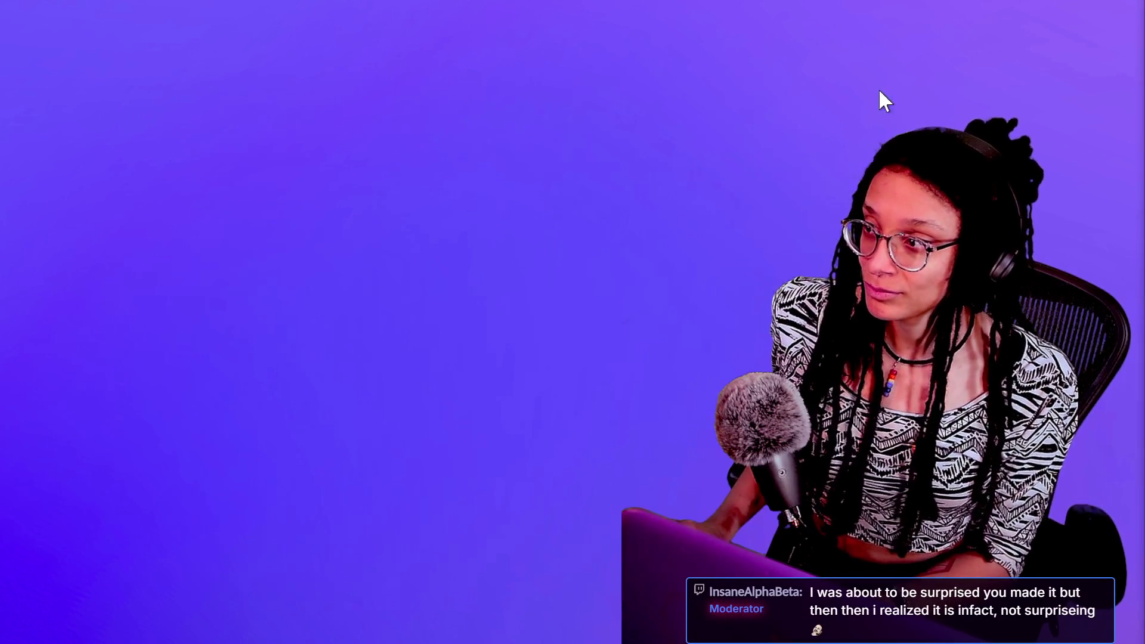
pyautogui.hotkey('alt', 'Tab')
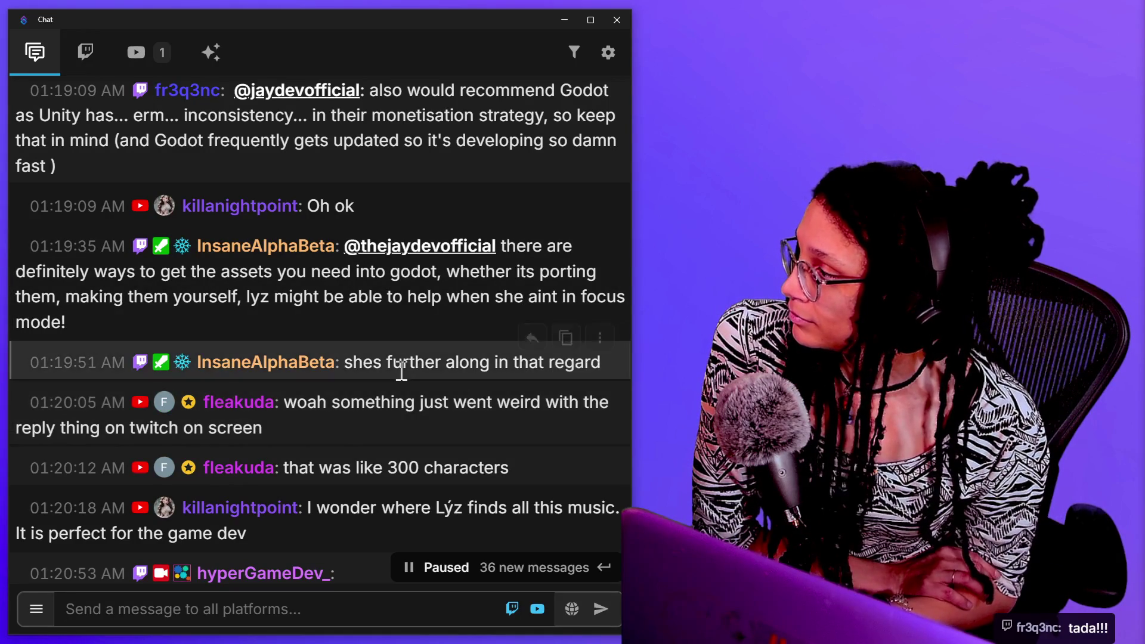
pyautogui.scroll(-5, 474, 370)
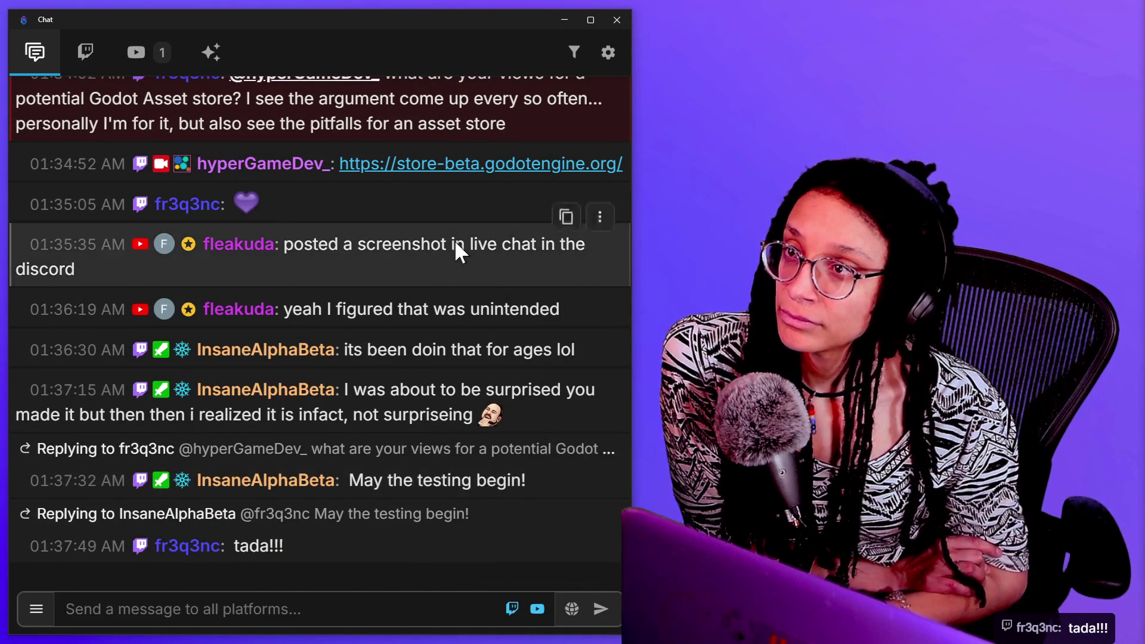
pyautogui.scroll(10, 456, 245)
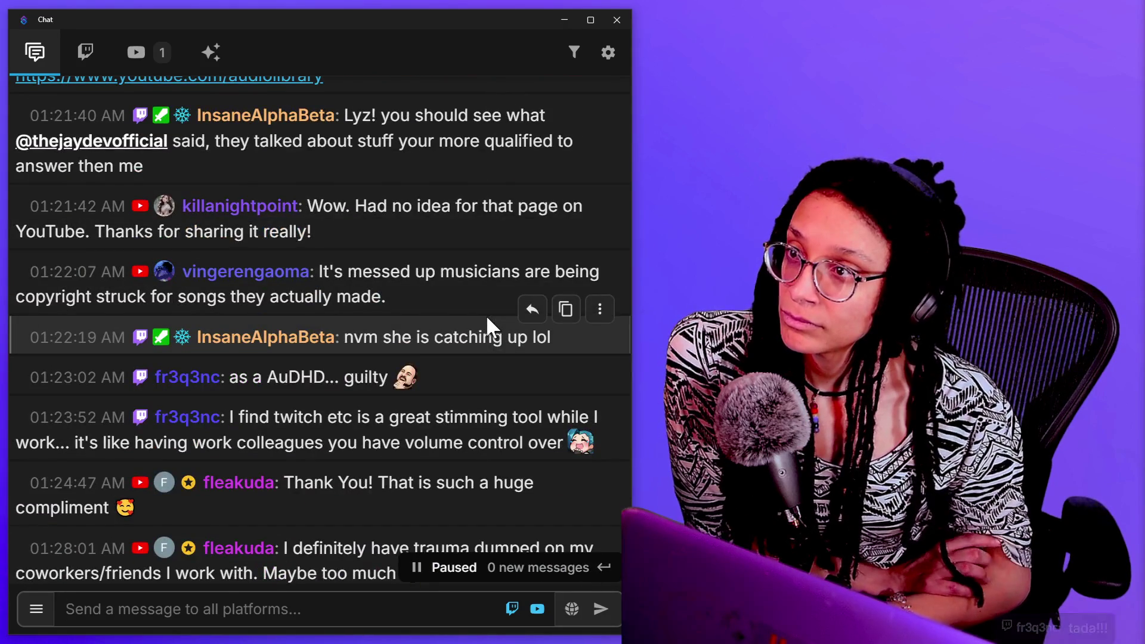
pyautogui.scroll(3, 485, 314)
pyautogui.scroll(2, 416, 438)
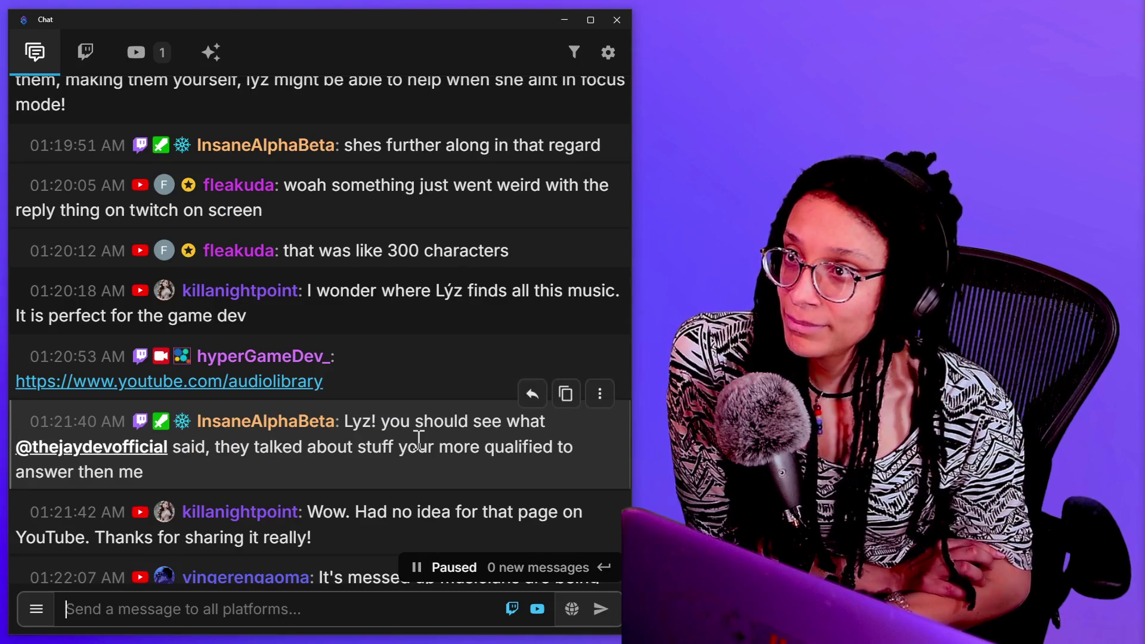
pyautogui.scroll(2, 416, 438)
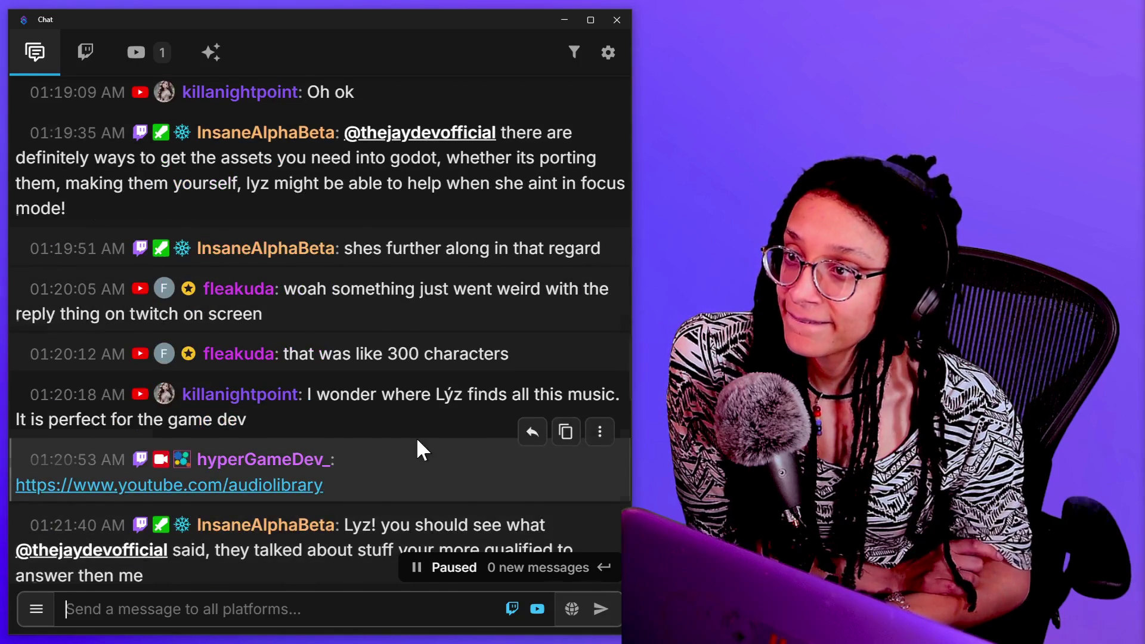
pyautogui.scroll(-4, 417, 441)
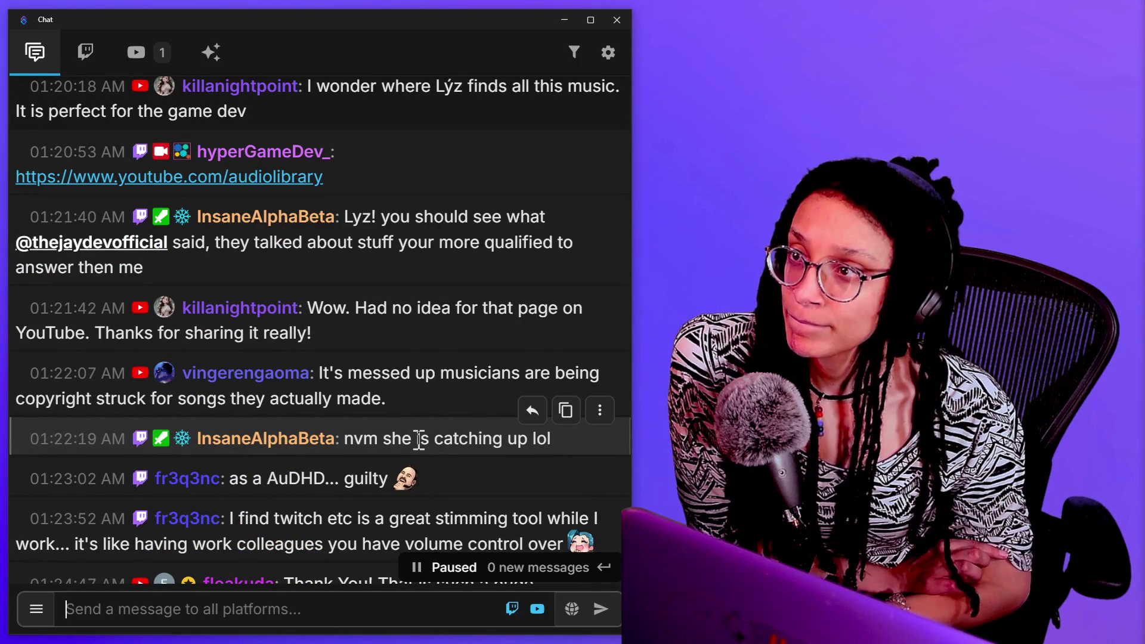
pyautogui.scroll(-3, 419, 440)
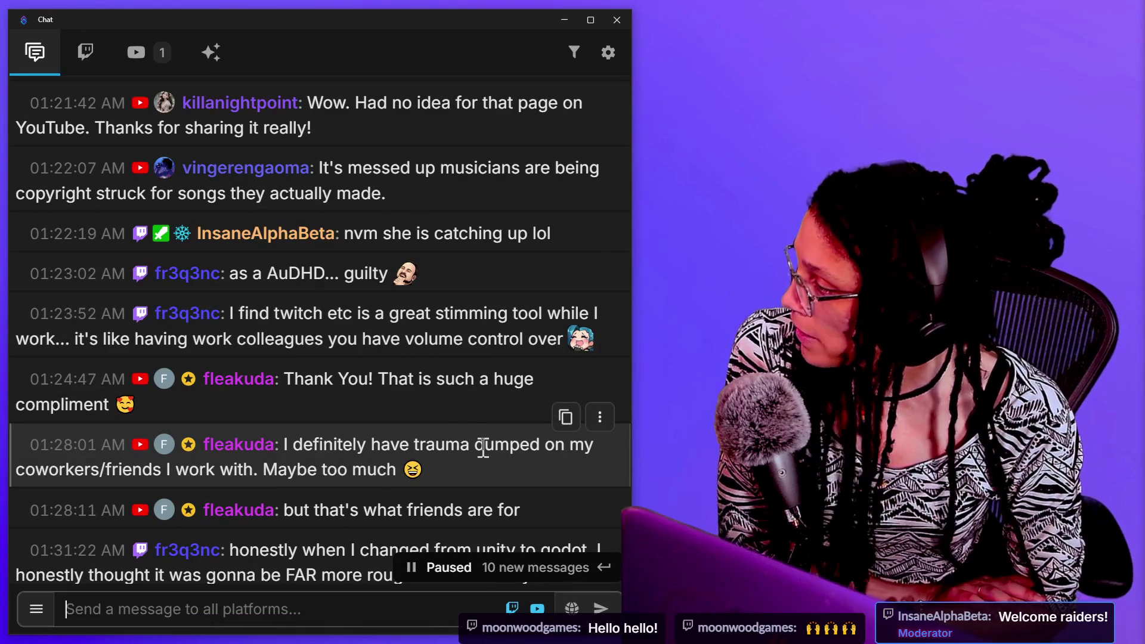
# Select the text of the 01:28:01 and Unity-to-Godot chat messages
pyautogui.moveTo(381, 444); pyautogui.dragTo(503, 488)
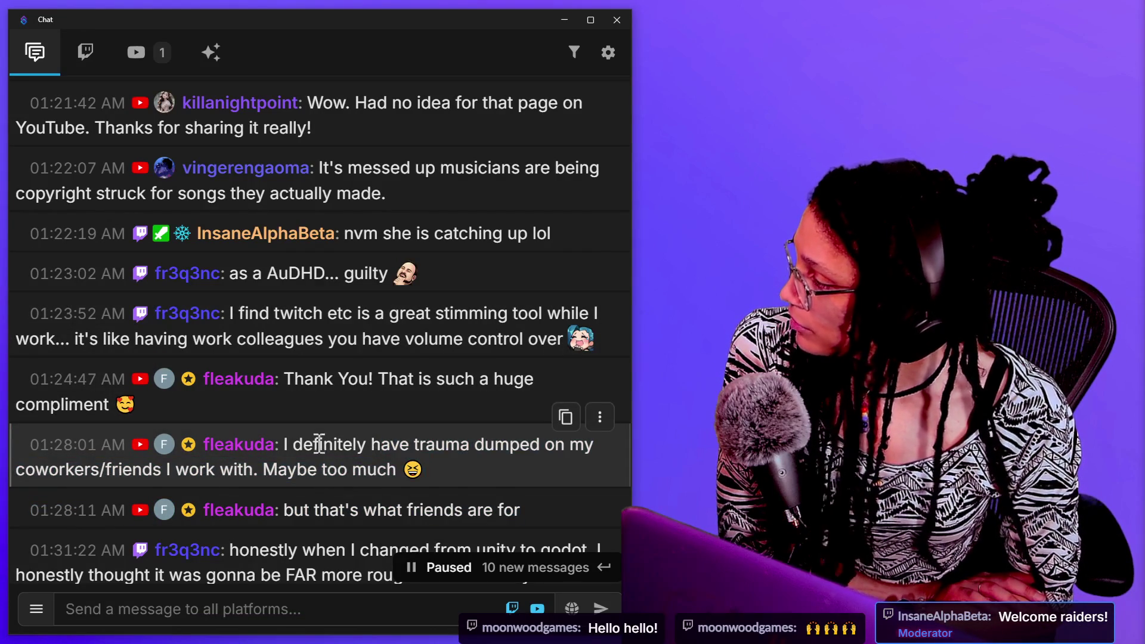
pyautogui.moveTo(319, 445); pyautogui.dragTo(481, 471)
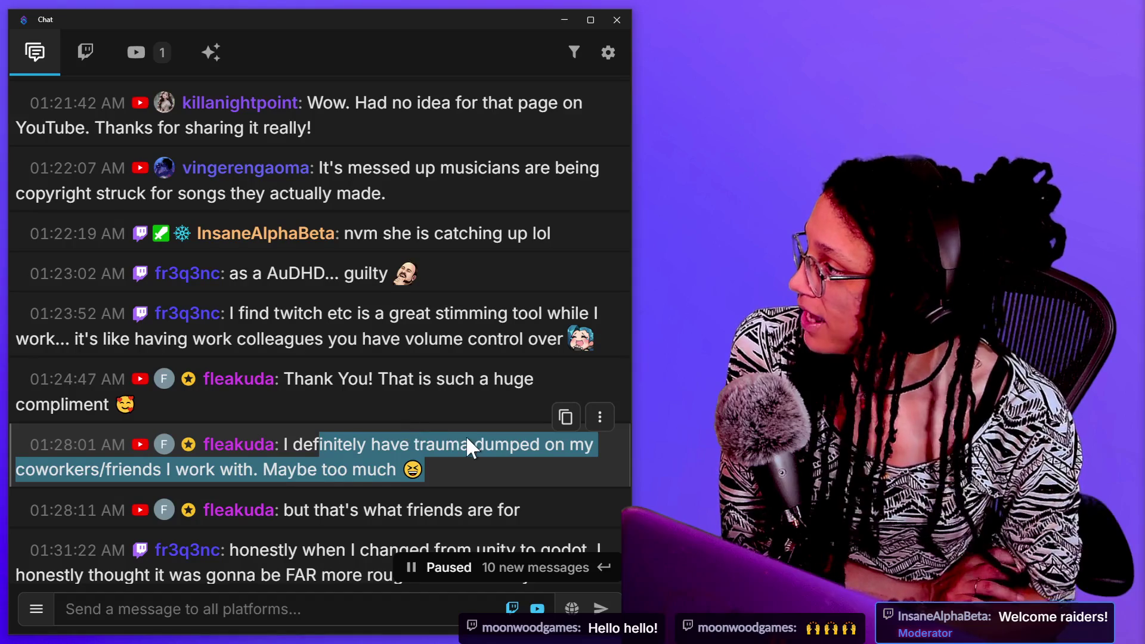
pyautogui.scroll(-2, 434, 471)
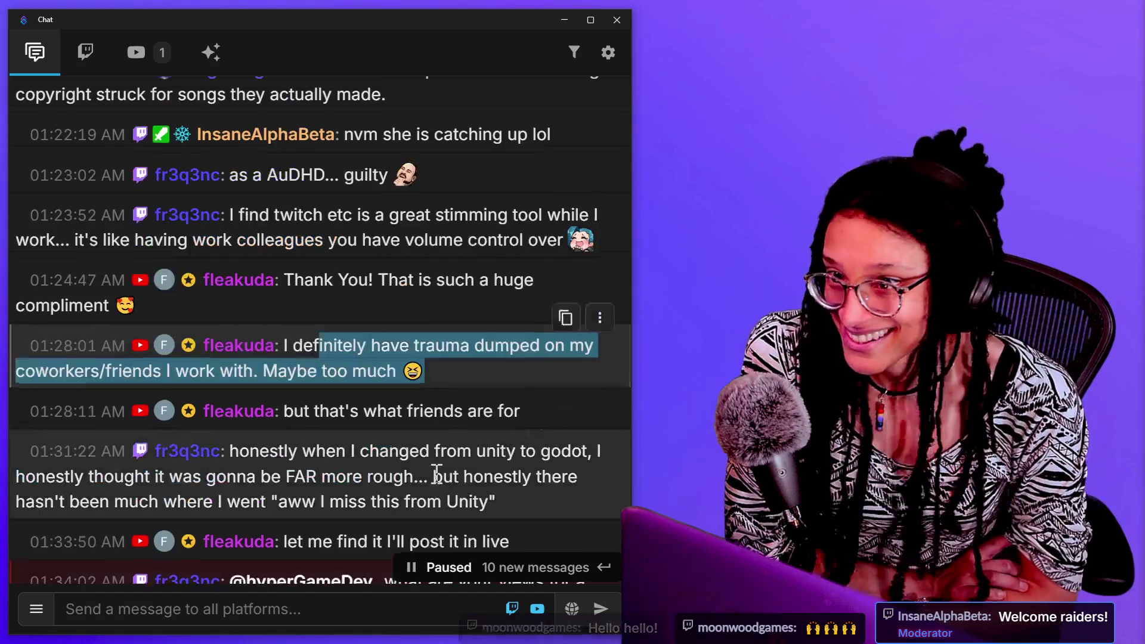
pyautogui.scroll(-2, 403, 459)
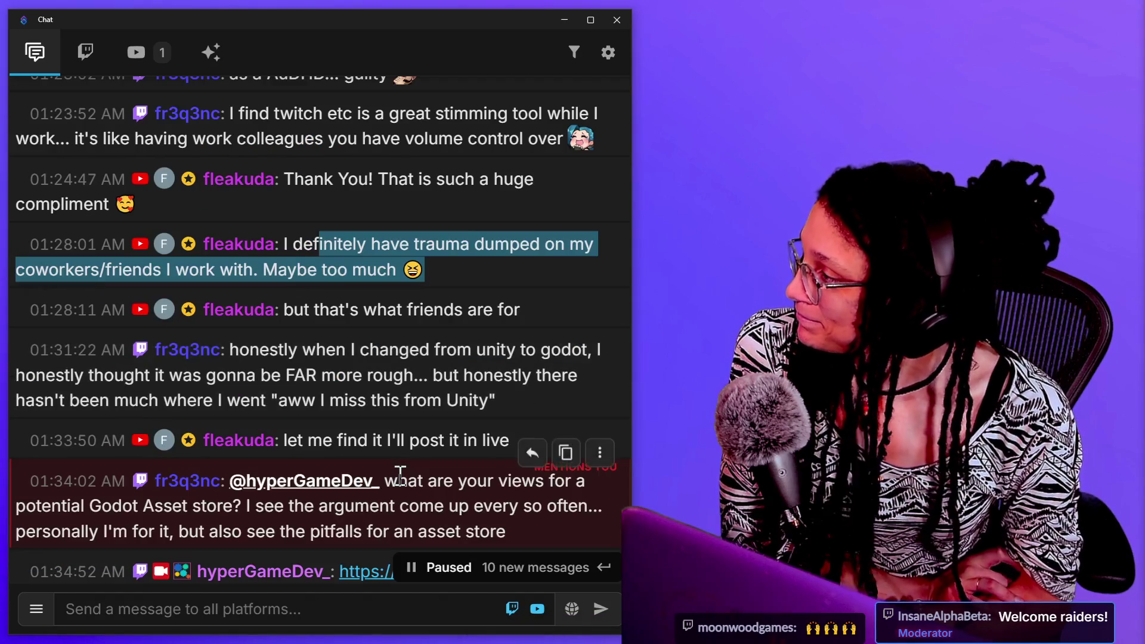
pyautogui.click(494, 388)
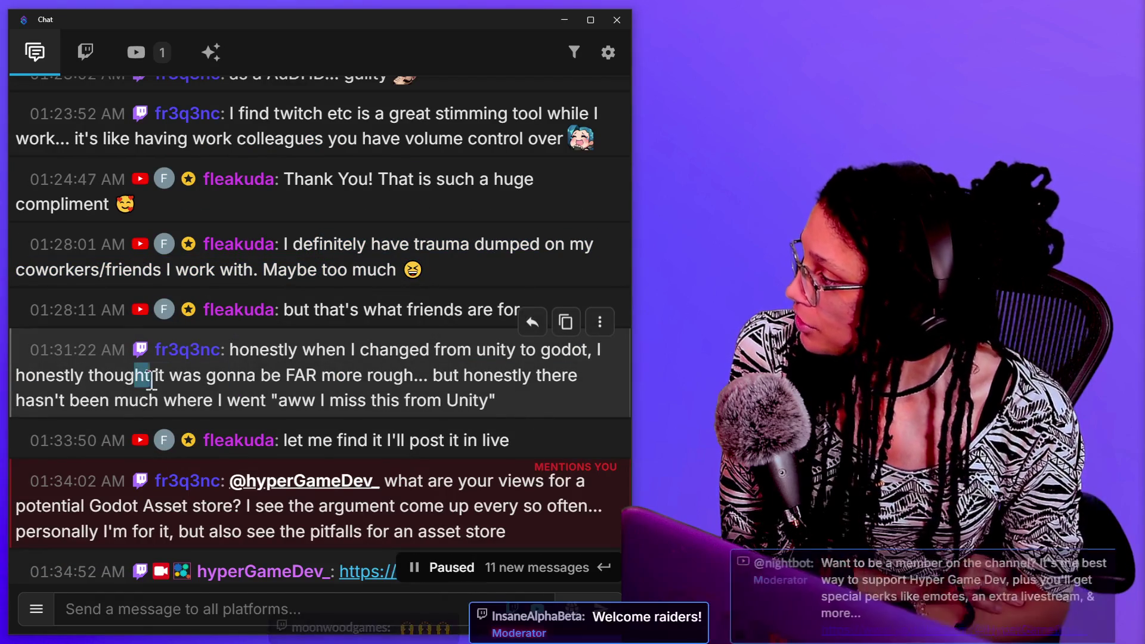
pyautogui.moveTo(135, 375); pyautogui.dragTo(597, 400)
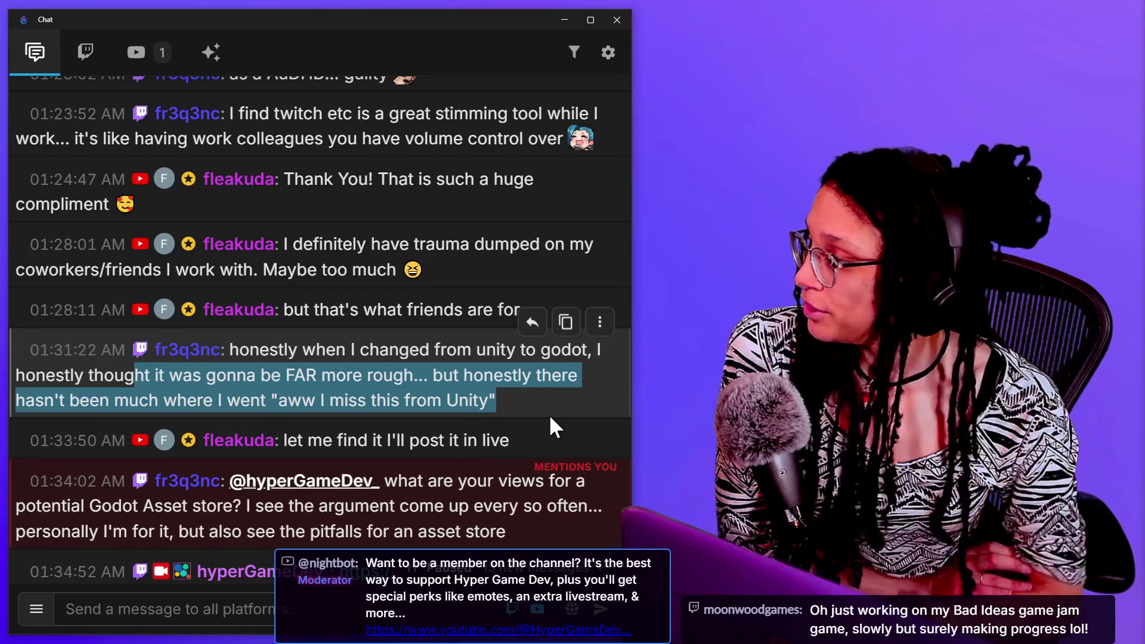
# Scroll the chat to the bottom to show the newest raid and welcome messages
pyautogui.scroll(-2, 552, 470)
pyautogui.scroll(-4, 474, 493)
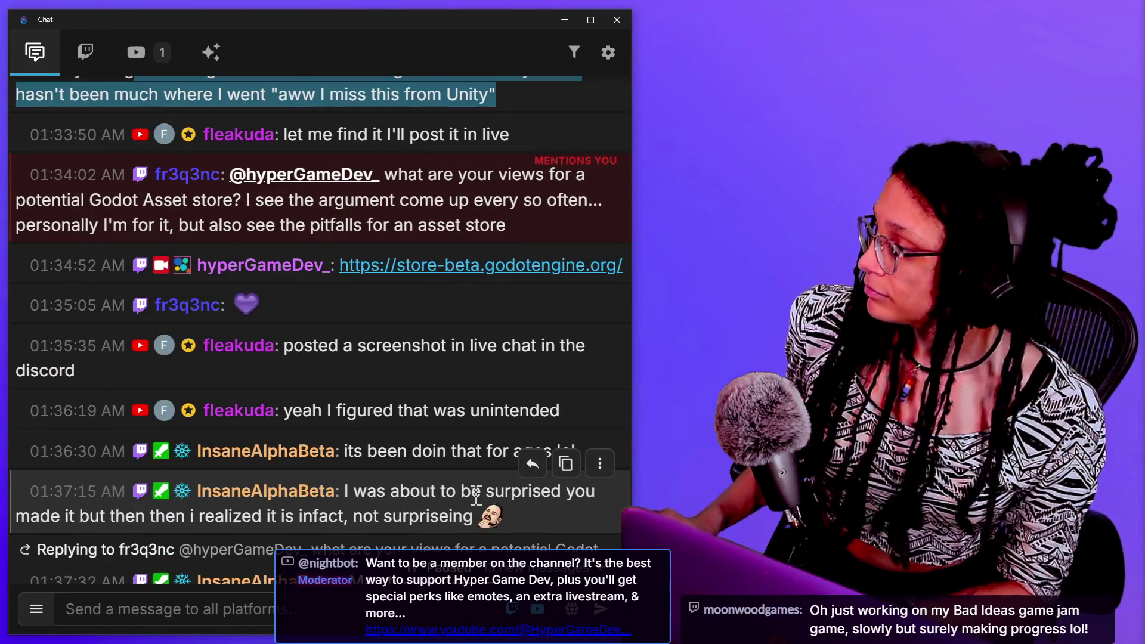
pyautogui.scroll(-8, 414, 417)
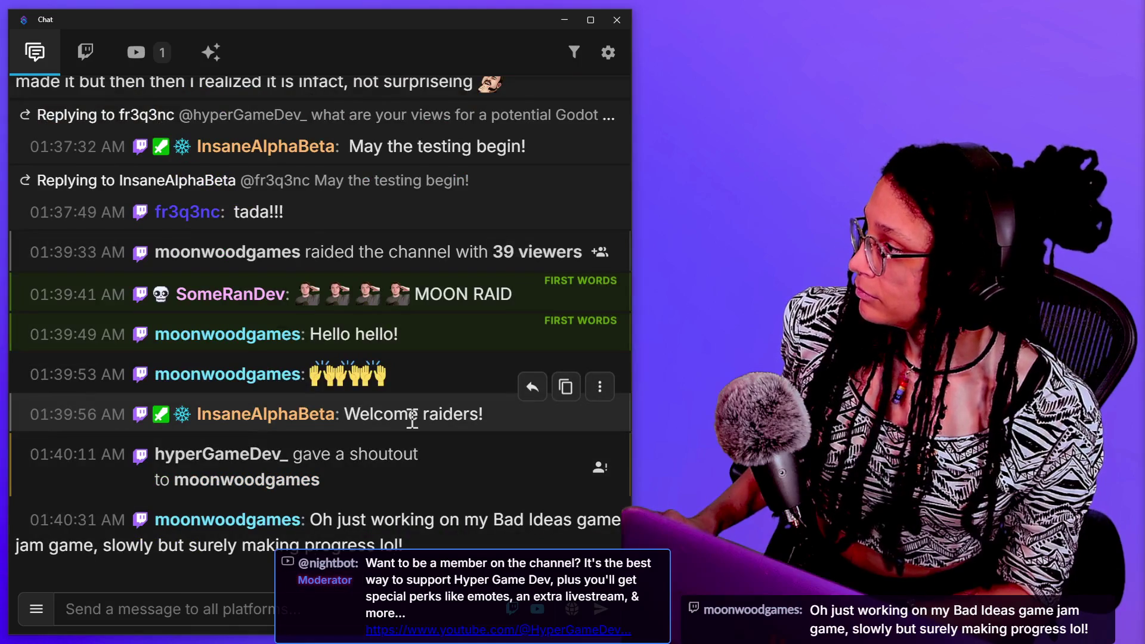
pyautogui.scroll(7, 412, 417)
pyautogui.scroll(-7, 410, 416)
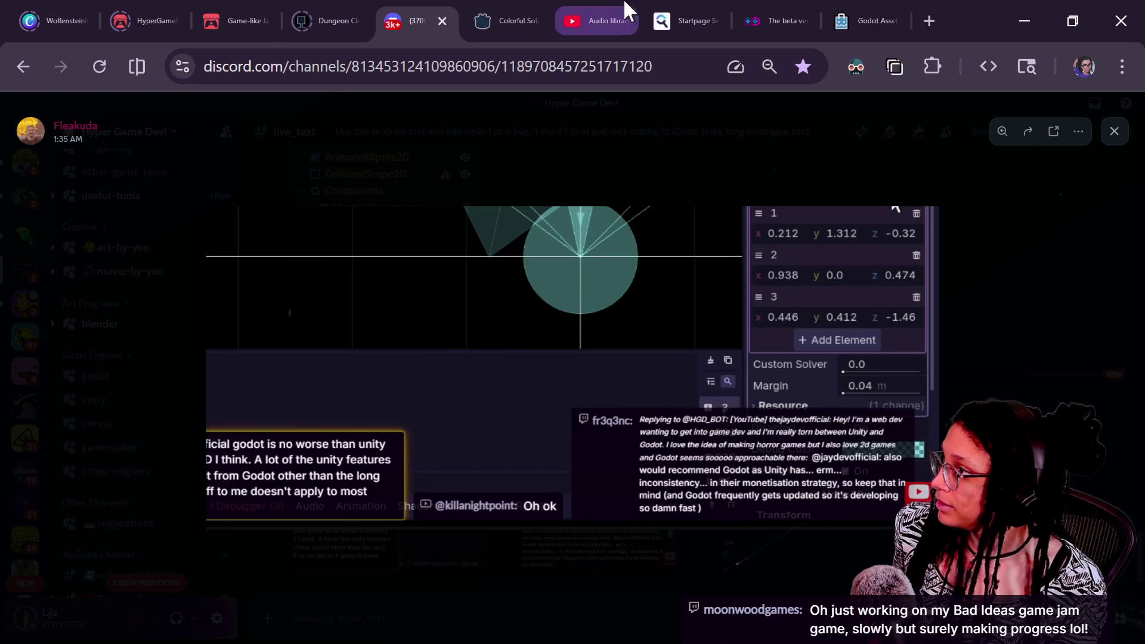
# In a new Chrome tab, go to the Moonwood Games YouTube channel via 'moon' autocomplete
pyautogui.click(930, 19)
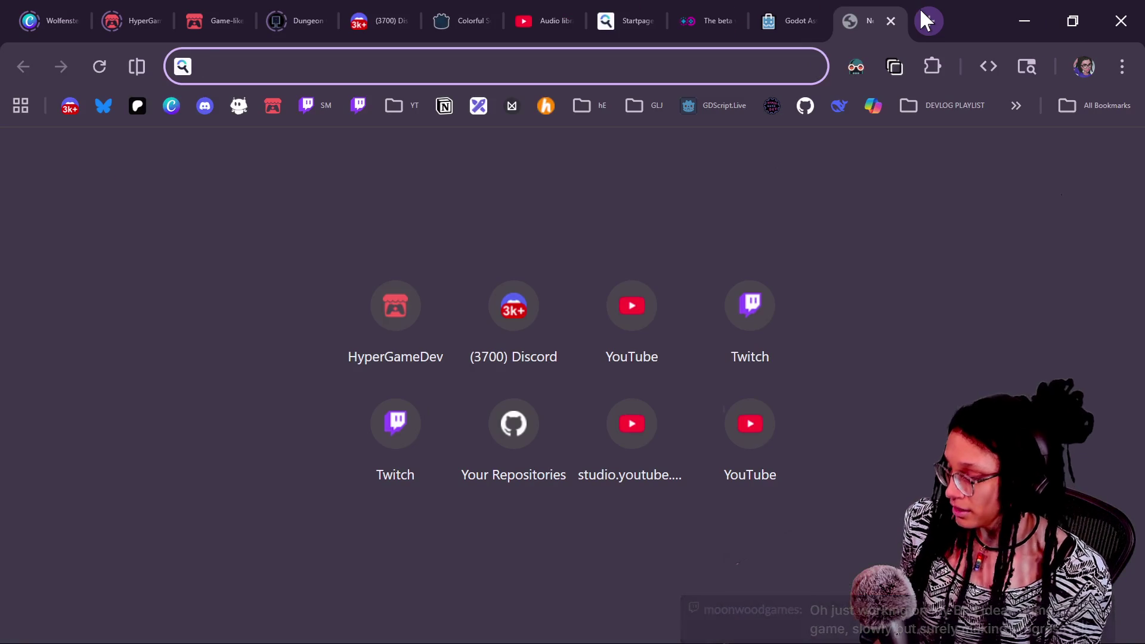
pyautogui.write('moon')
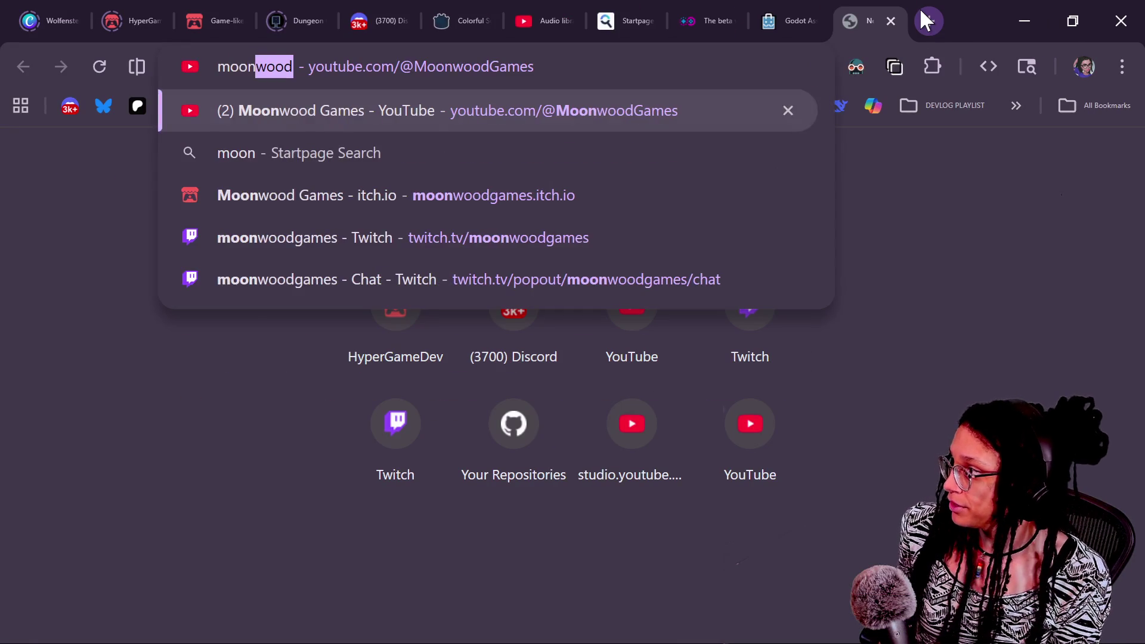
pyautogui.press('Return')
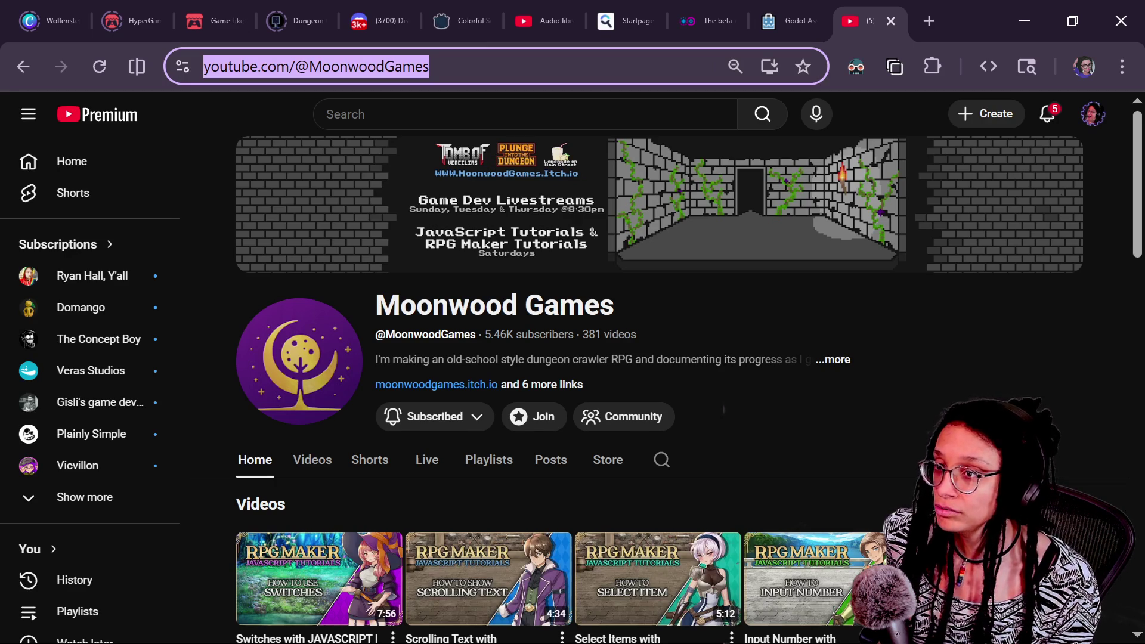
# Show the Moonwood Games channel's Live tab with its recent stream thumbnails
pyautogui.hotkey('alt', 'Tab')
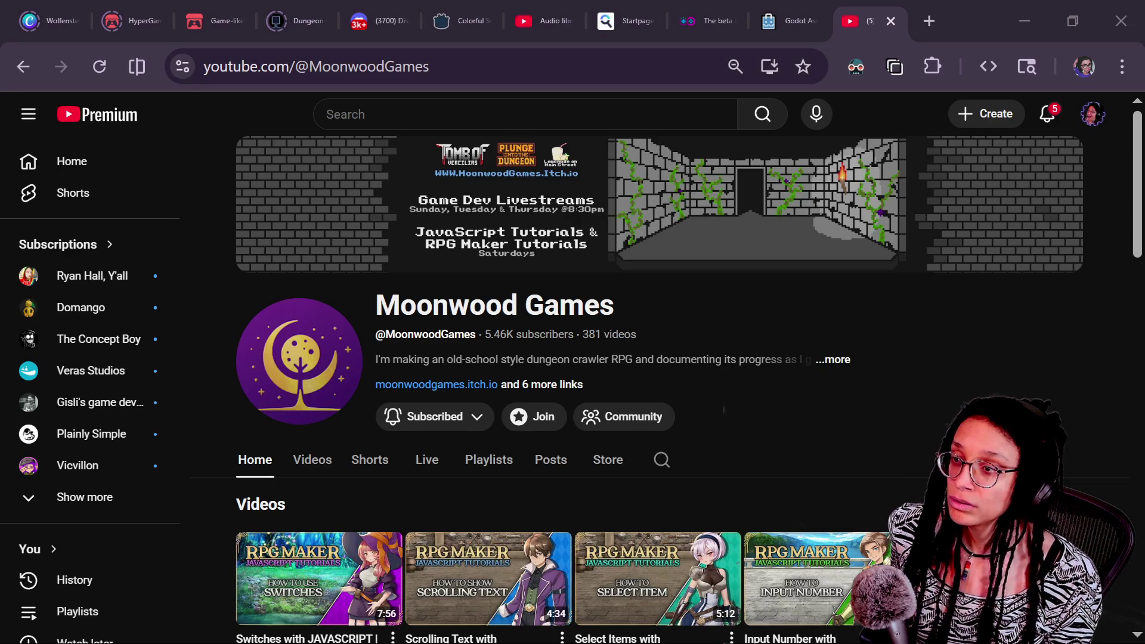
pyautogui.click(770, 394)
pyautogui.scroll(-1, 790, 405)
pyautogui.scroll(1, 791, 405)
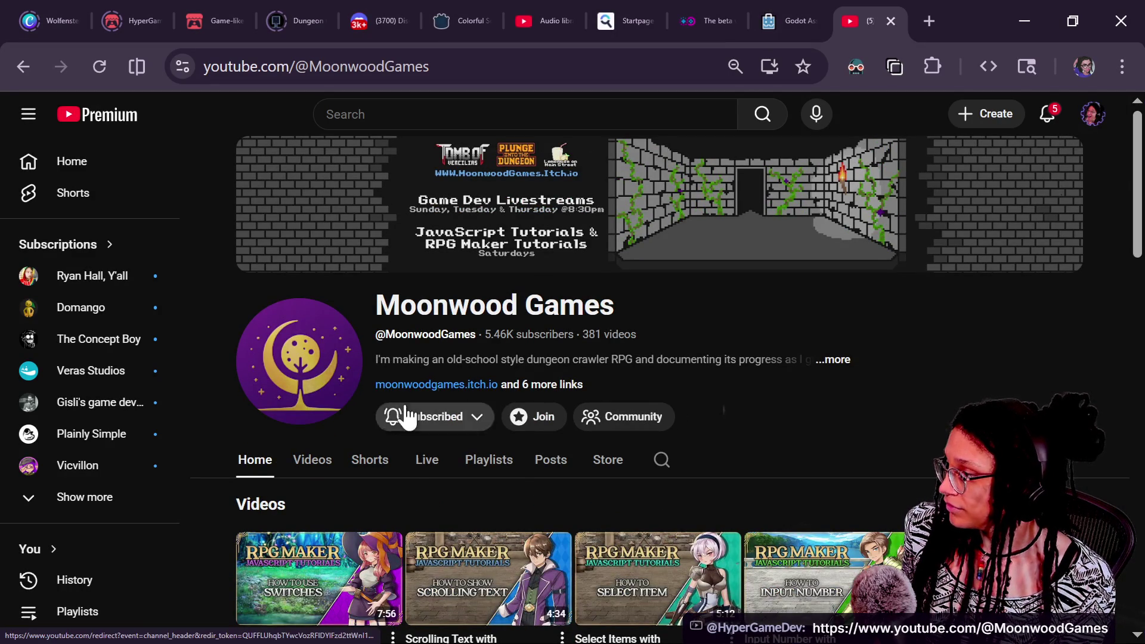
pyautogui.click(423, 464)
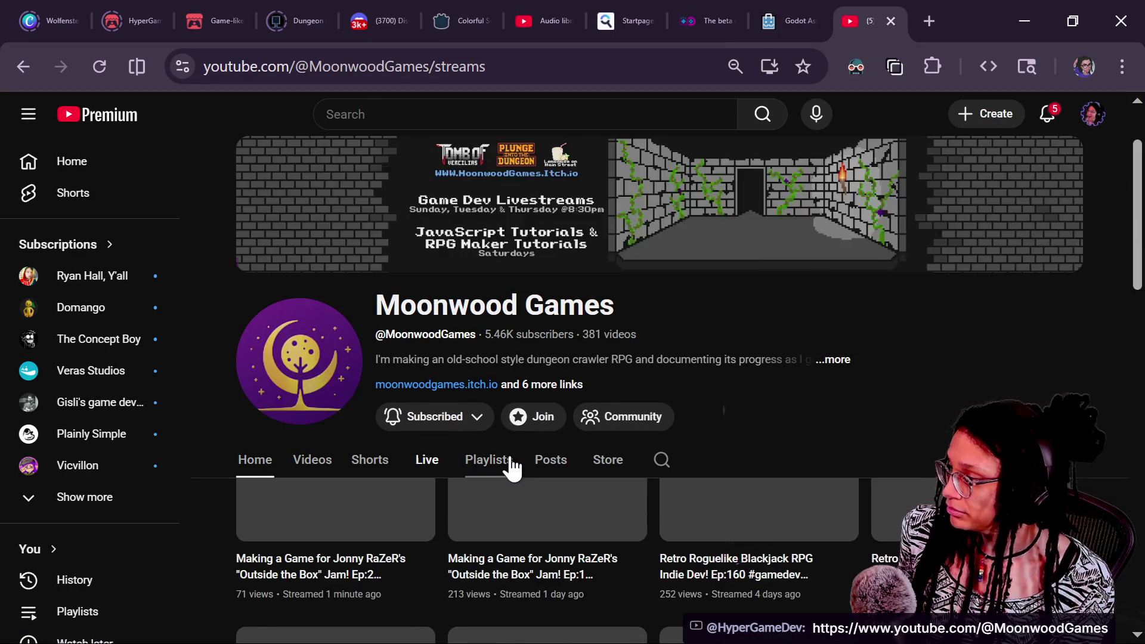
pyautogui.scroll(-2, 512, 468)
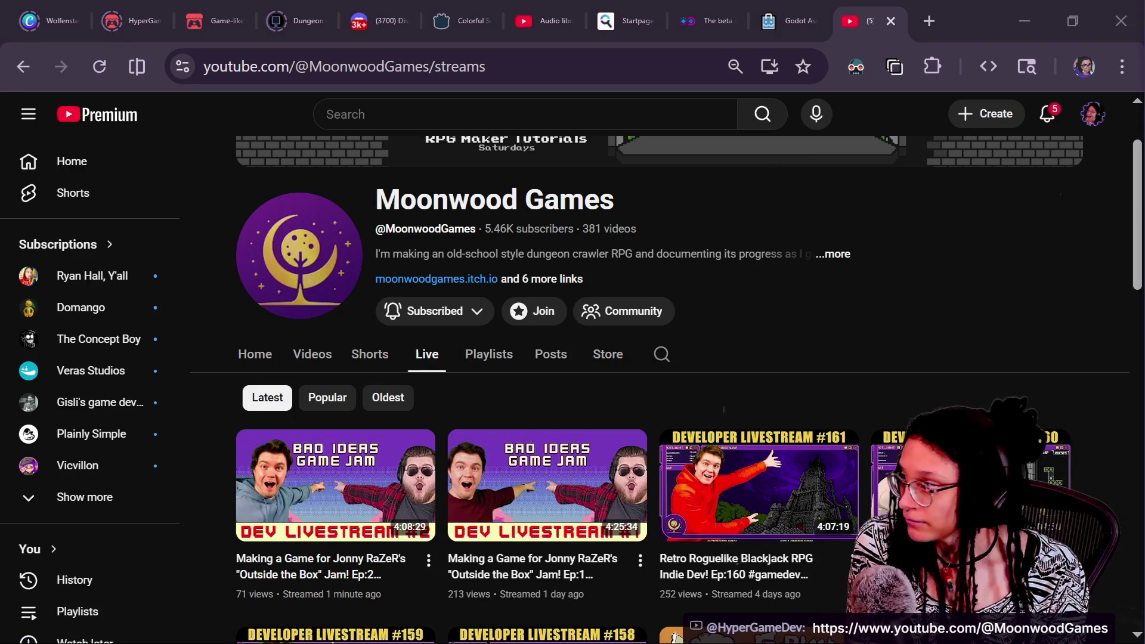
pyautogui.click(635, 66)
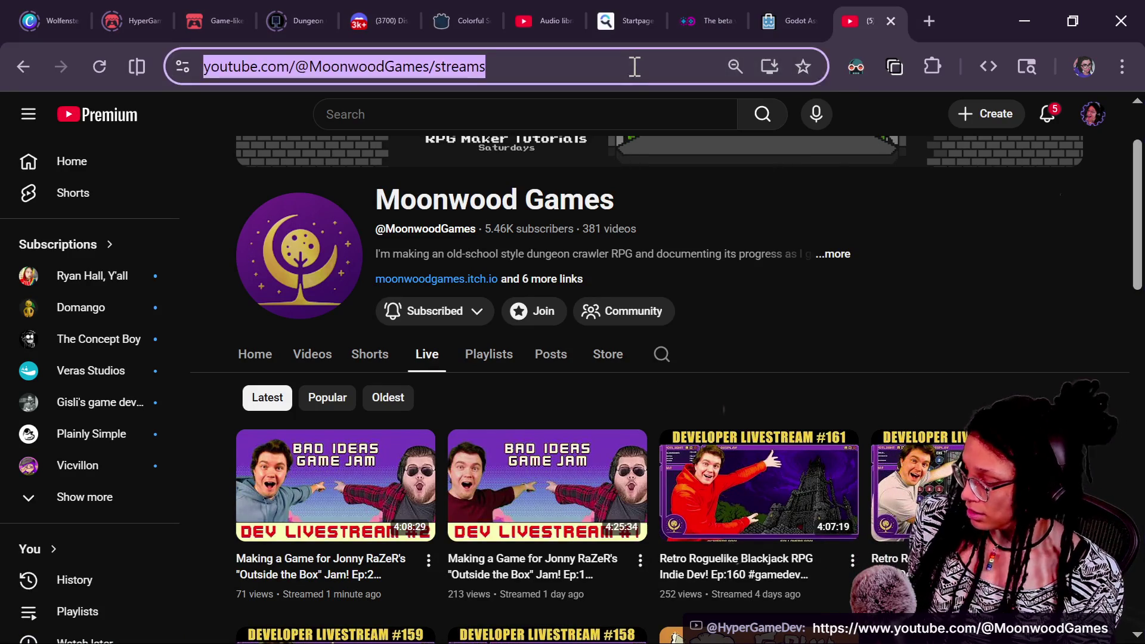
# Open the Tomb of Vercilias Steam store page from the 'ver' address suggestion
pyautogui.write('veri')
pyautogui.press('BackSpace')
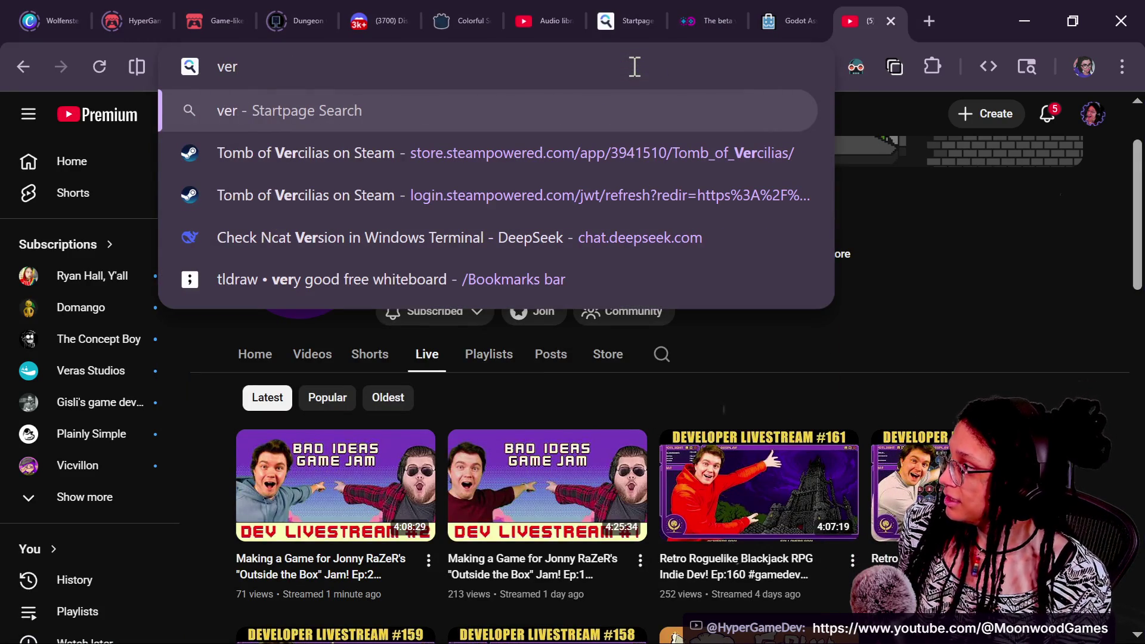
pyautogui.press('Down')
pyautogui.press('Return')
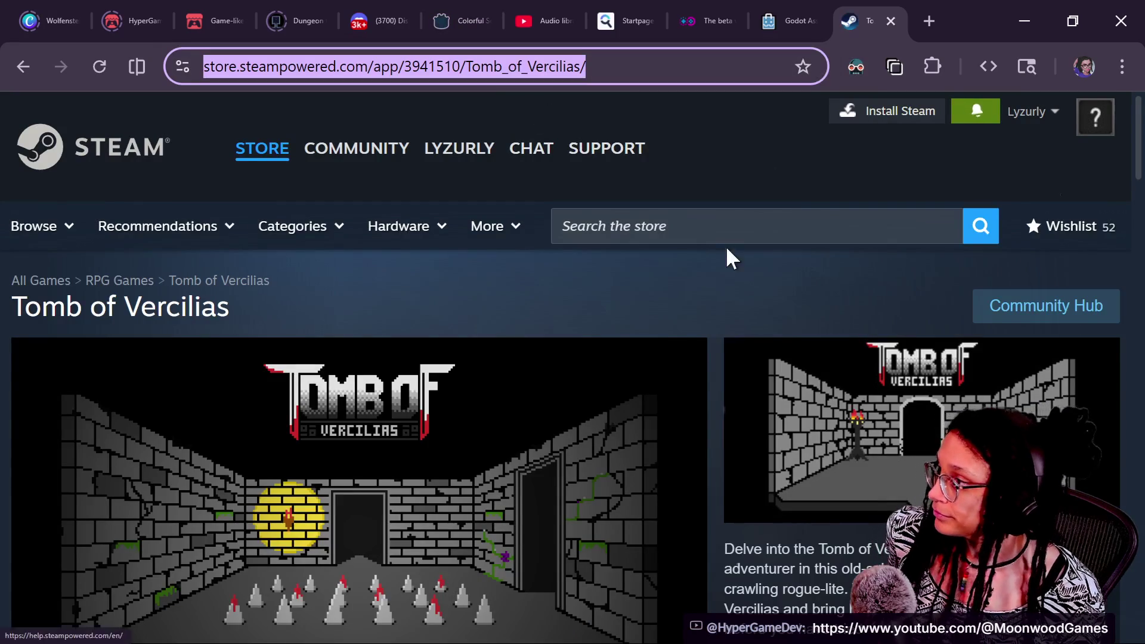
pyautogui.click(745, 278)
pyautogui.scroll(-3, 746, 278)
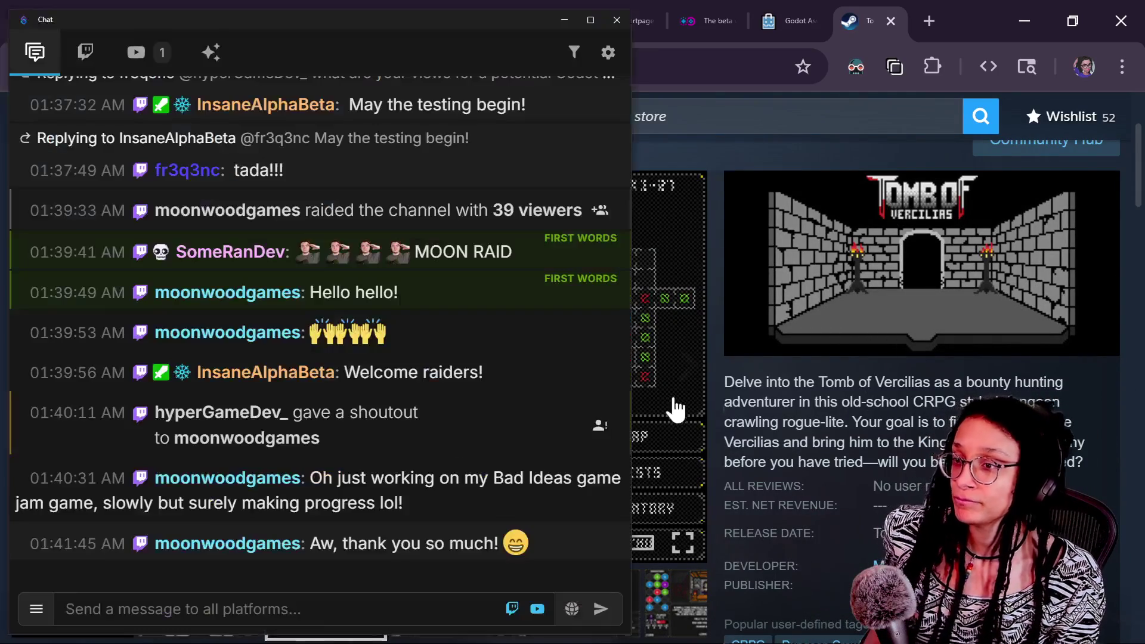
# Paste the Tomb of Vercilias store link into the combined chat and send it
pyautogui.write('https://store.steampowered.com/app/3941510/Tomb_of_Vercilias/')
pyautogui.press('Return')
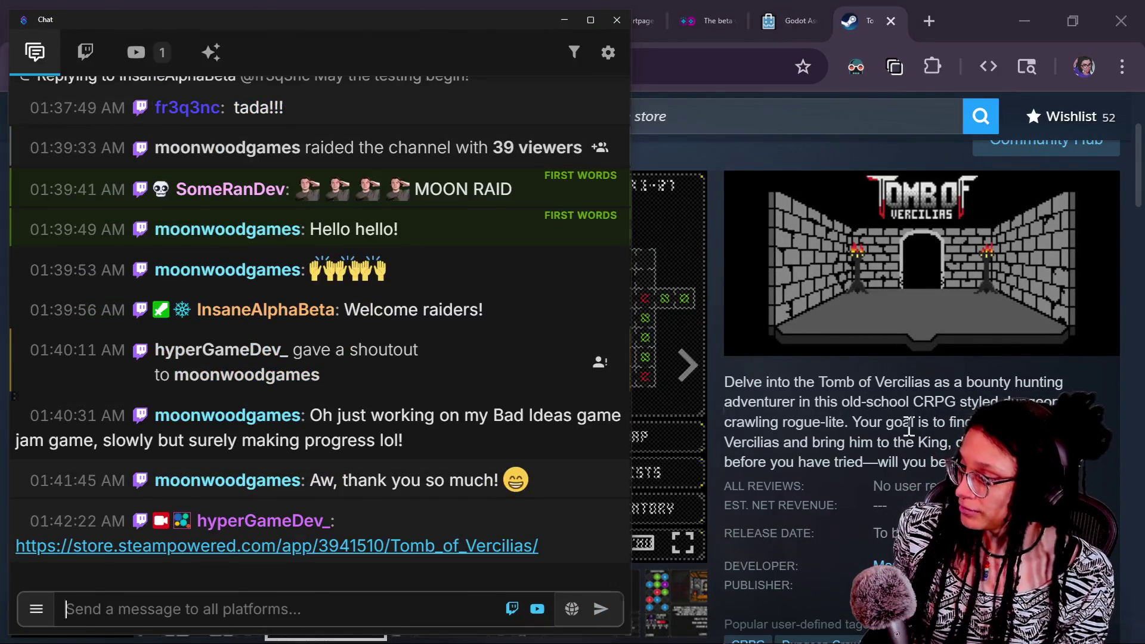
pyautogui.click(908, 427)
# Search for 'bad ideas game jam' and open the Bad Ideas Game Jam 2026 itch.io page
pyautogui.click(656, 16)
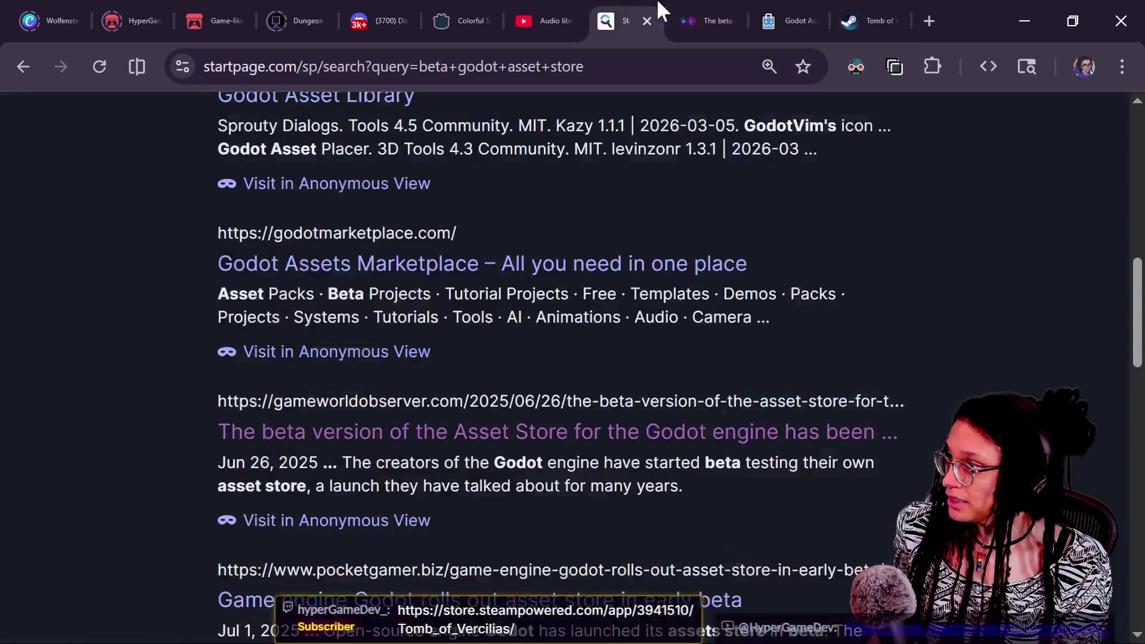
pyautogui.click(458, 67)
pyautogui.write('bad')
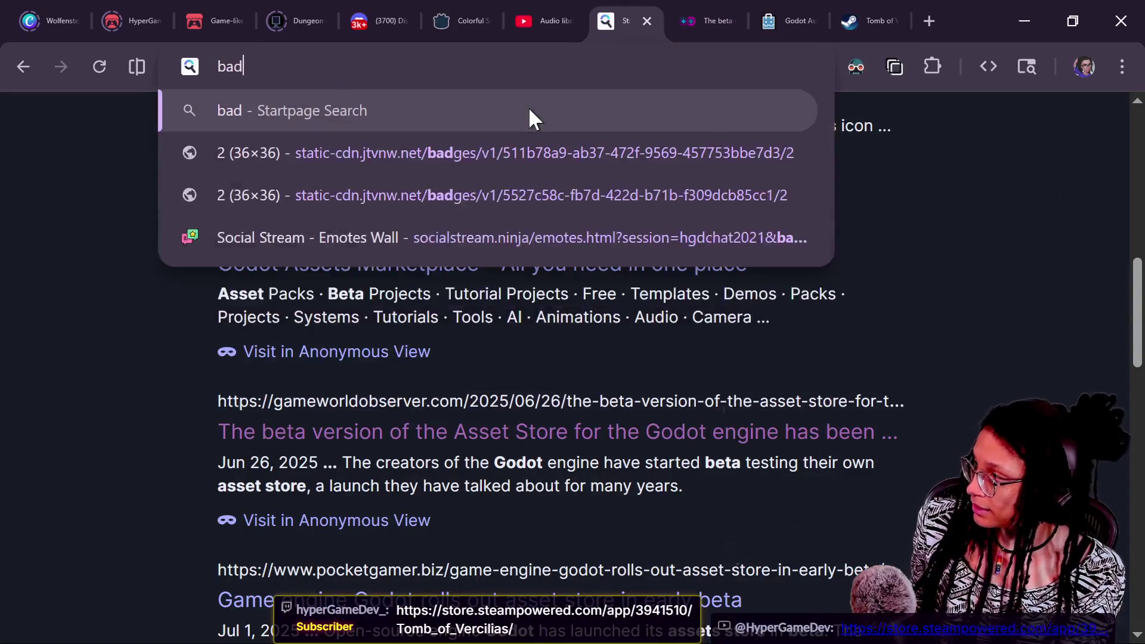
pyautogui.write(' ideas')
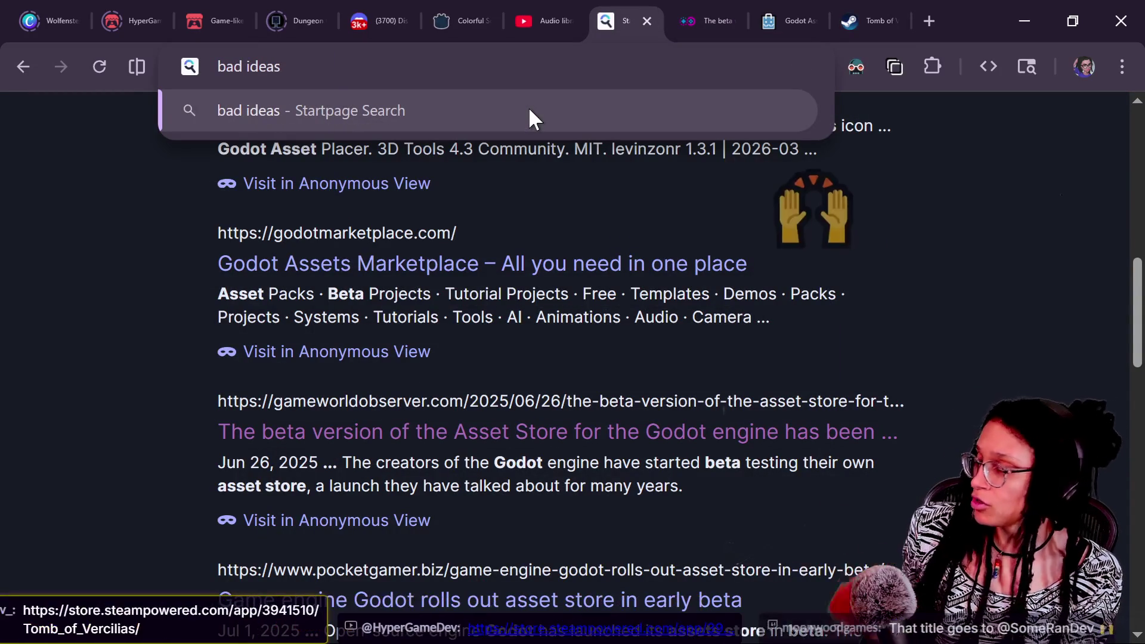
pyautogui.write(' game jam')
pyautogui.press('Return')
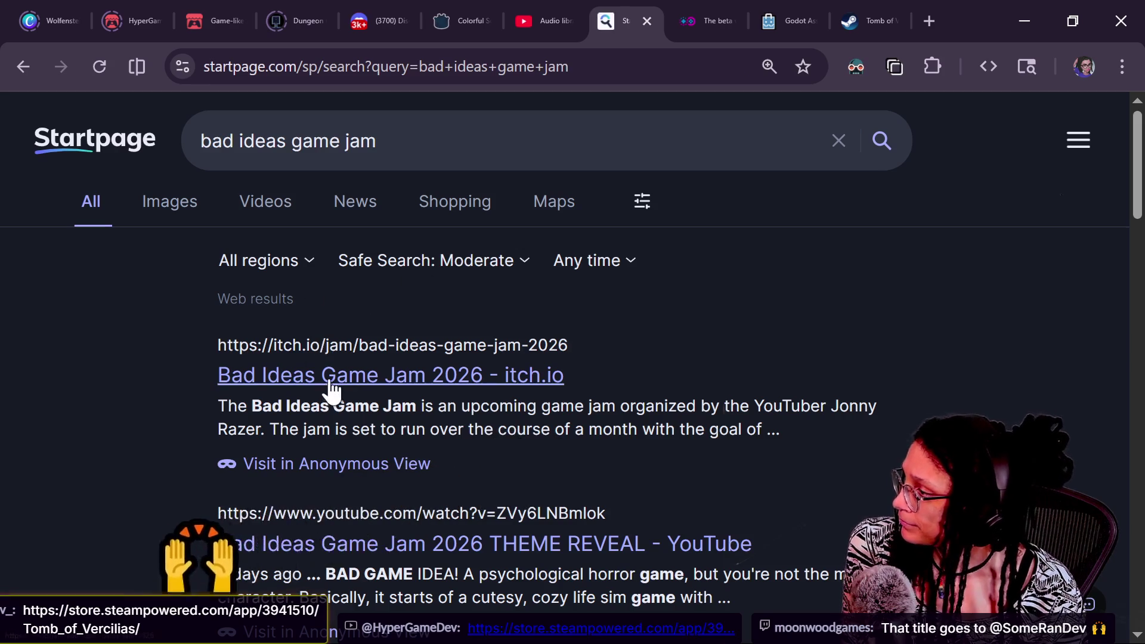
pyautogui.click(326, 376)
# Play the jam page's embedded welcome video and open it on YouTube in a new tab
pyautogui.scroll(-3, 912, 351)
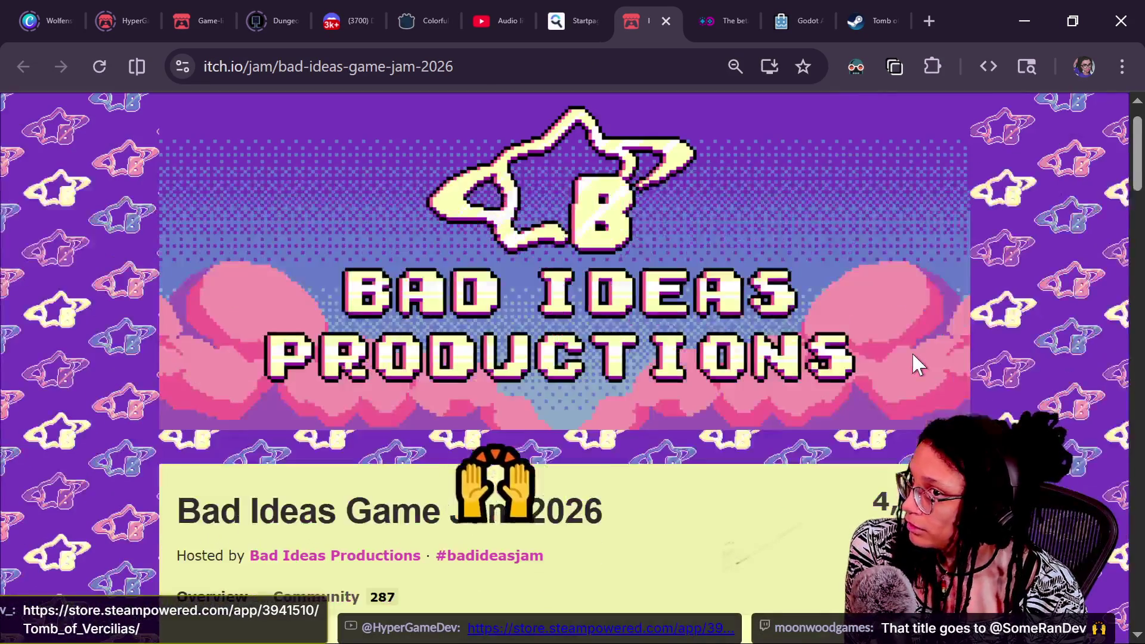
pyautogui.scroll(-2, 912, 356)
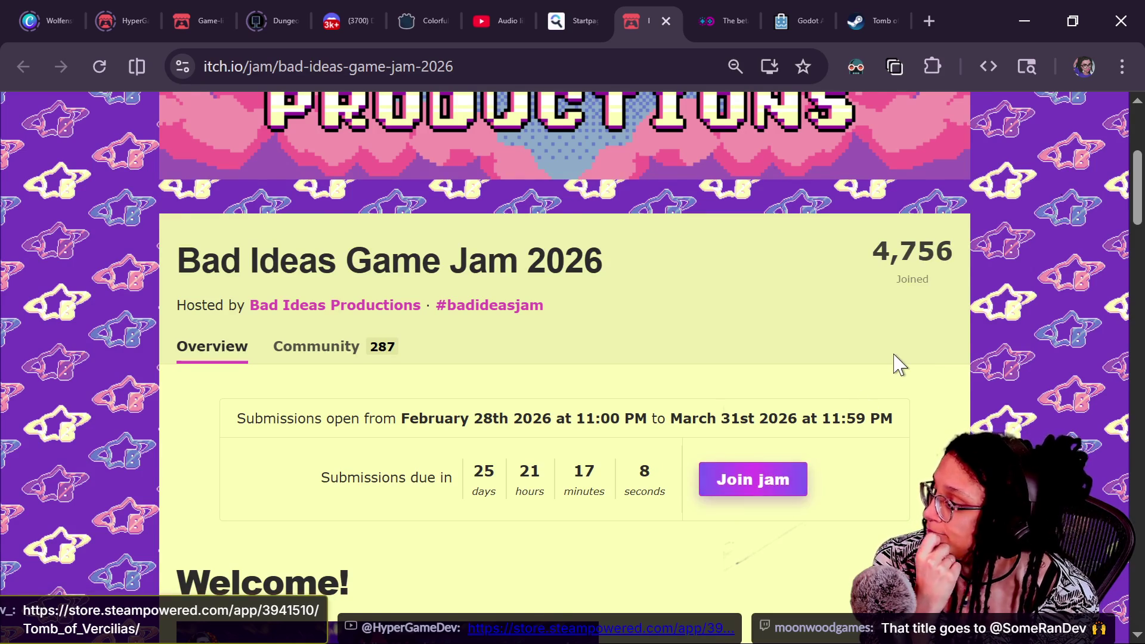
pyautogui.scroll(-3, 898, 364)
pyautogui.scroll(-2, 898, 364)
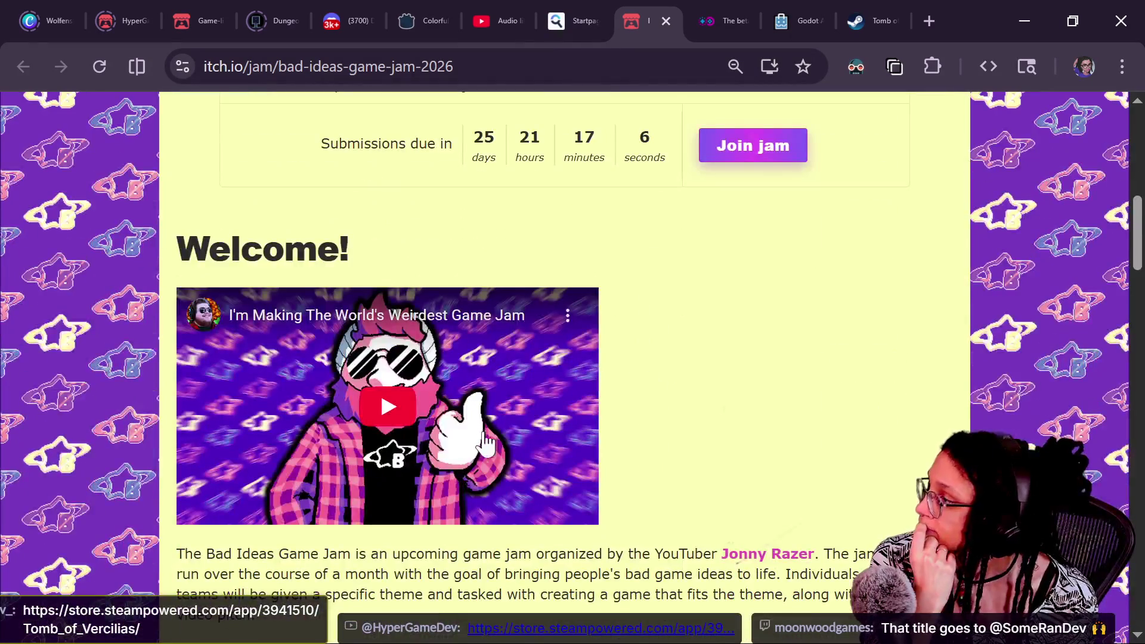
pyautogui.click(387, 436)
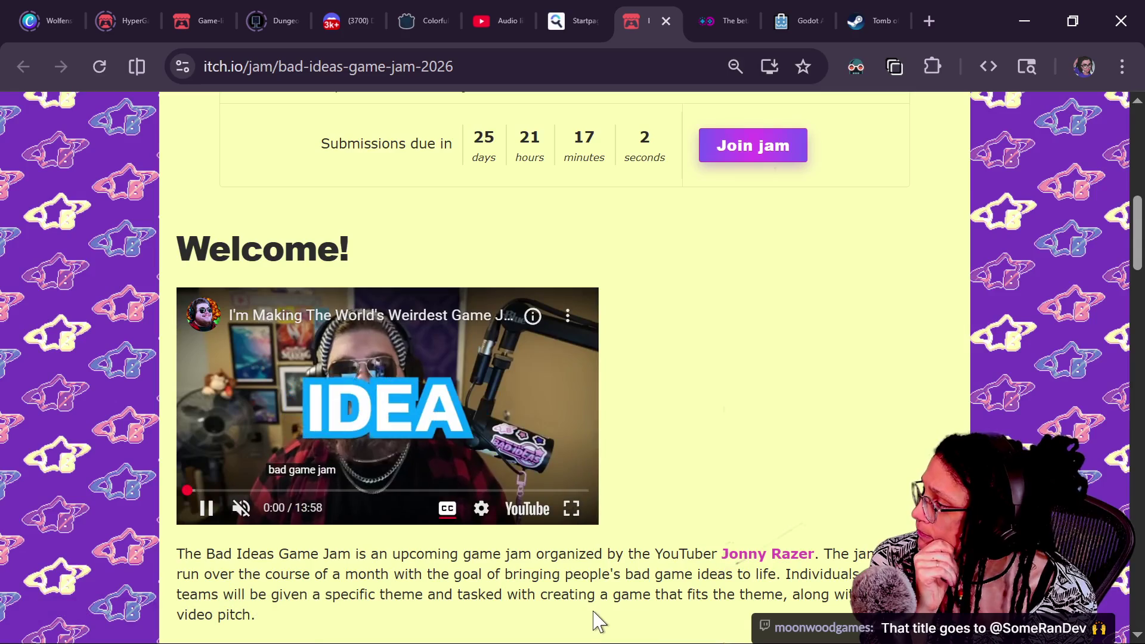
pyautogui.click(327, 314)
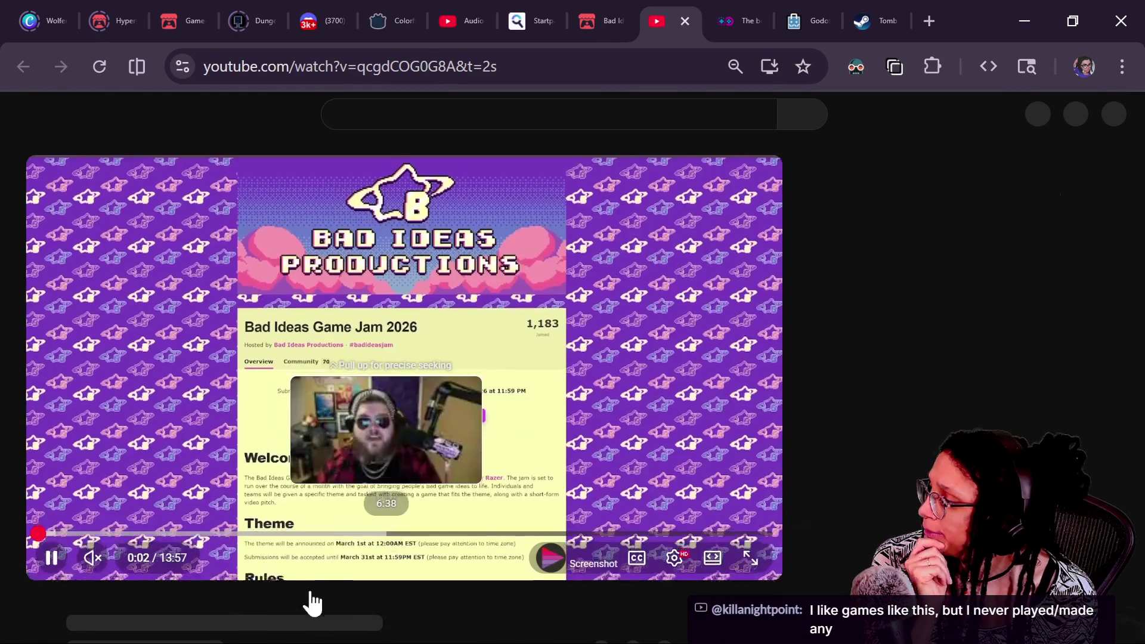
# Subscribe to the game jam host's channel, dismissing the unsubscribe prompt to stay subscribed
pyautogui.click(272, 527)
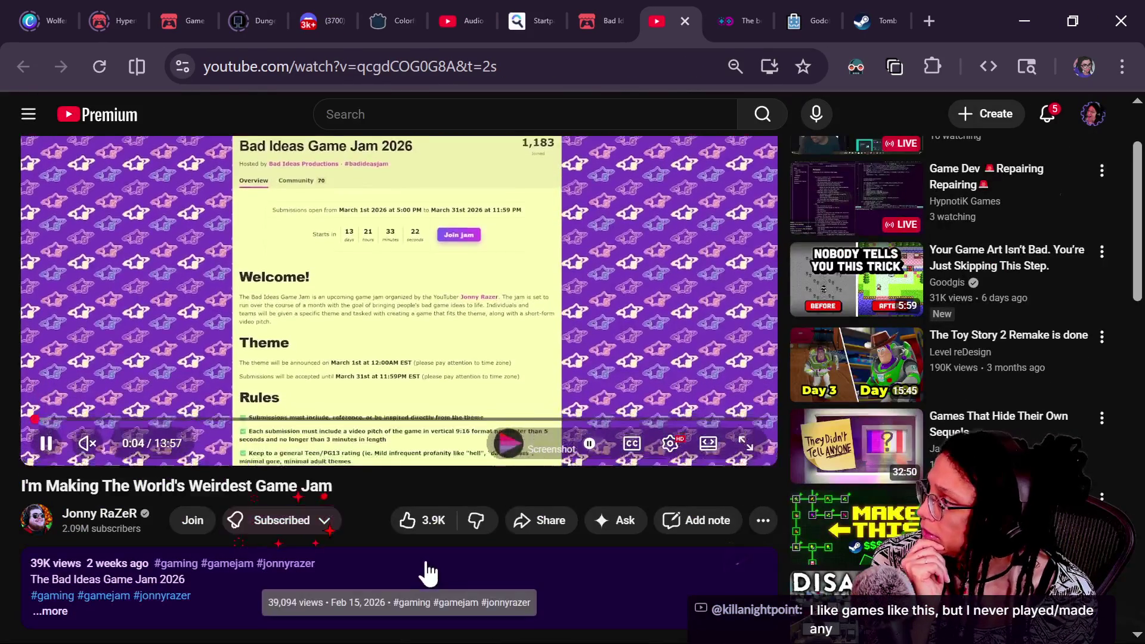
pyautogui.scroll(2, 320, 560)
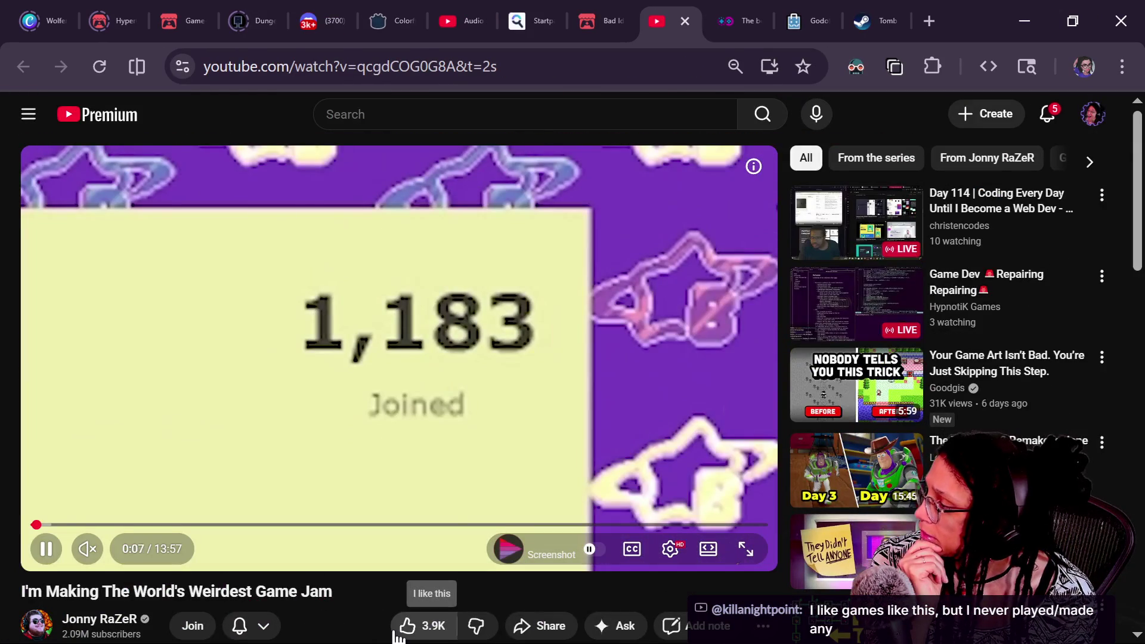
pyautogui.scroll(-2, 193, 577)
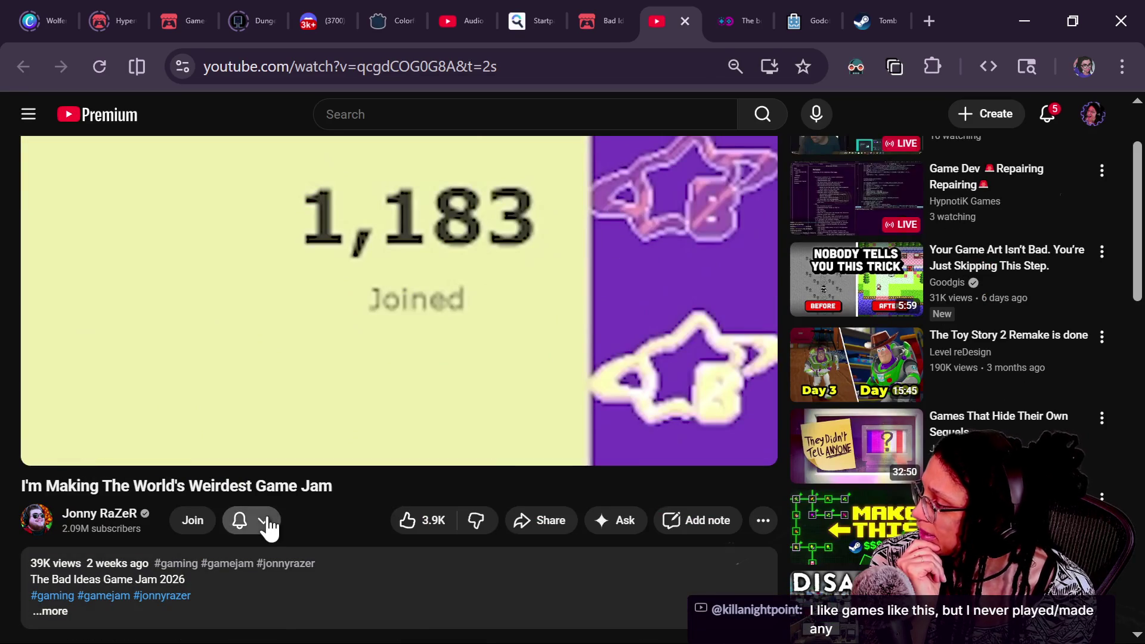
pyautogui.click(268, 528)
pyautogui.click(315, 613)
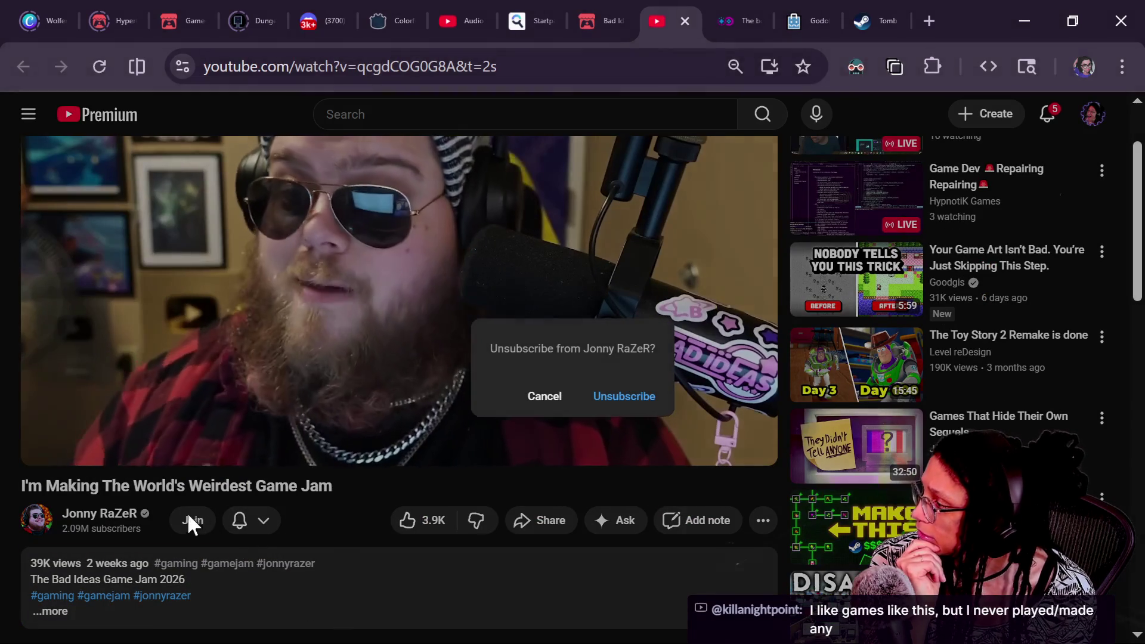
pyautogui.press('Escape')
# Browse the host channel's Videos list, then go back to the game jam video
pyautogui.click(99, 514)
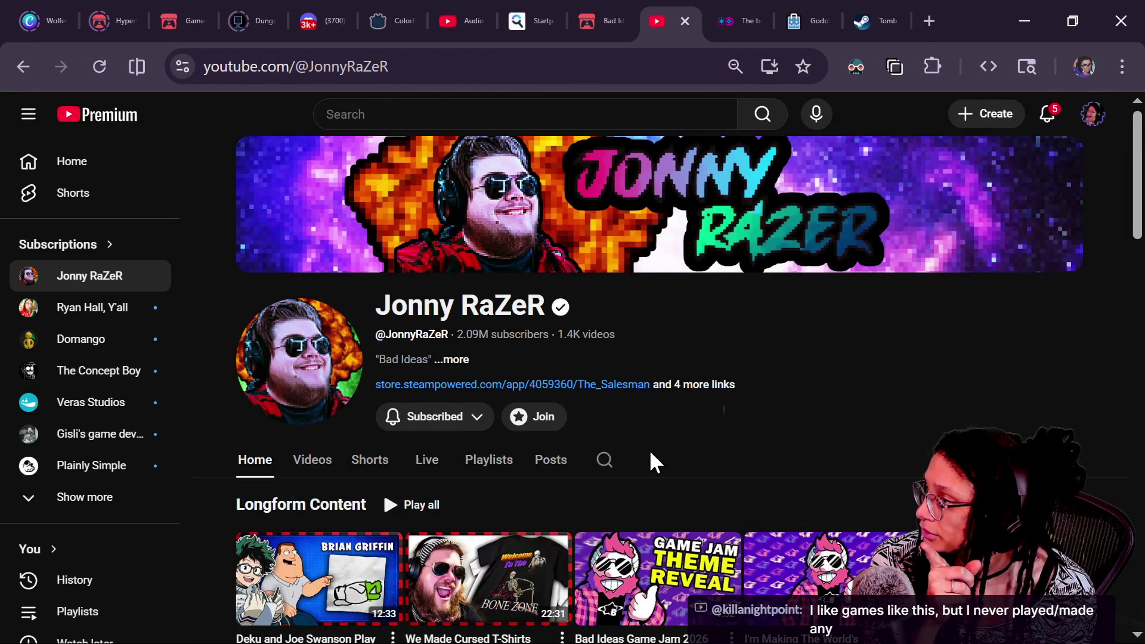
pyautogui.scroll(-10, 438, 487)
pyautogui.scroll(10, 329, 260)
pyautogui.click(308, 468)
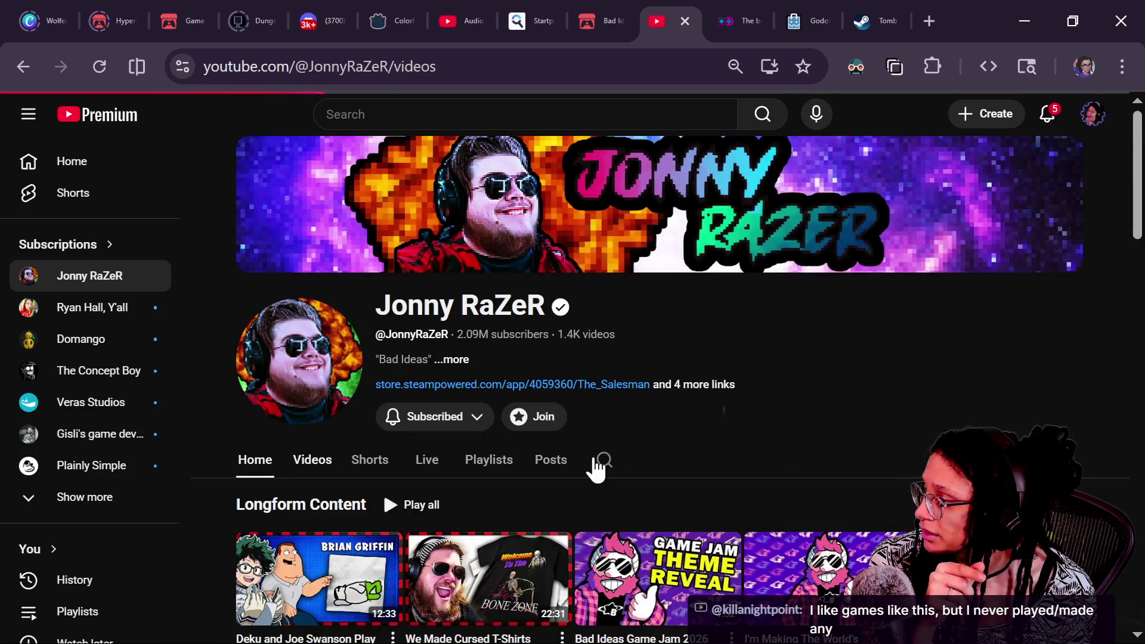
pyautogui.scroll(-3, 595, 469)
pyautogui.scroll(-2, 595, 468)
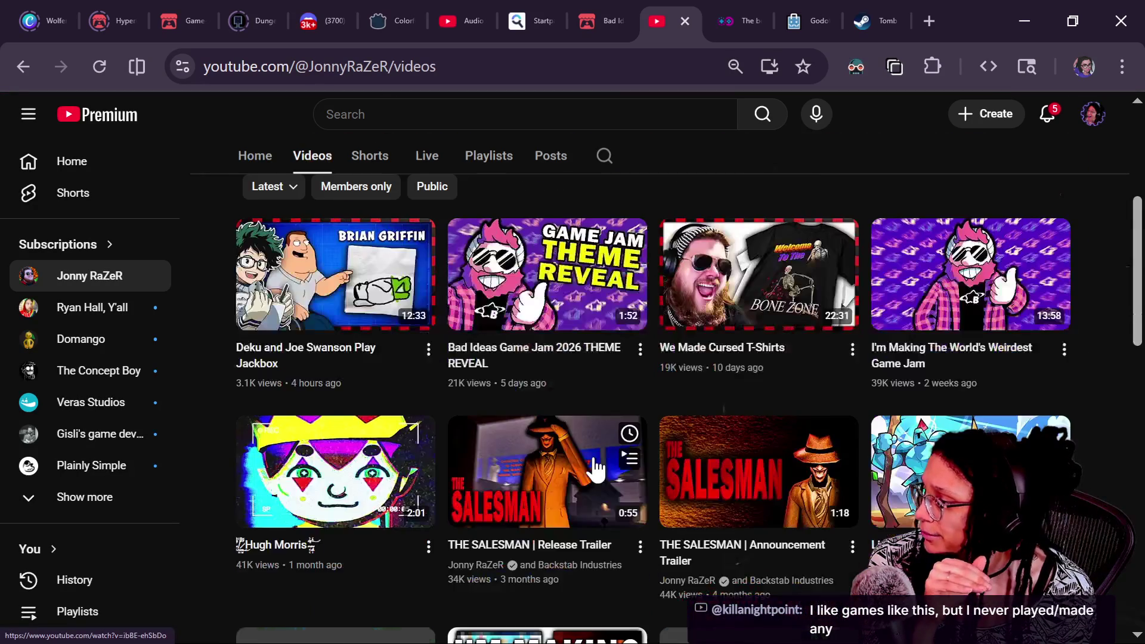
pyautogui.scroll(-5, 595, 468)
pyautogui.scroll(-4, 595, 468)
pyautogui.scroll(2, 540, 369)
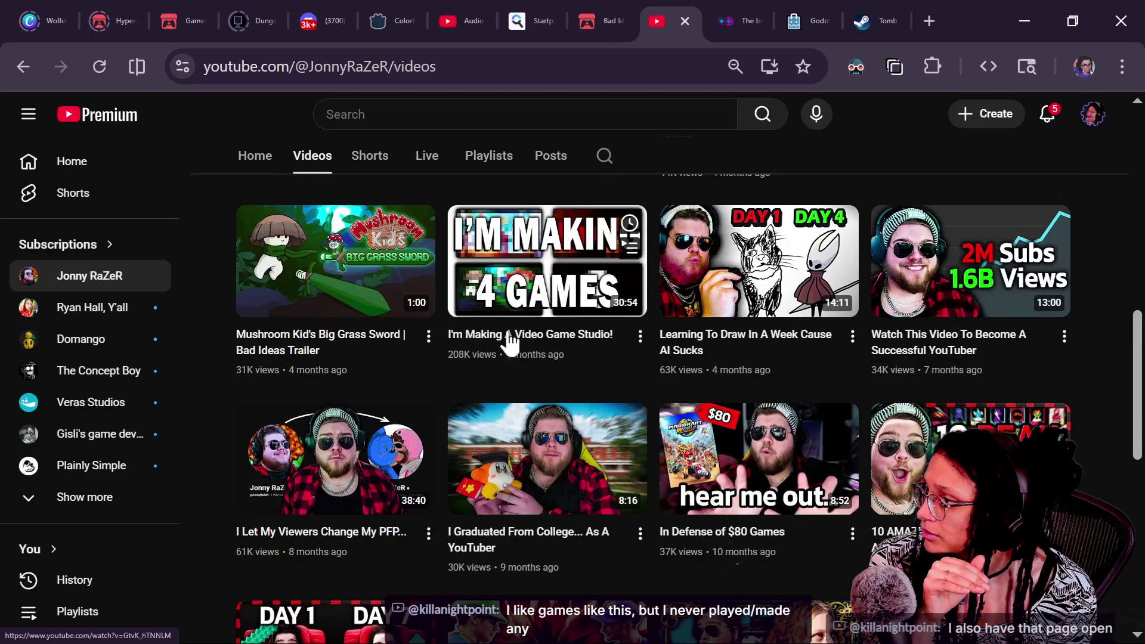
pyautogui.scroll(10, 473, 340)
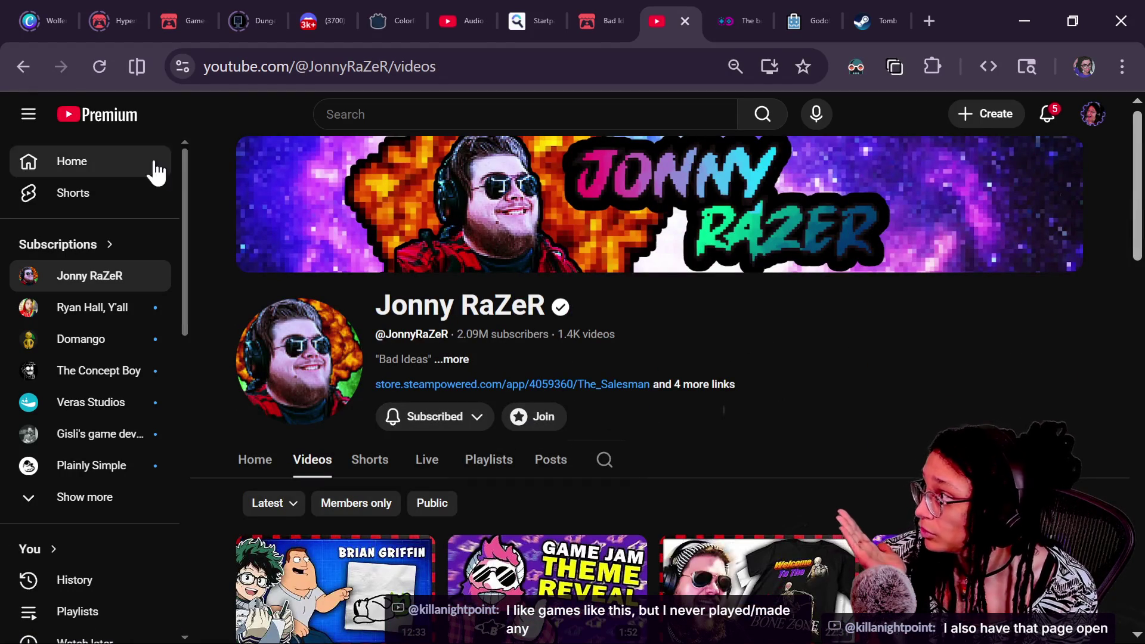
pyautogui.click(23, 66)
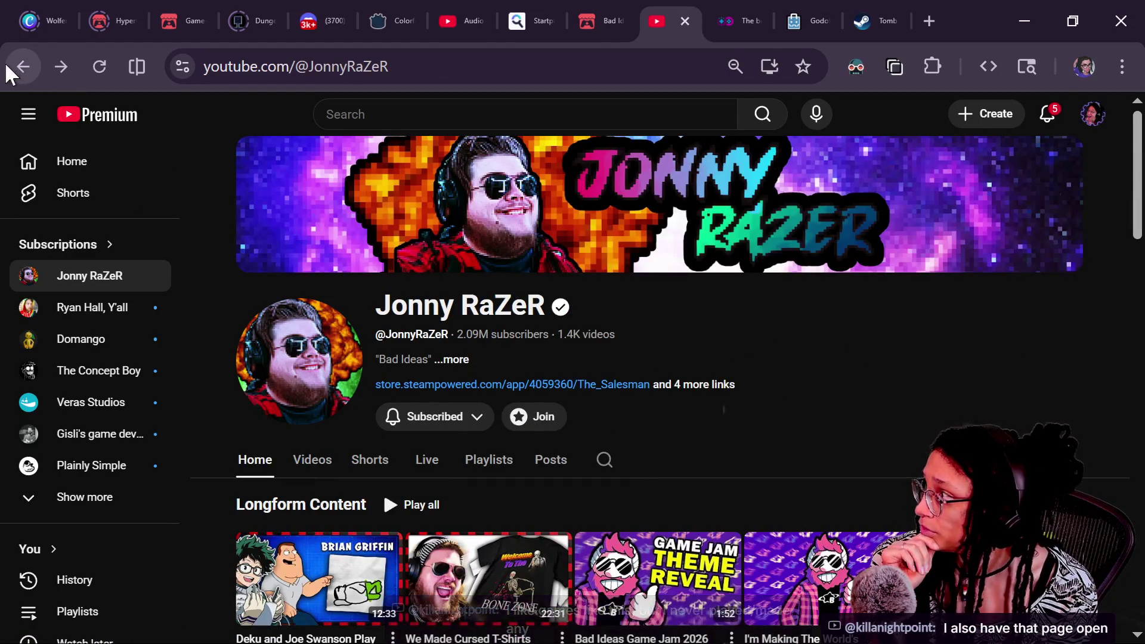
pyautogui.click(13, 71)
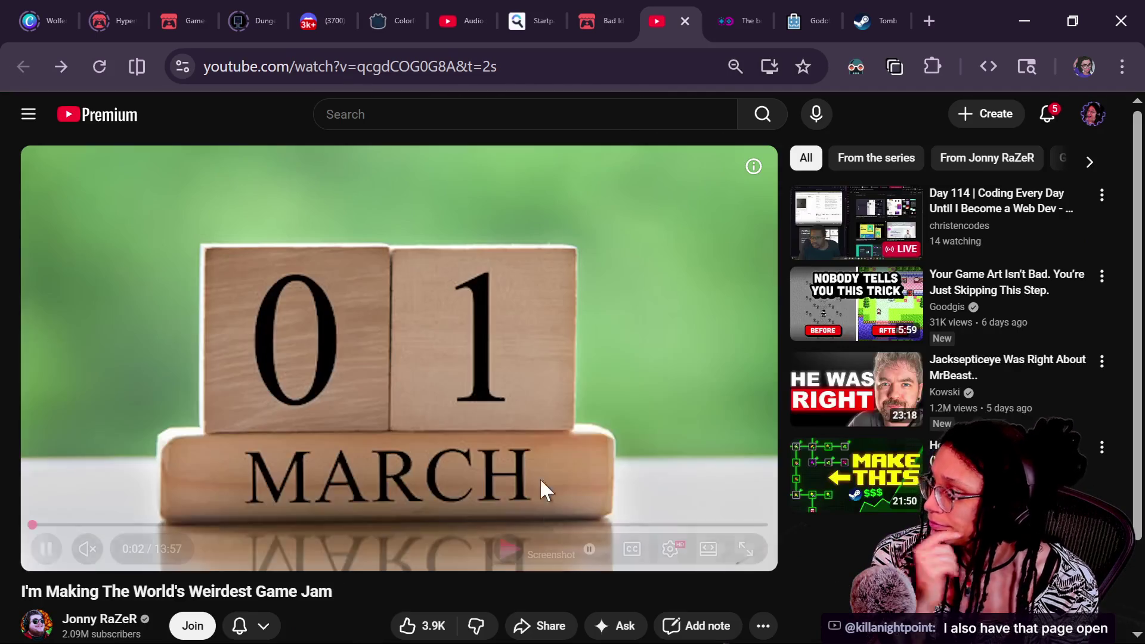
# Turn on English auto-generated subtitles for the video, then close its tab
pyautogui.scroll(-2, 358, 508)
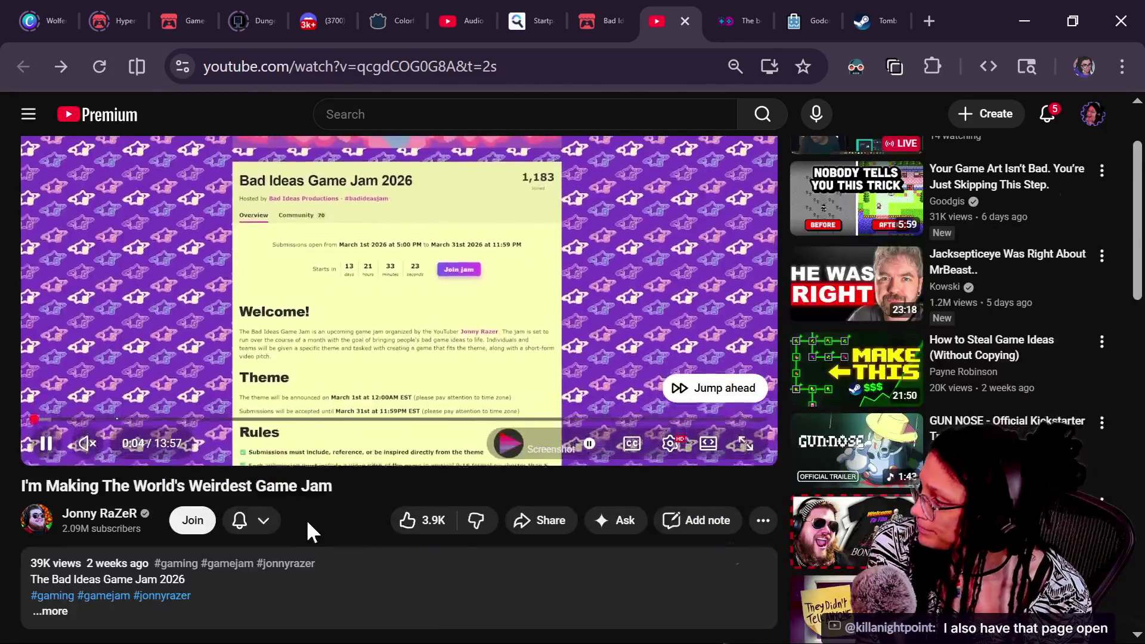
pyautogui.click(270, 518)
pyautogui.click(339, 506)
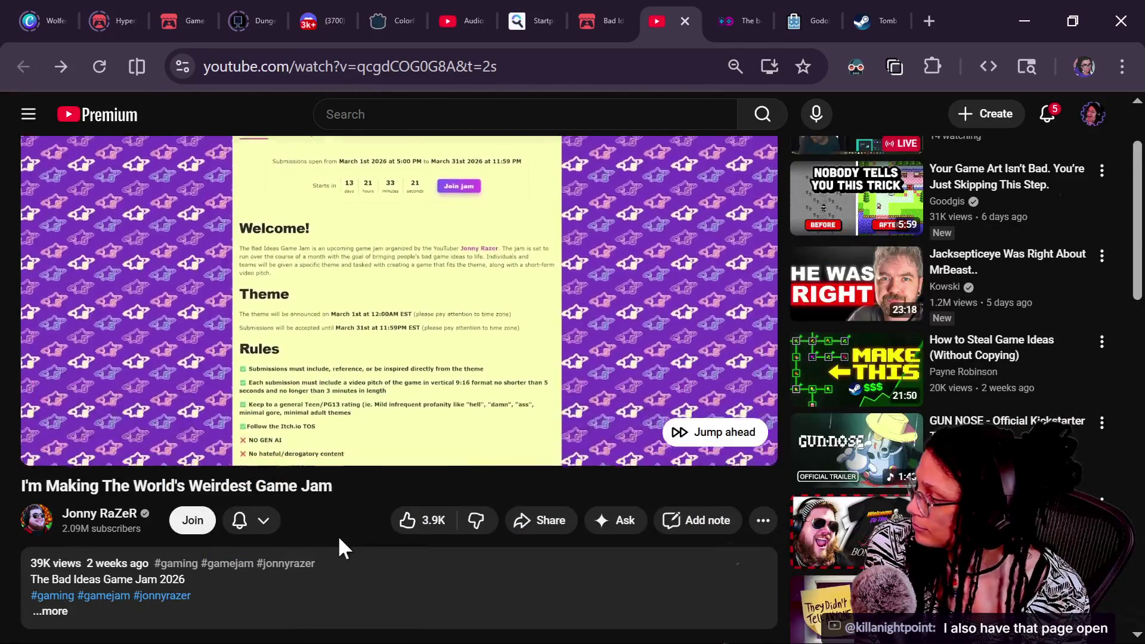
pyautogui.scroll(2, 250, 557)
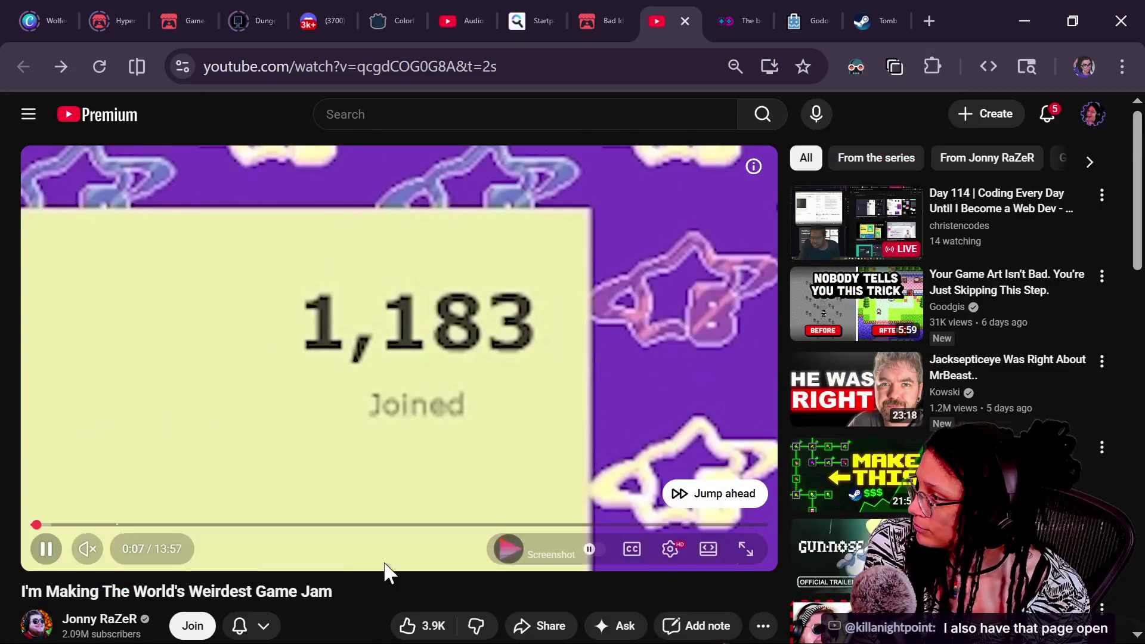
pyautogui.click(634, 550)
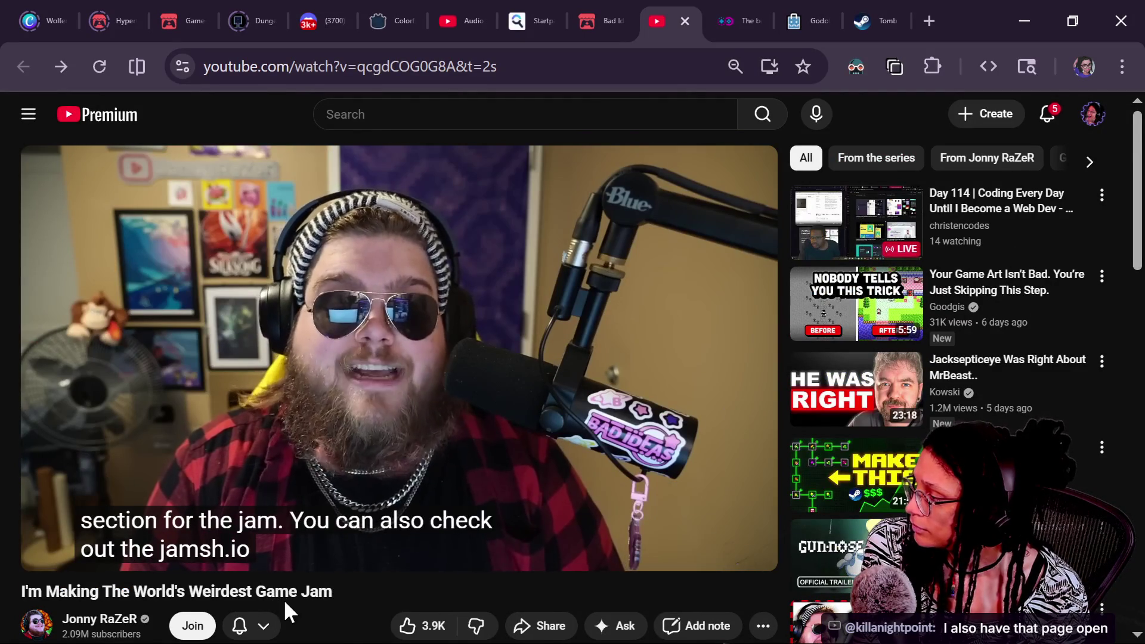
pyautogui.rightClick(284, 599)
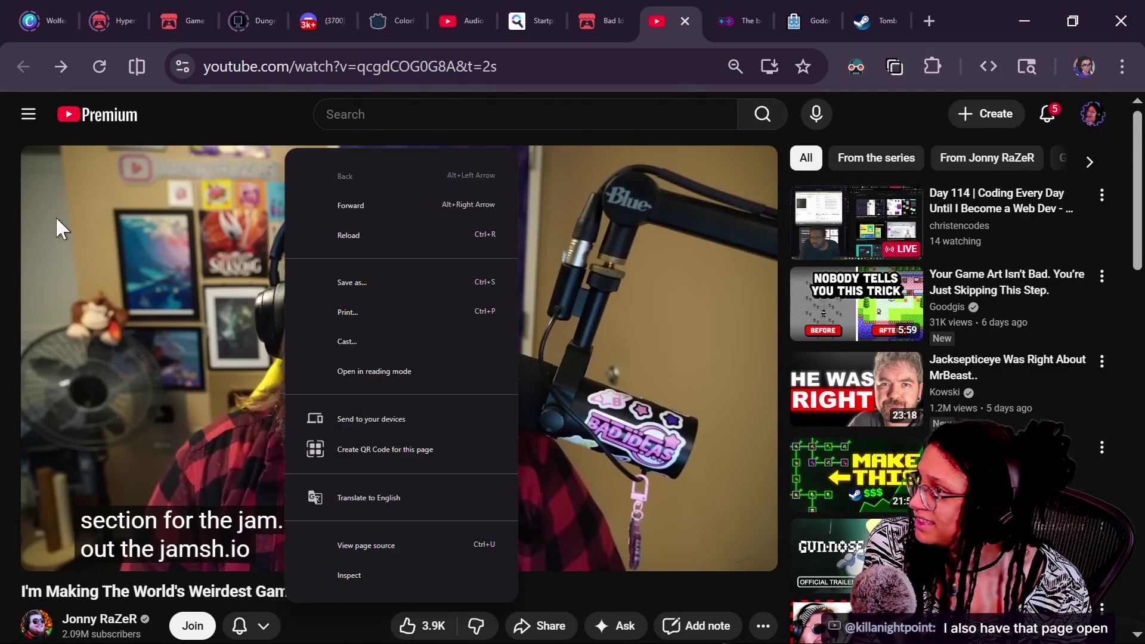
pyautogui.click(685, 20)
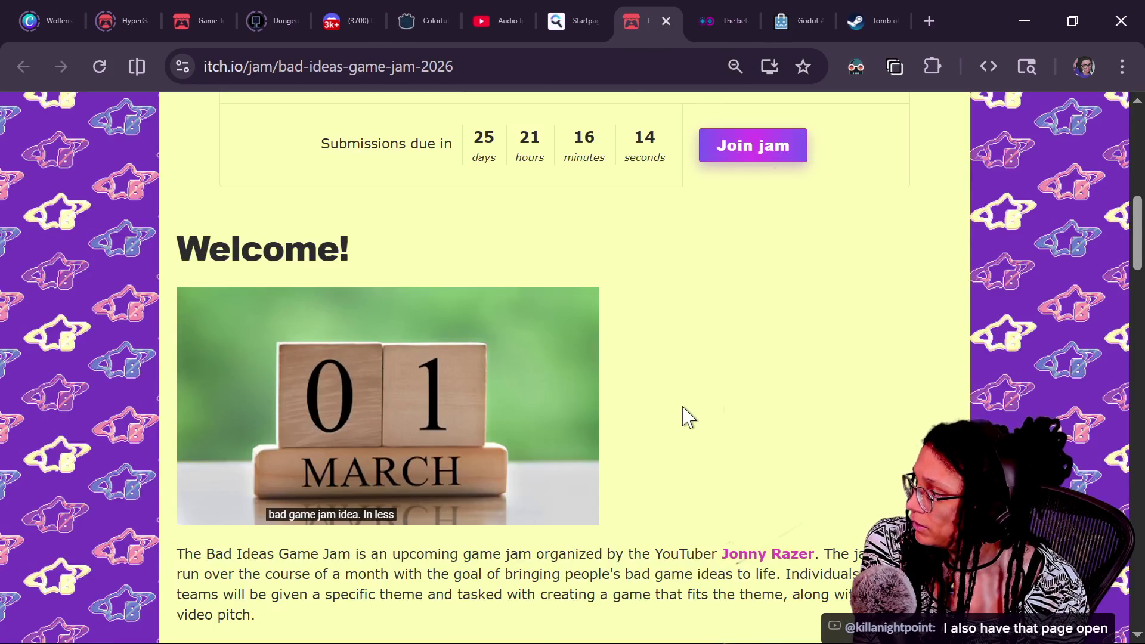
# Scroll past the Outside the Box theme and its reveal video until the Rules heading is at the top
pyautogui.scroll(-5, 826, 454)
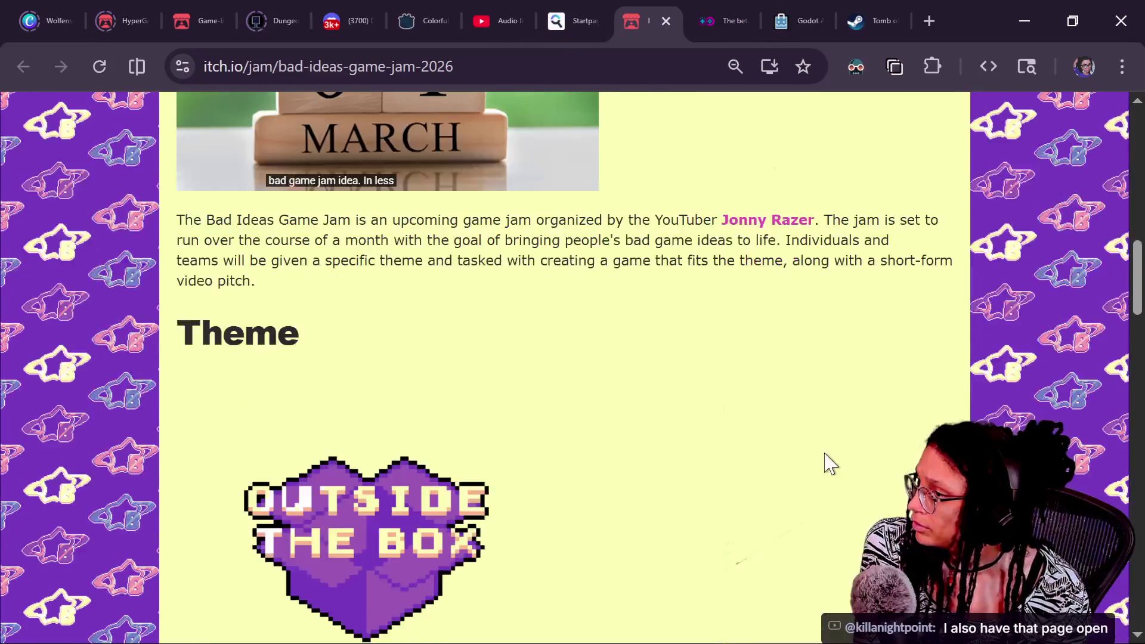
pyautogui.scroll(-3, 826, 462)
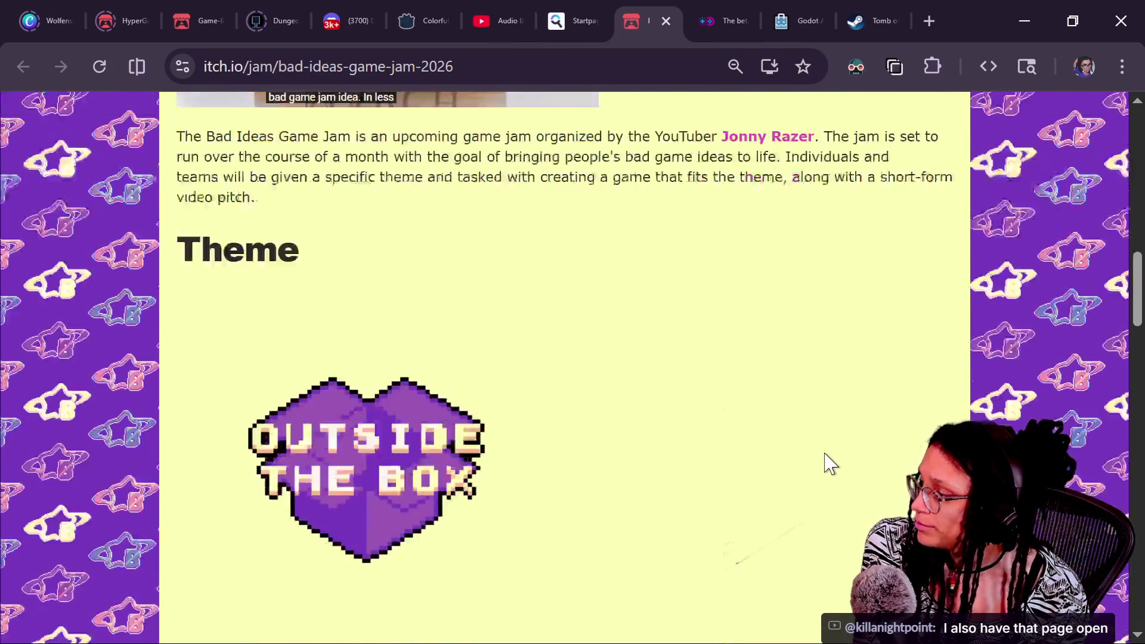
pyautogui.scroll(-7, 831, 464)
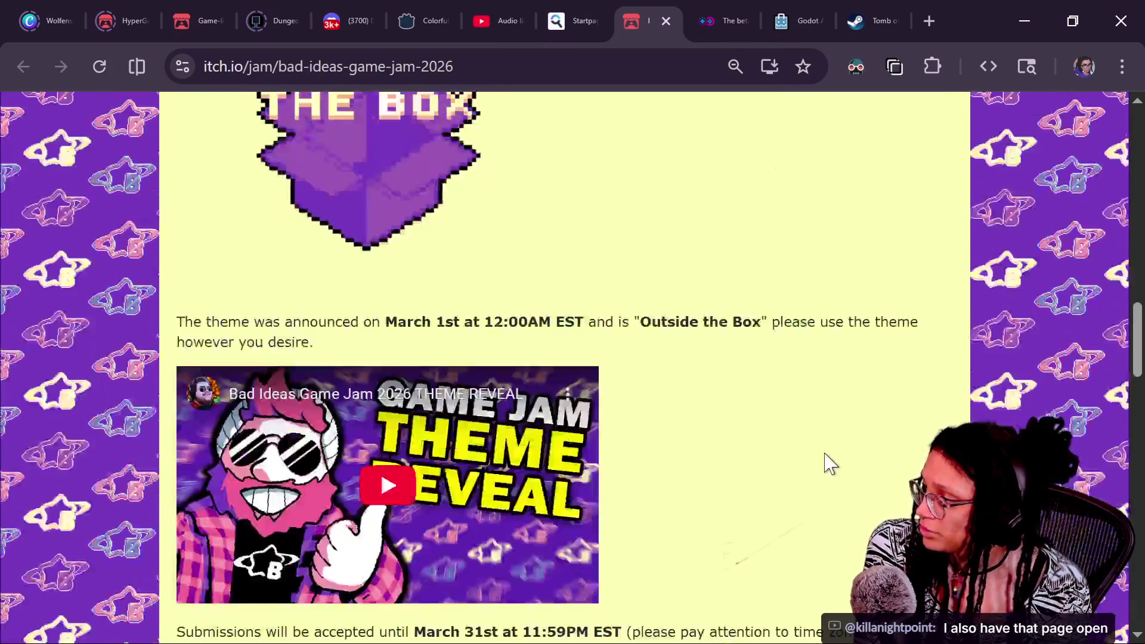
pyautogui.scroll(-5, 830, 464)
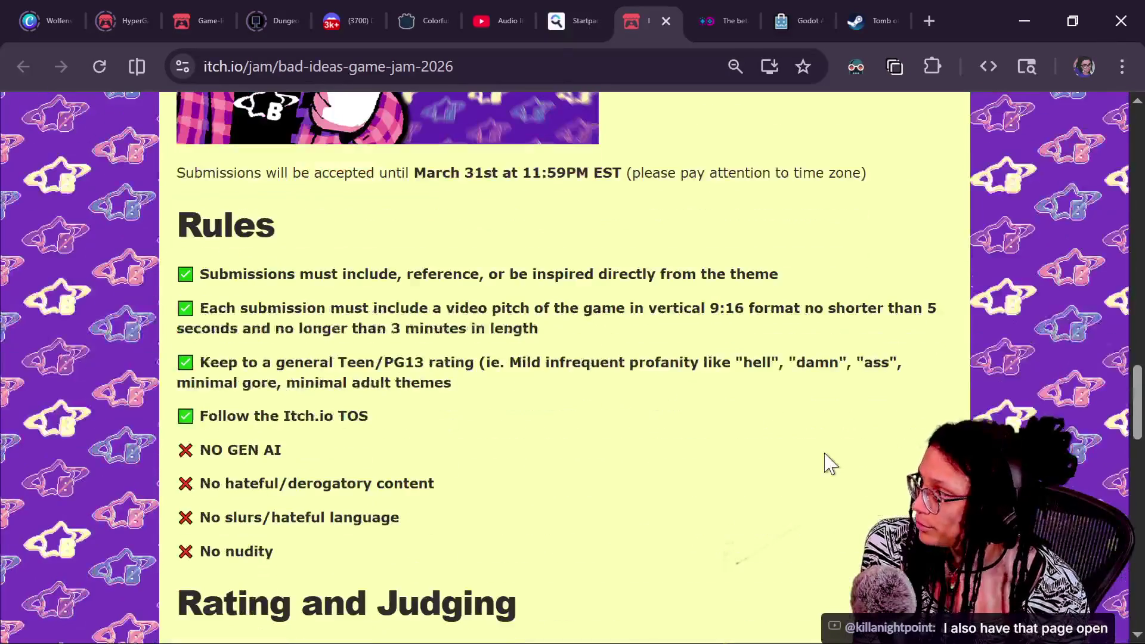
pyautogui.scroll(-4, 301, 292)
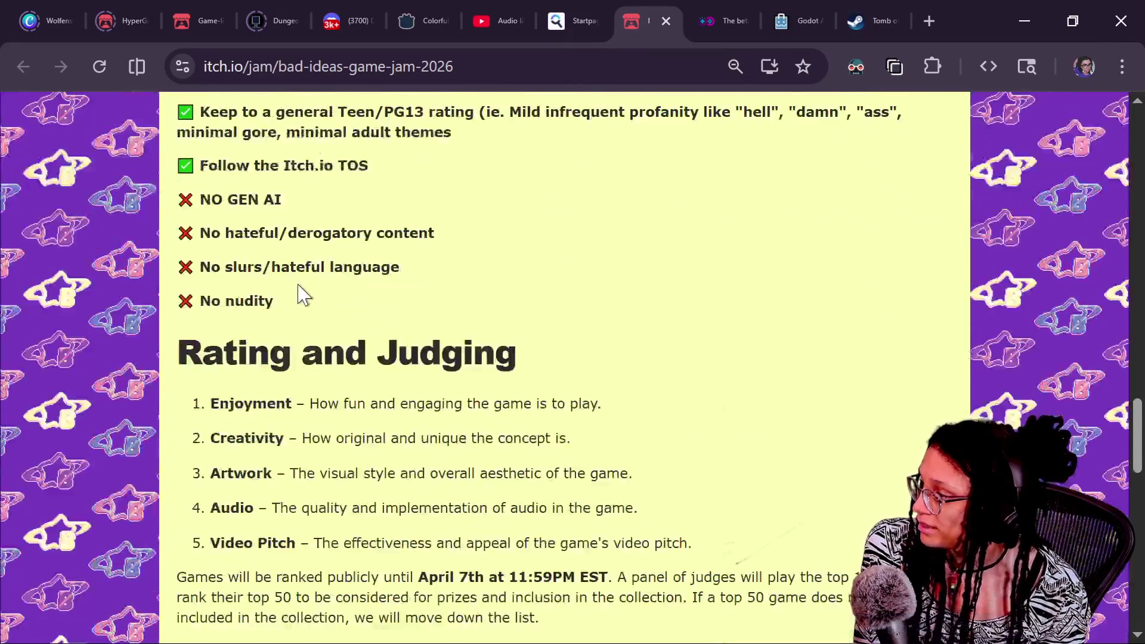
pyautogui.scroll(15, 301, 292)
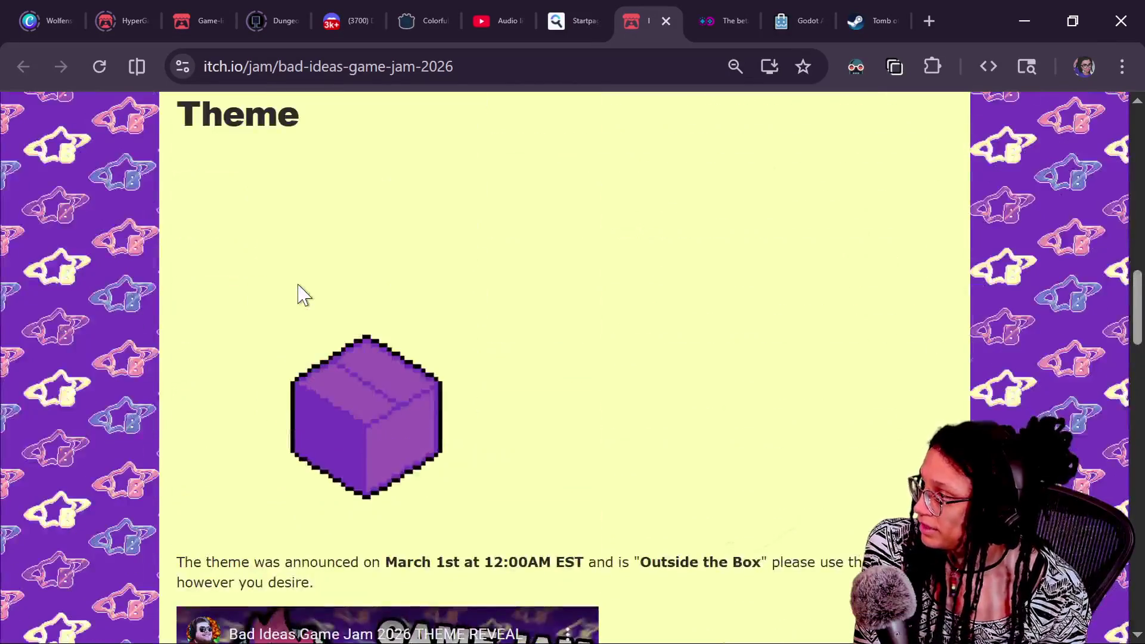
pyautogui.scroll(-2, 301, 292)
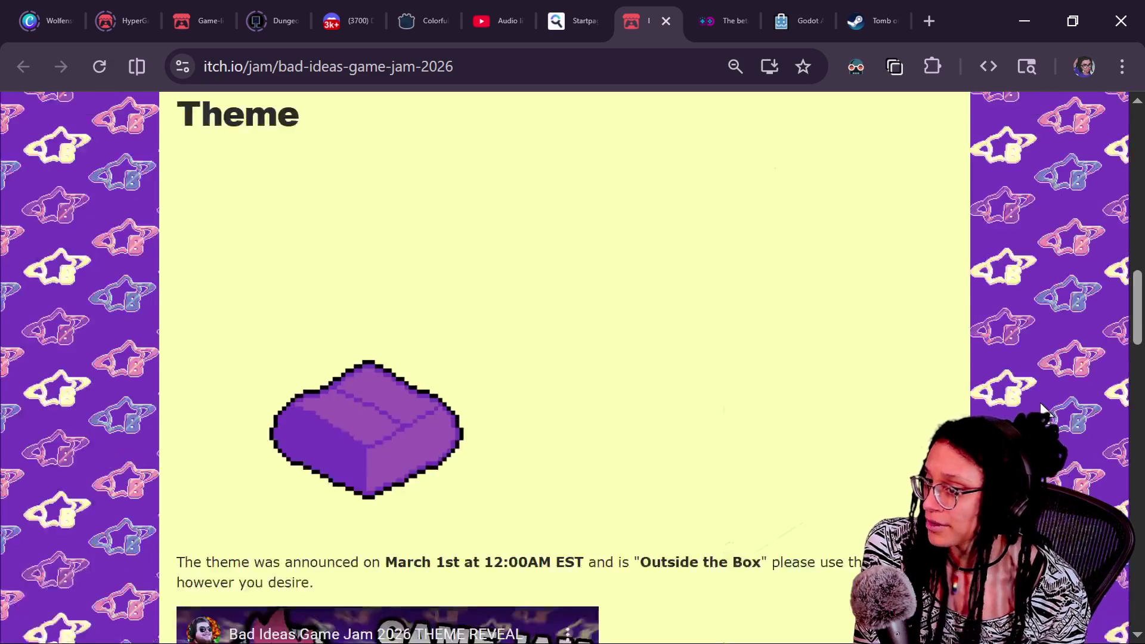
pyautogui.scroll(-1, 1042, 409)
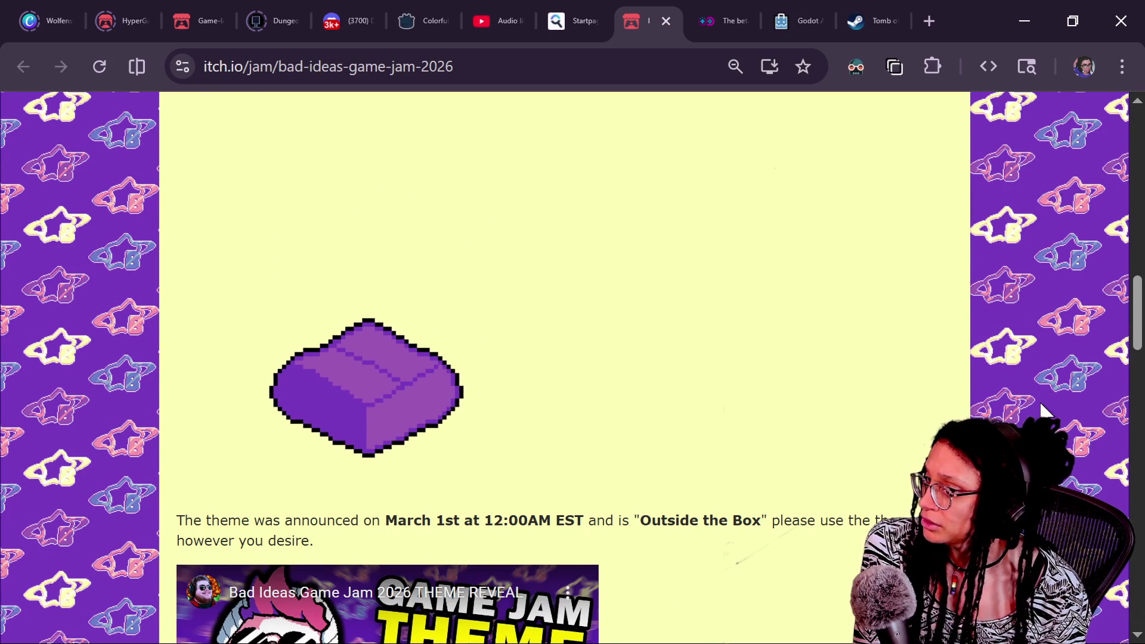
pyautogui.scroll(1, 1042, 409)
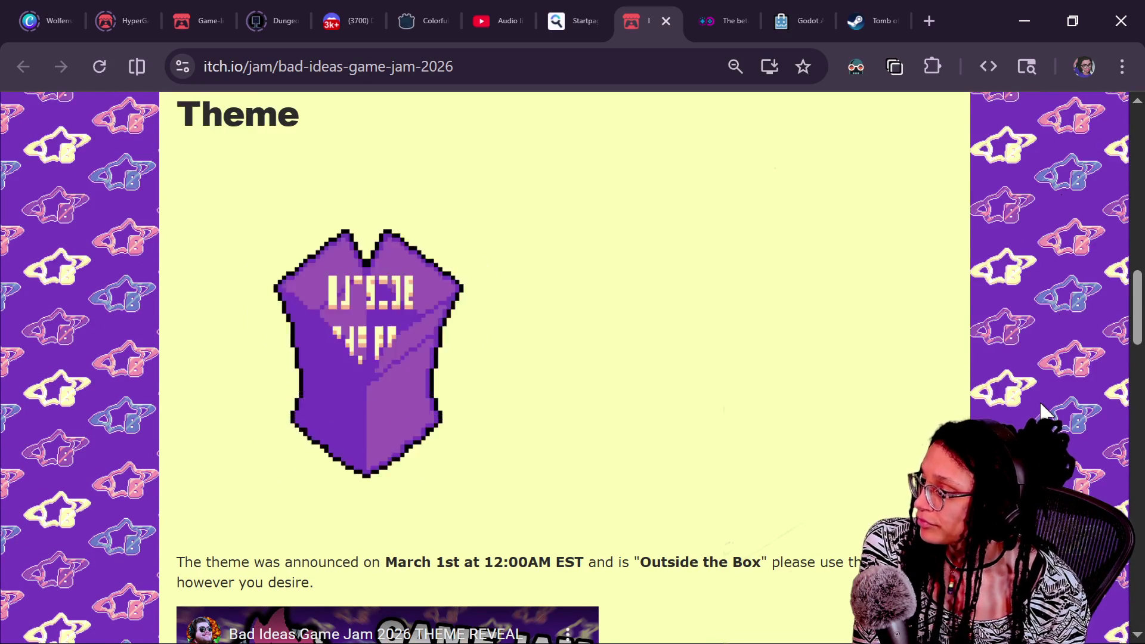
pyautogui.scroll(15, 1043, 409)
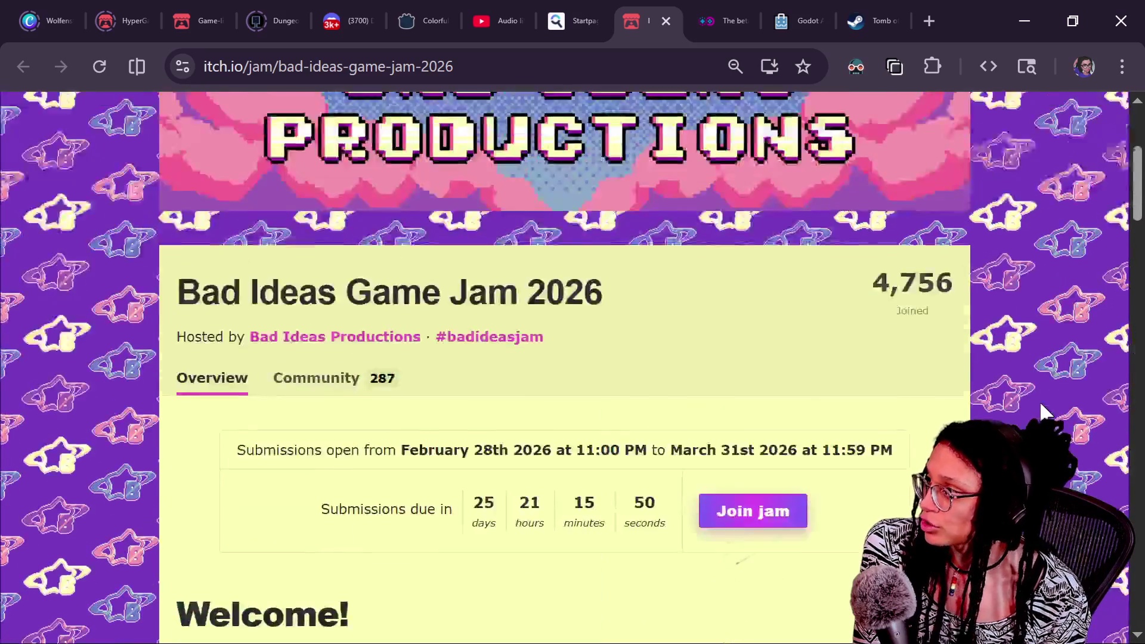
pyautogui.scroll(2, 834, 280)
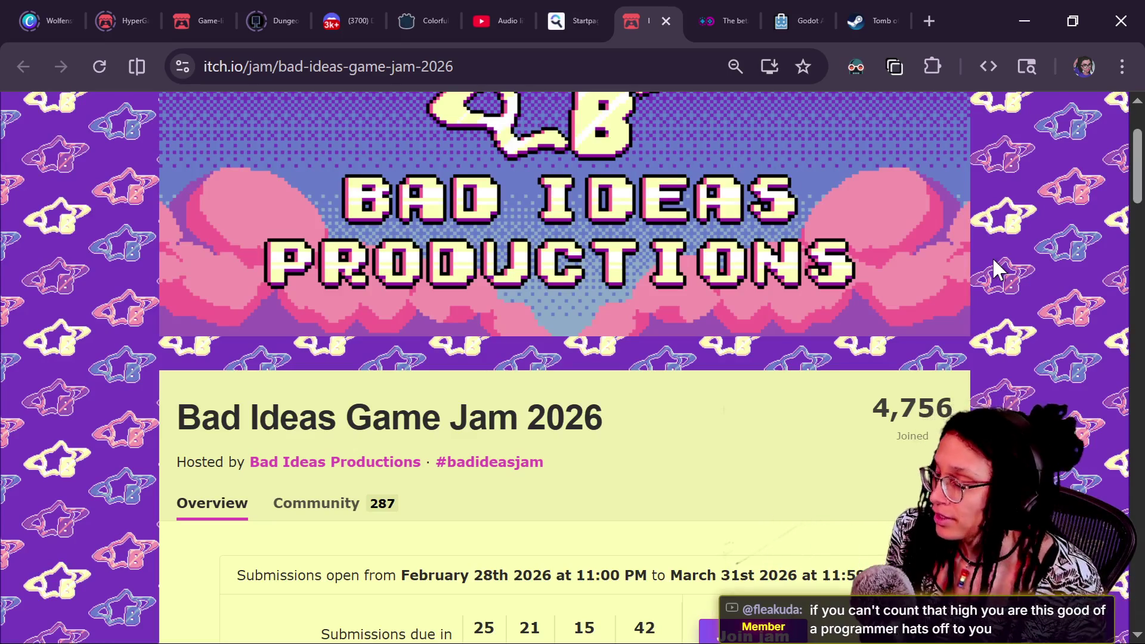
pyautogui.scroll(-10, 992, 257)
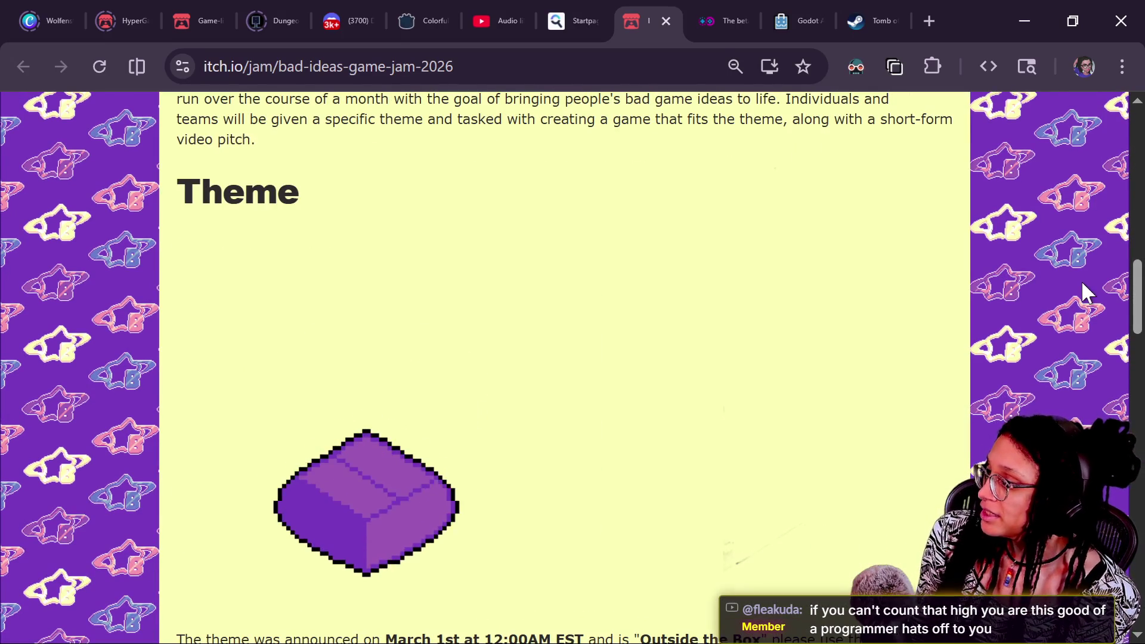
pyautogui.scroll(-2, 1060, 331)
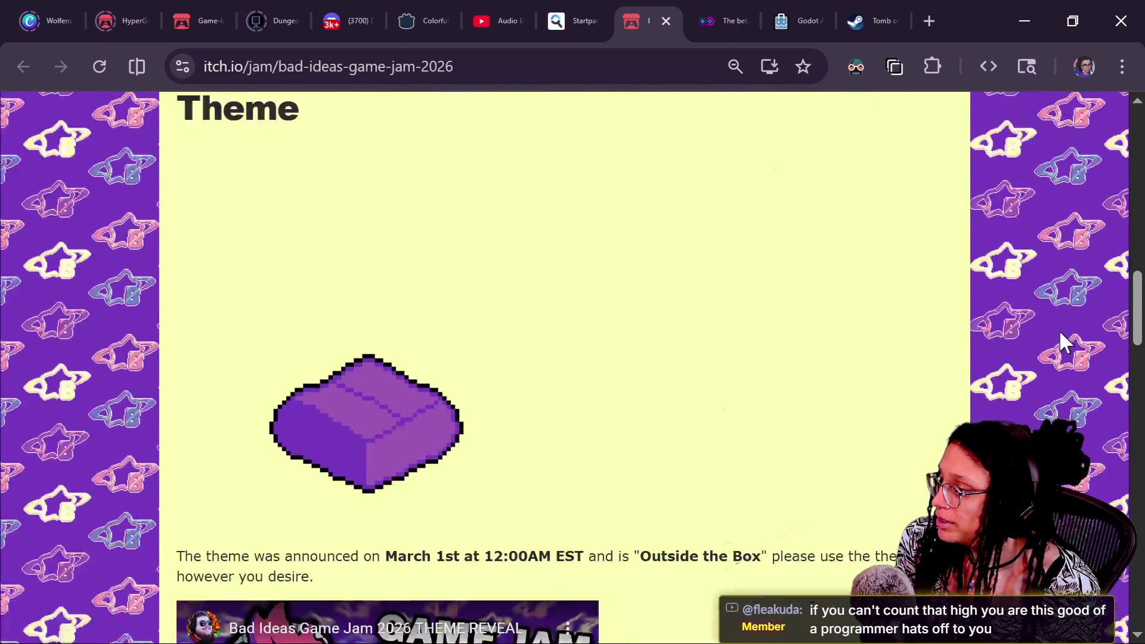
pyautogui.scroll(-2, 1060, 334)
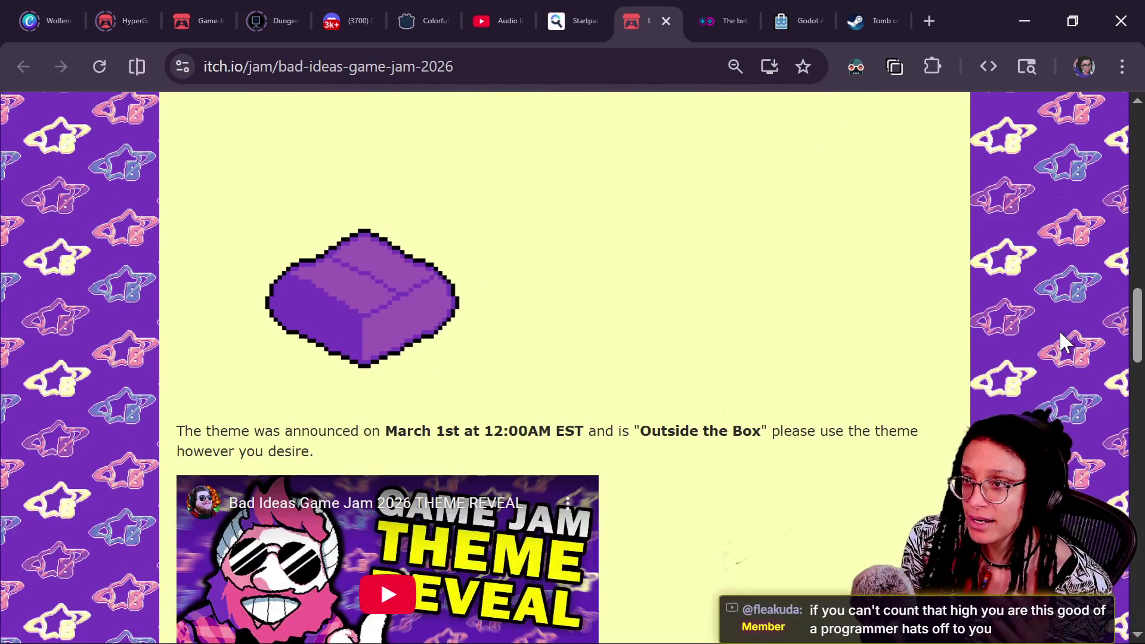
pyautogui.scroll(-1, 1059, 330)
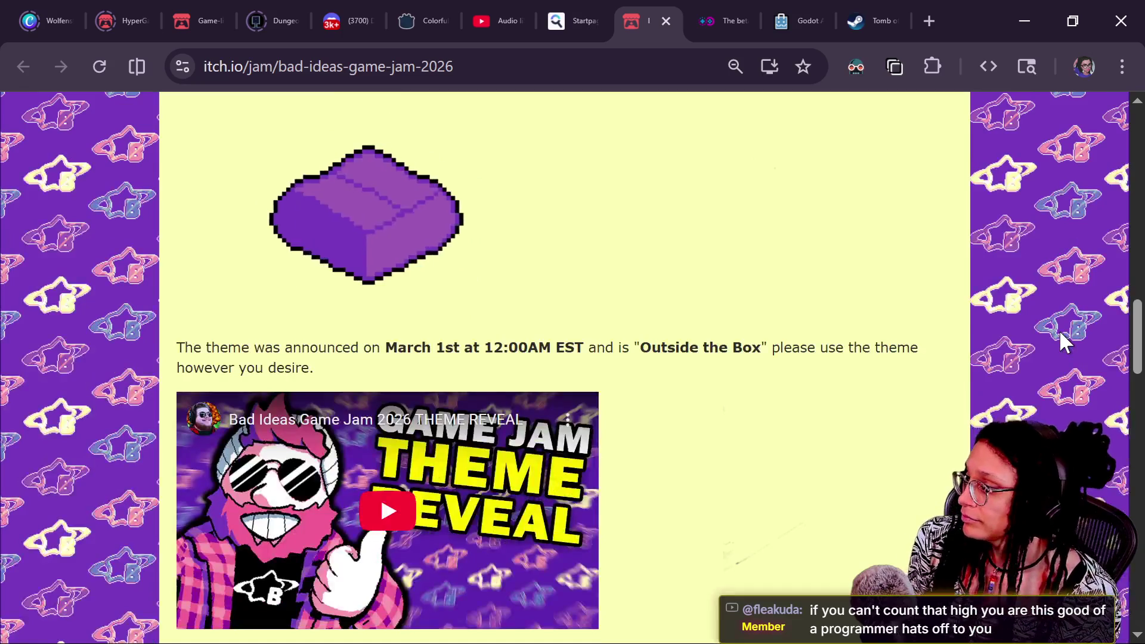
pyautogui.scroll(-1, 1059, 331)
pyautogui.scroll(-6, 1059, 330)
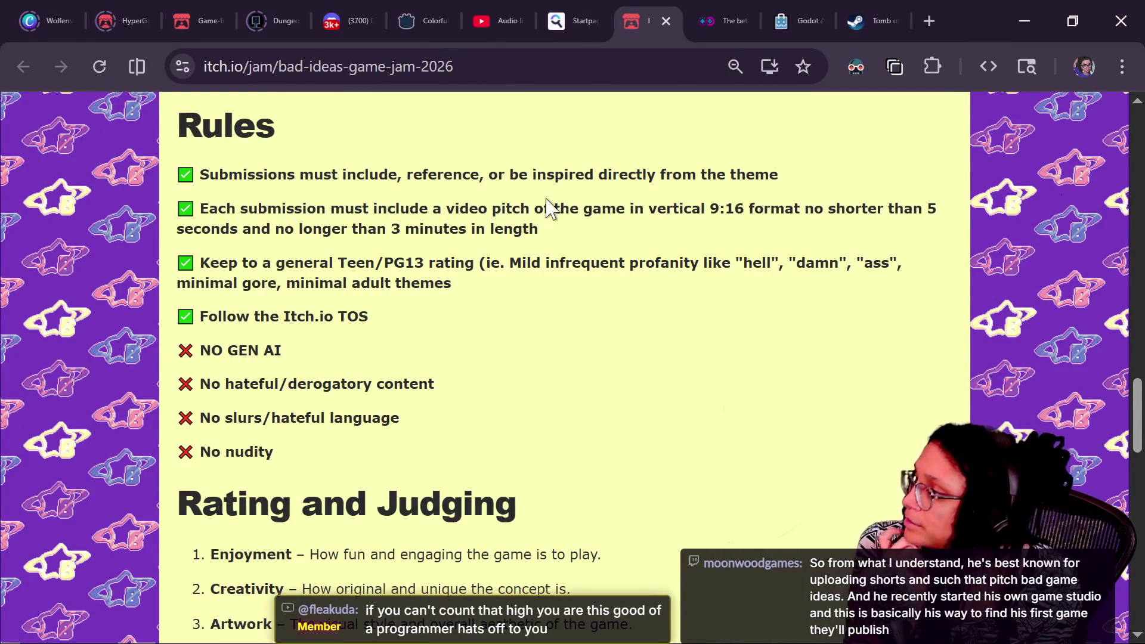
# Read the first two submission rules, including the video pitch rule, then continue toward Rating and Judging
pyautogui.moveTo(410, 198); pyautogui.dragTo(775, 206)
pyautogui.click(627, 259)
pyautogui.click(775, 206)
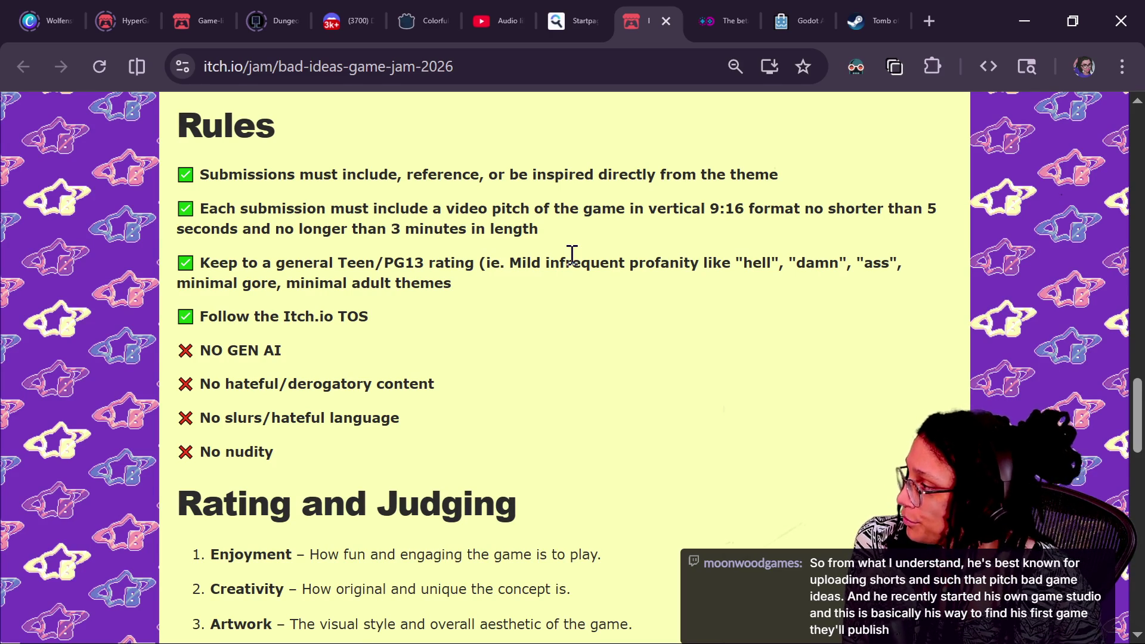
pyautogui.moveTo(564, 227); pyautogui.dragTo(172, 185)
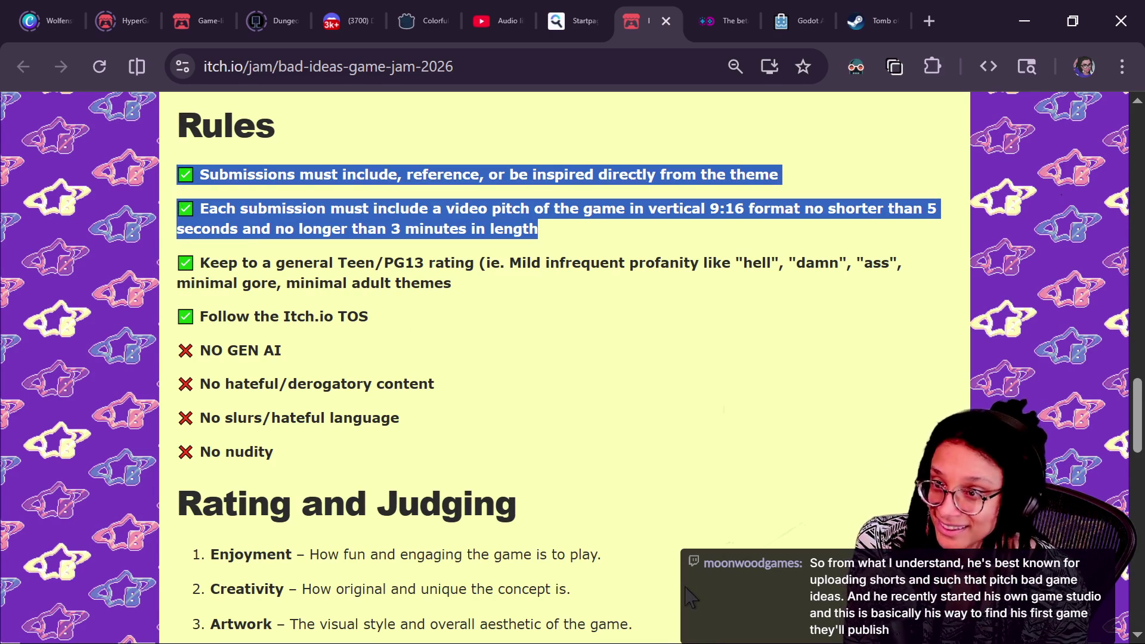
pyautogui.scroll(-4, 690, 596)
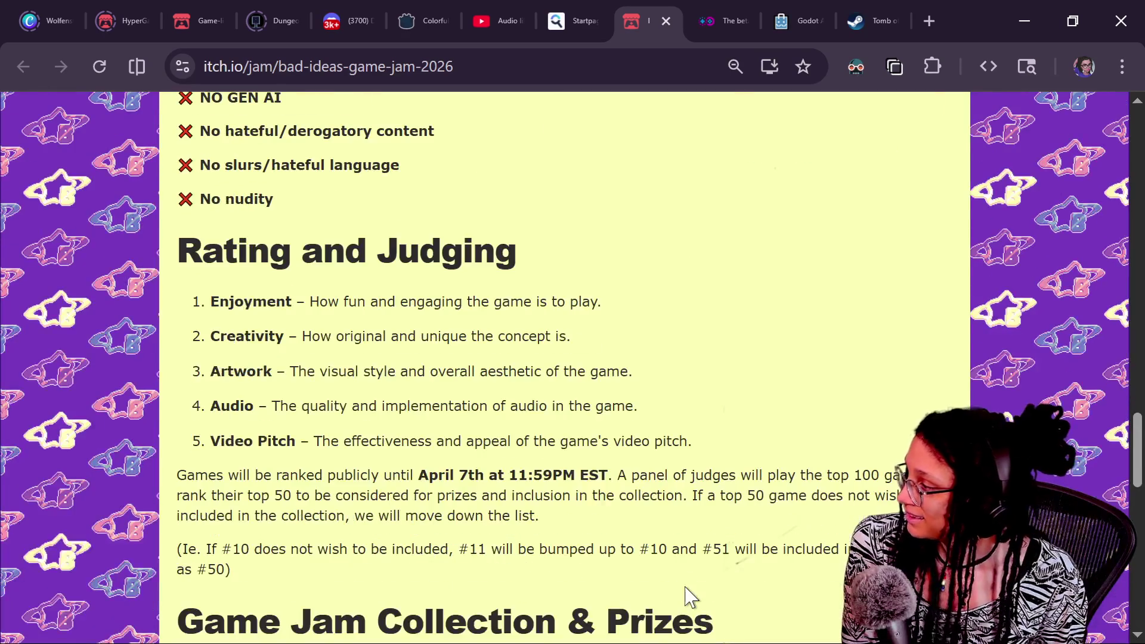
# Read the judging criteria, highlighting the public ranking deadline and the Video Pitch criterion
pyautogui.scroll(-1, 520, 477)
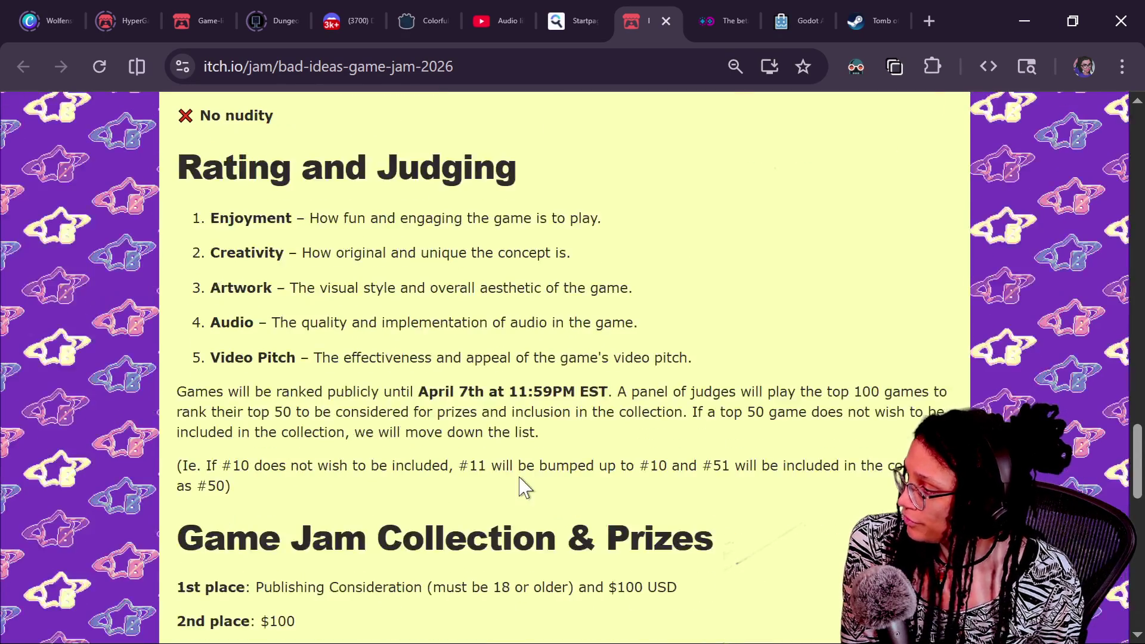
pyautogui.moveTo(177, 392); pyautogui.dragTo(375, 386)
pyautogui.click(378, 358)
pyautogui.moveTo(209, 357); pyautogui.dragTo(707, 372)
pyautogui.click(722, 346)
pyautogui.scroll(-4, 628, 386)
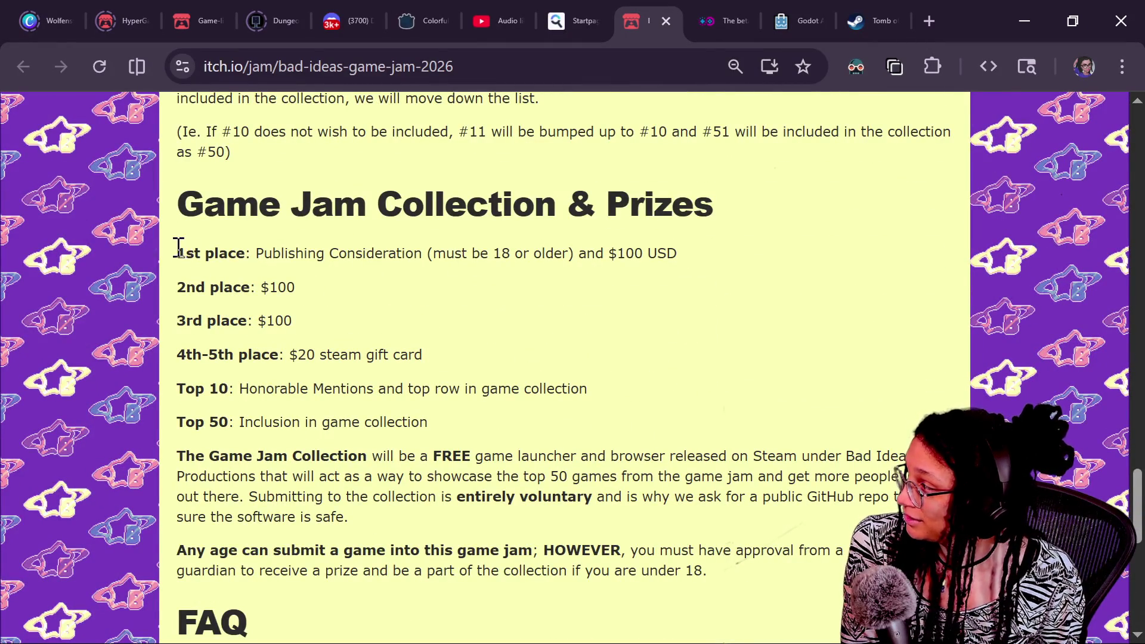
# Highlight the top three place prize lines of $100 each
pyautogui.moveTo(178, 250); pyautogui.dragTo(797, 253)
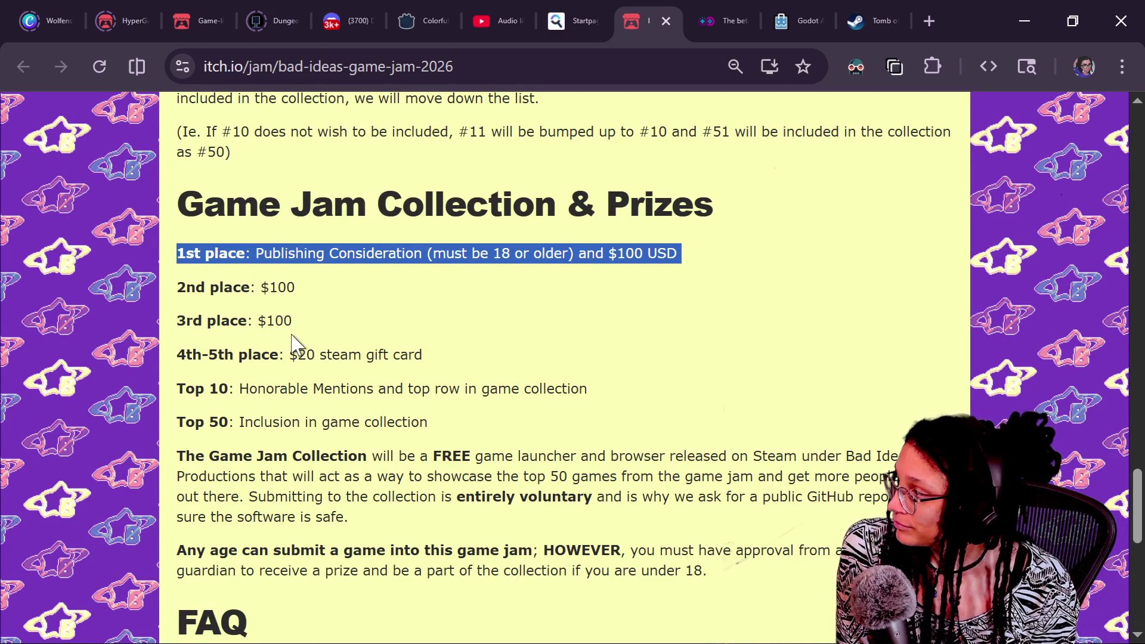
pyautogui.moveTo(296, 322); pyautogui.dragTo(216, 257)
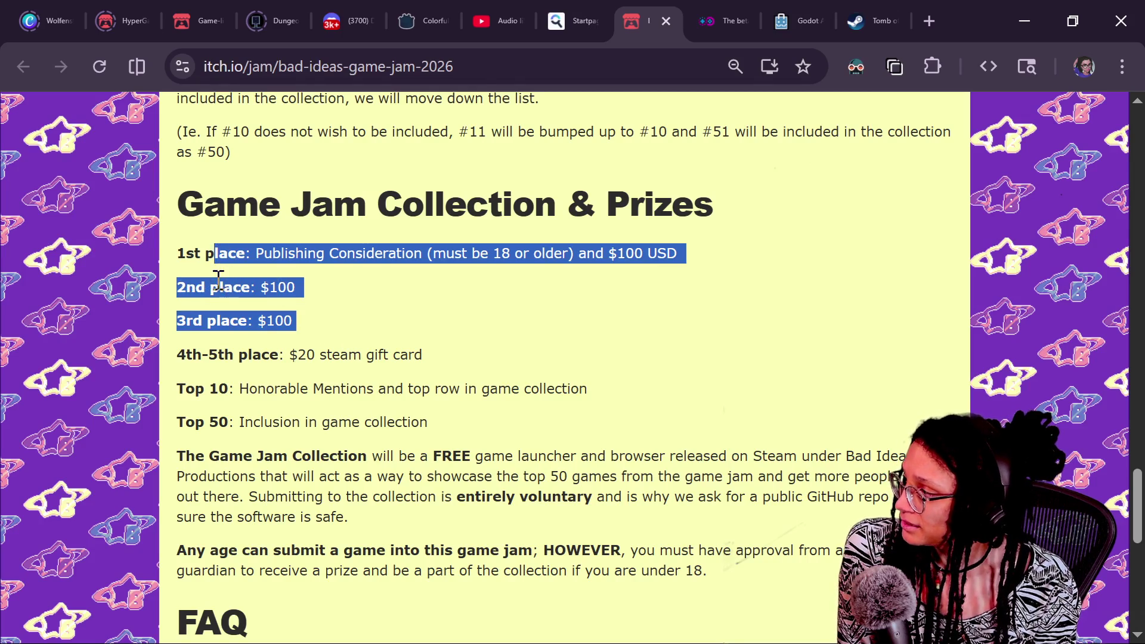
pyautogui.click(215, 278)
# Read the Game Jam Collection paragraph about the free Steam launcher showcasing the top 50 games
pyautogui.scroll(-3, 449, 311)
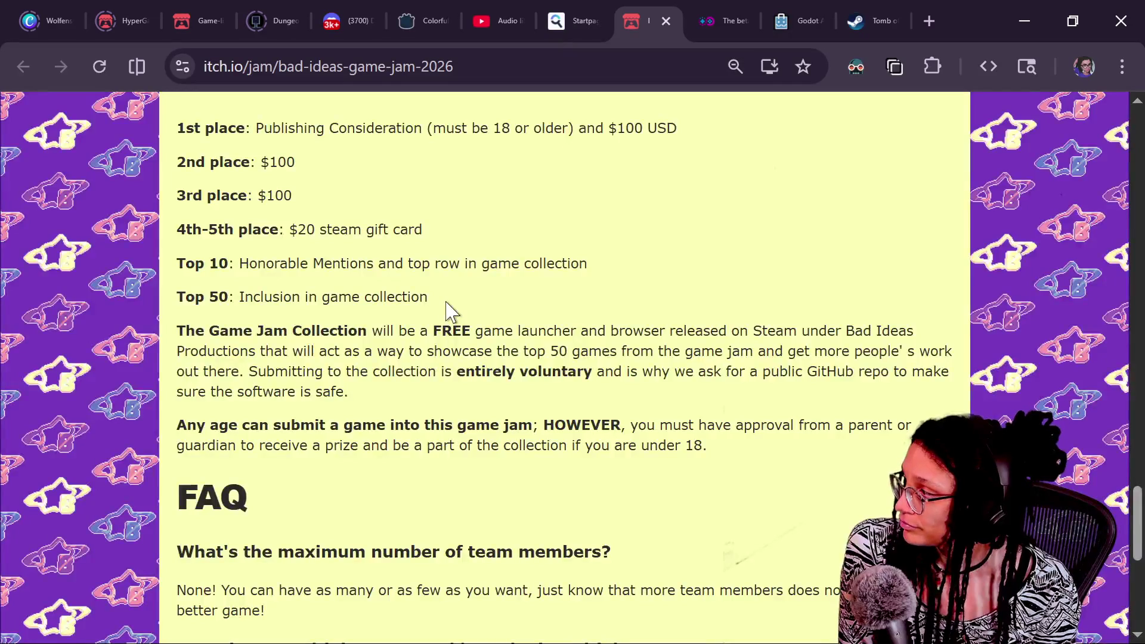
pyautogui.scroll(-2, 448, 311)
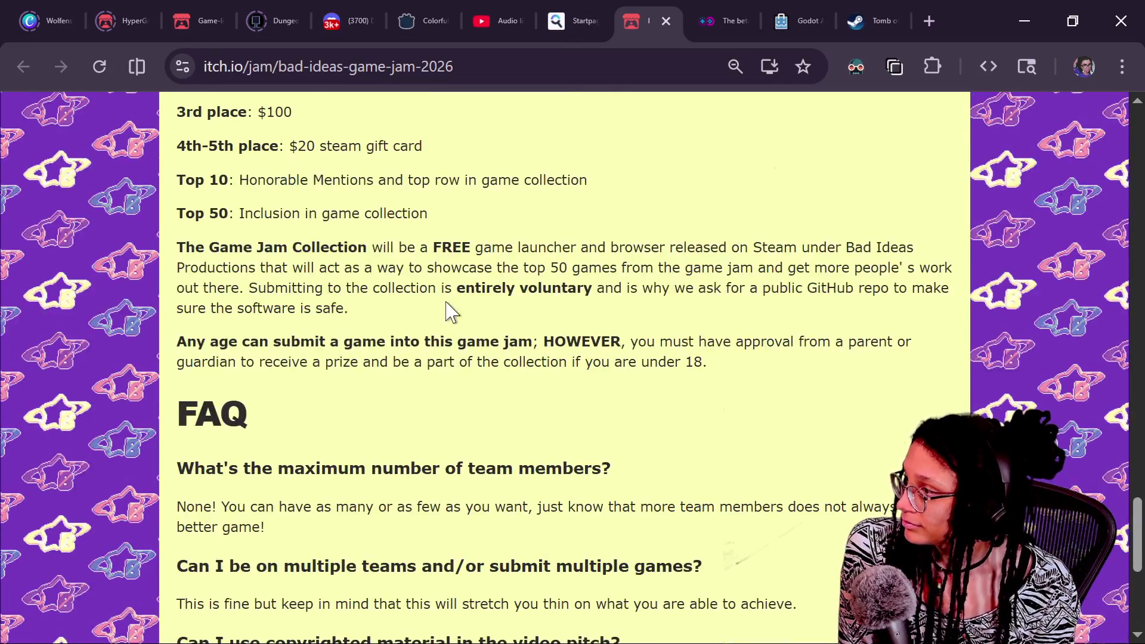
pyautogui.moveTo(426, 253); pyautogui.dragTo(680, 267)
pyautogui.click(676, 262)
pyautogui.moveTo(574, 244); pyautogui.dragTo(834, 269)
pyautogui.click(475, 279)
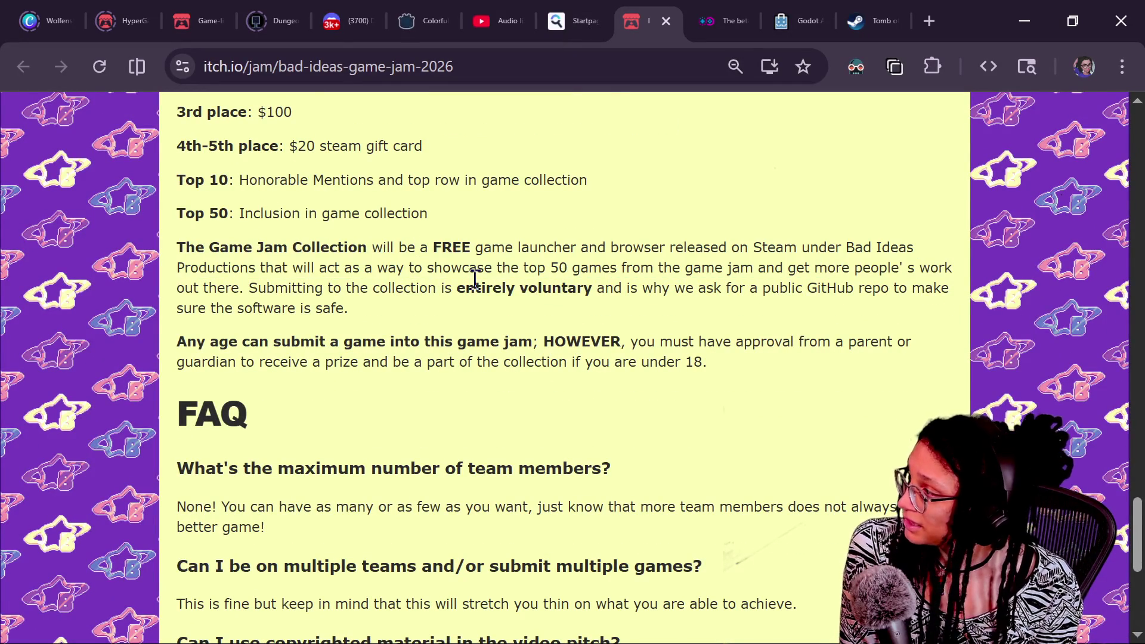
pyautogui.scroll(2, 471, 304)
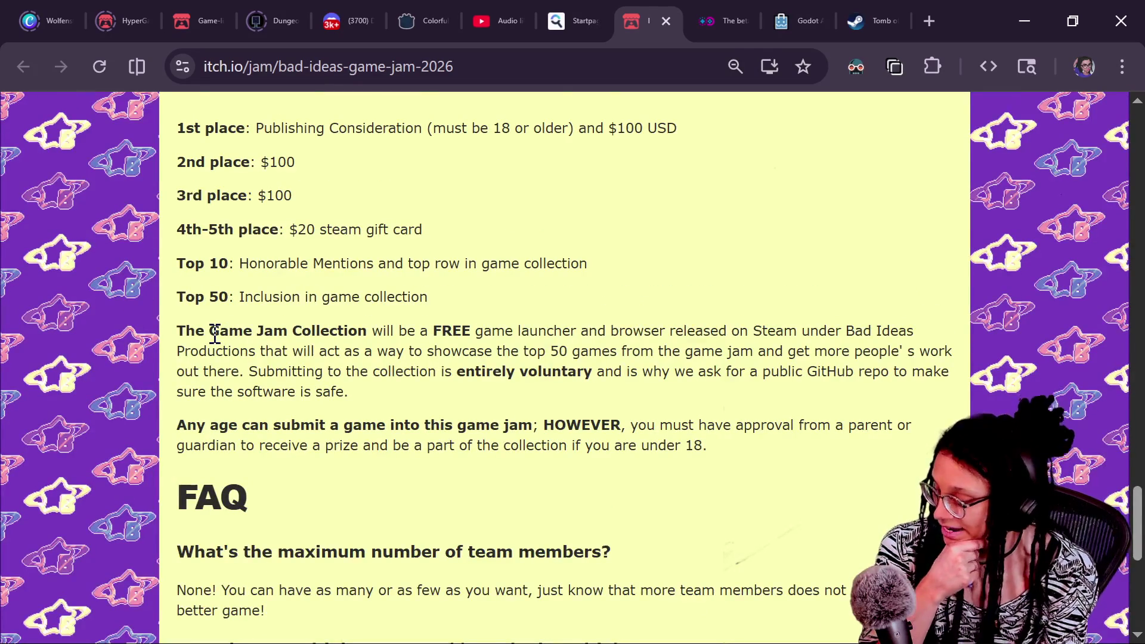
pyautogui.hotkey('ctrl', '+')
pyautogui.scroll(-1, 295, 421)
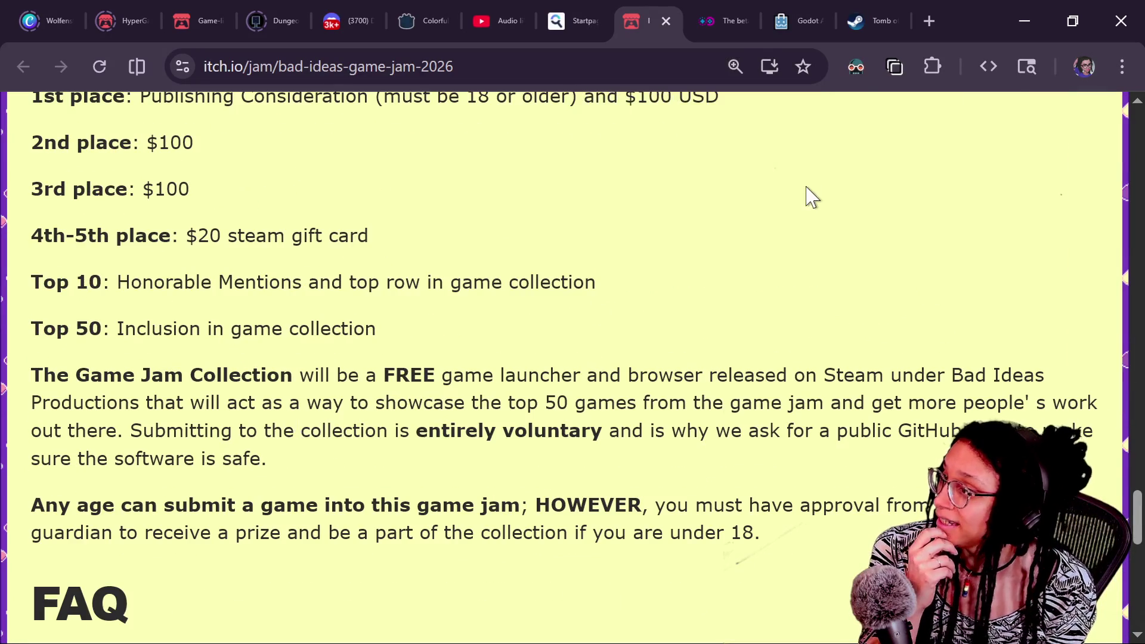
pyautogui.click(855, 66)
pyautogui.click(637, 152)
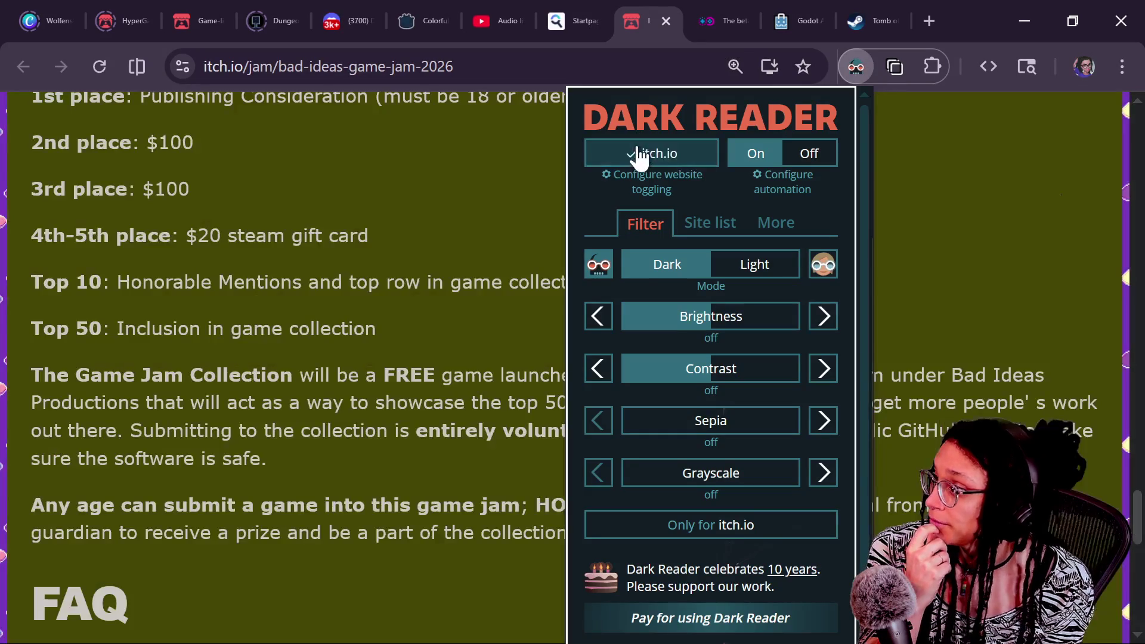
pyautogui.click(440, 231)
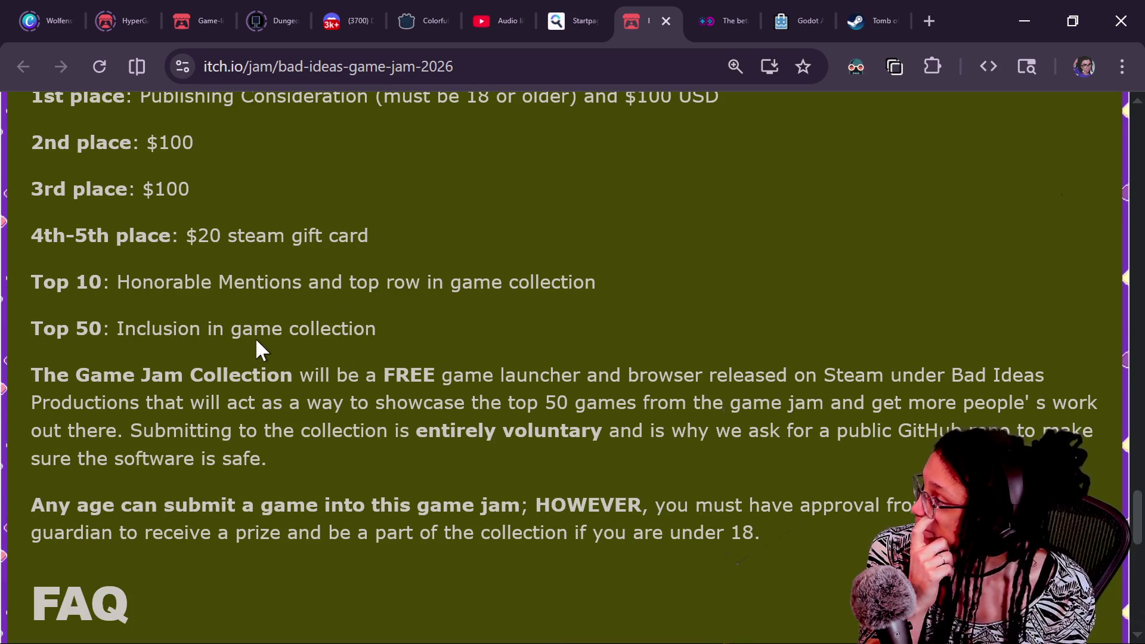
pyautogui.scroll(-3, 499, 391)
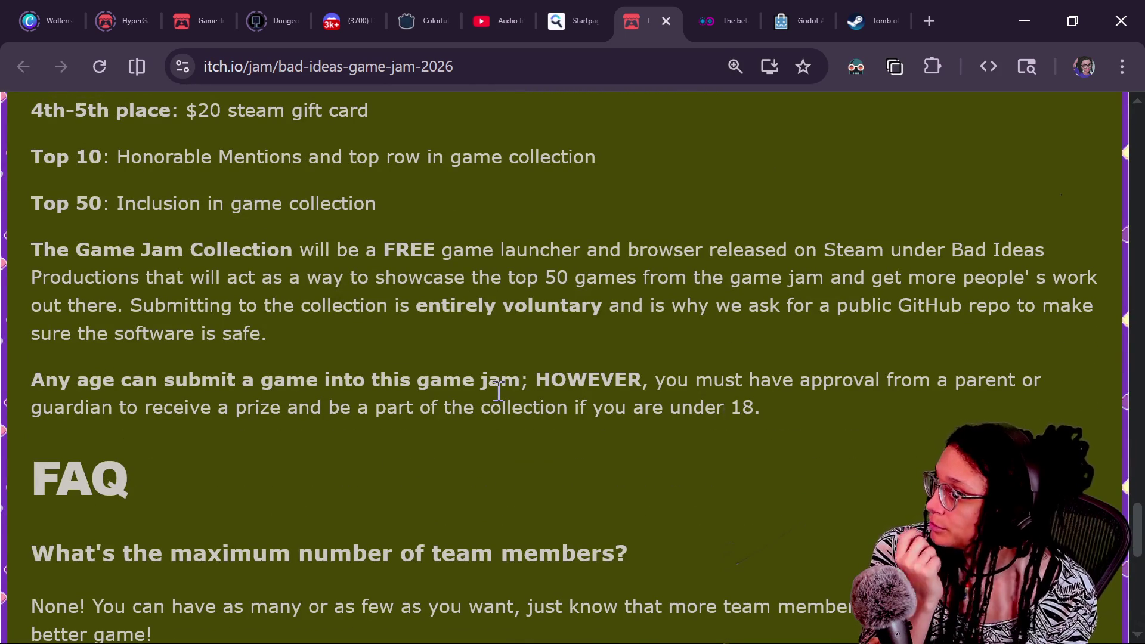
pyautogui.moveTo(400, 249); pyautogui.dragTo(706, 249)
pyautogui.click(625, 282)
pyautogui.click(654, 250)
pyautogui.moveTo(3, 261)
pyautogui.mouseDown()
pyautogui.moveTo(167, 275)
pyautogui.moveTo(907, 280)
pyautogui.mouseUp()
pyautogui.click(203, 278)
pyautogui.click(548, 285)
pyautogui.click(802, 286)
pyautogui.moveTo(110, 313); pyautogui.dragTo(492, 320)
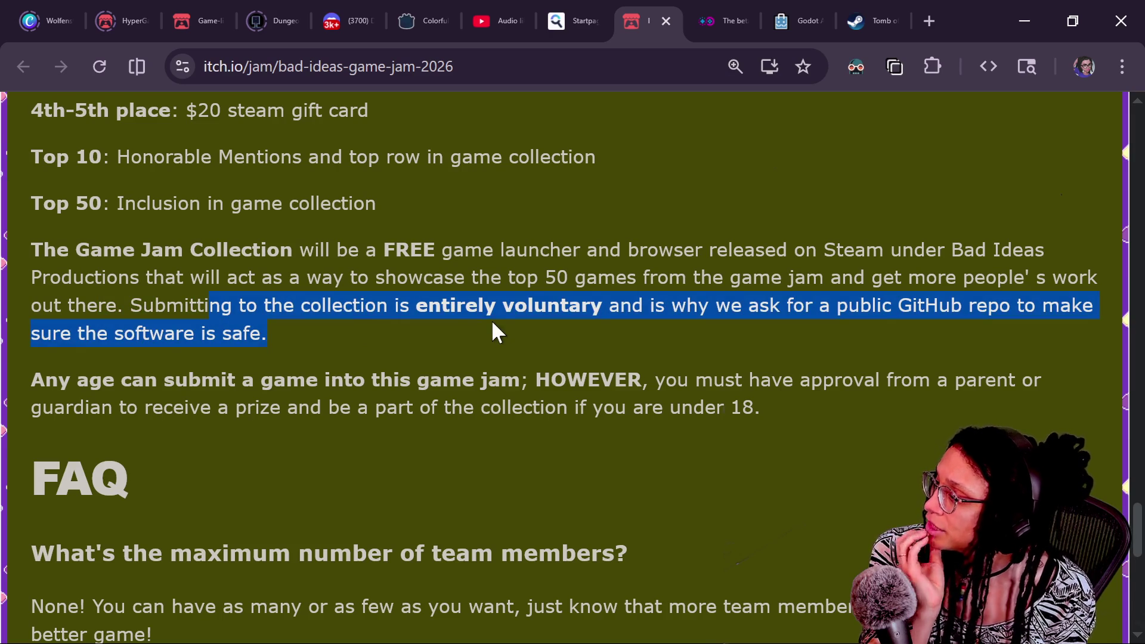
pyautogui.click(492, 324)
pyautogui.moveTo(581, 307); pyautogui.dragTo(811, 357)
pyautogui.click(811, 356)
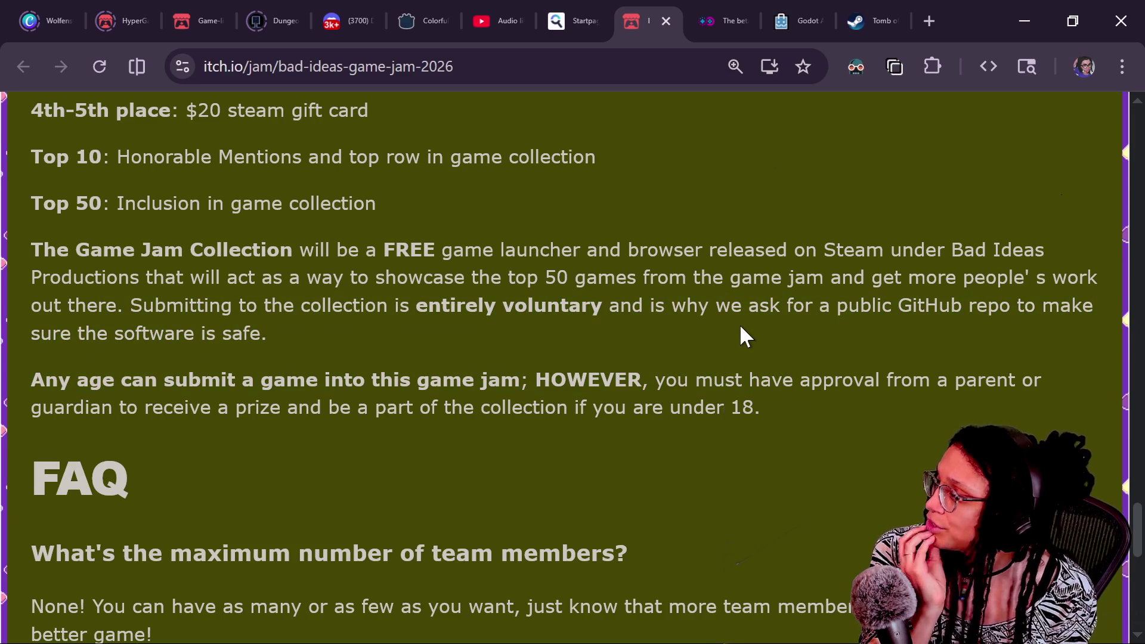
pyautogui.scroll(-1, 740, 327)
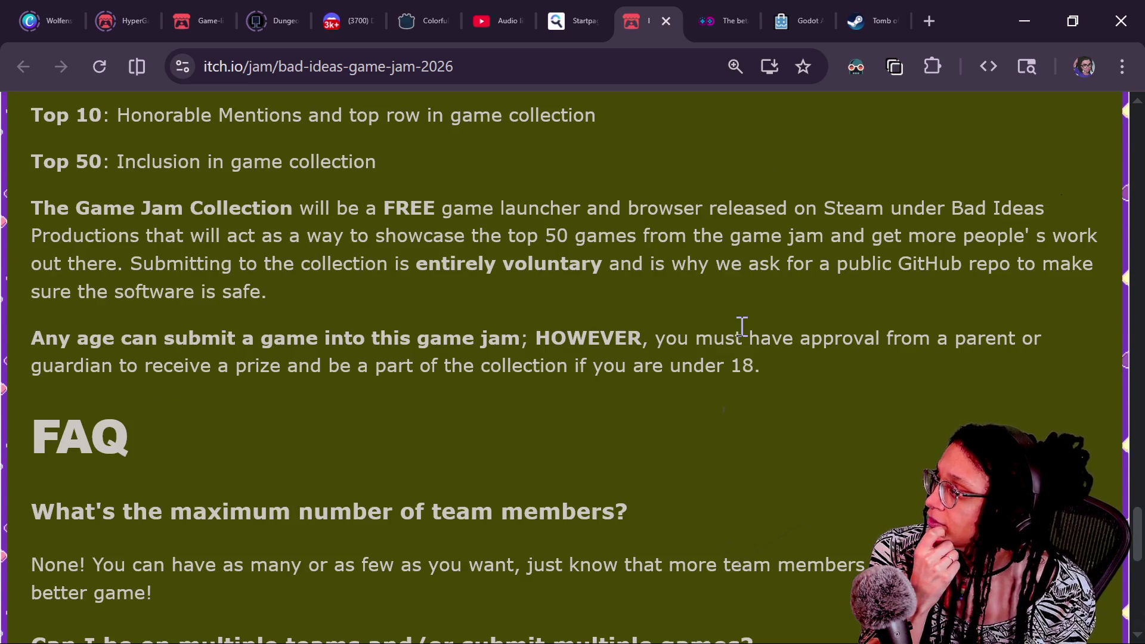
pyautogui.scroll(-1, 742, 326)
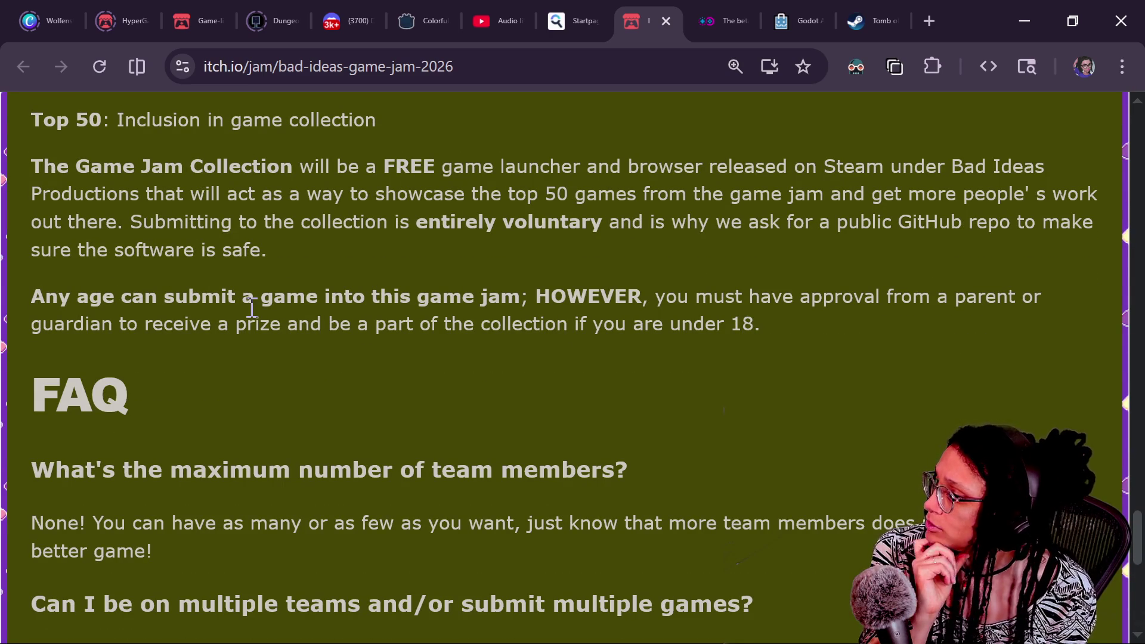
pyautogui.scroll(-1, 543, 324)
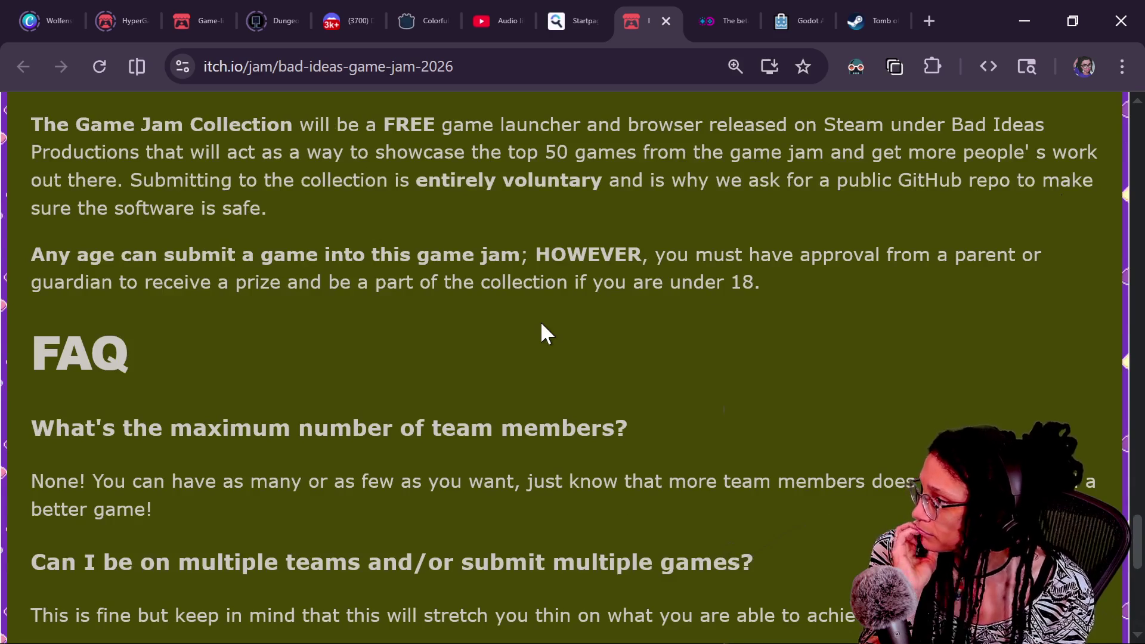
pyautogui.scroll(-1, 542, 324)
pyautogui.scroll(-1, 540, 321)
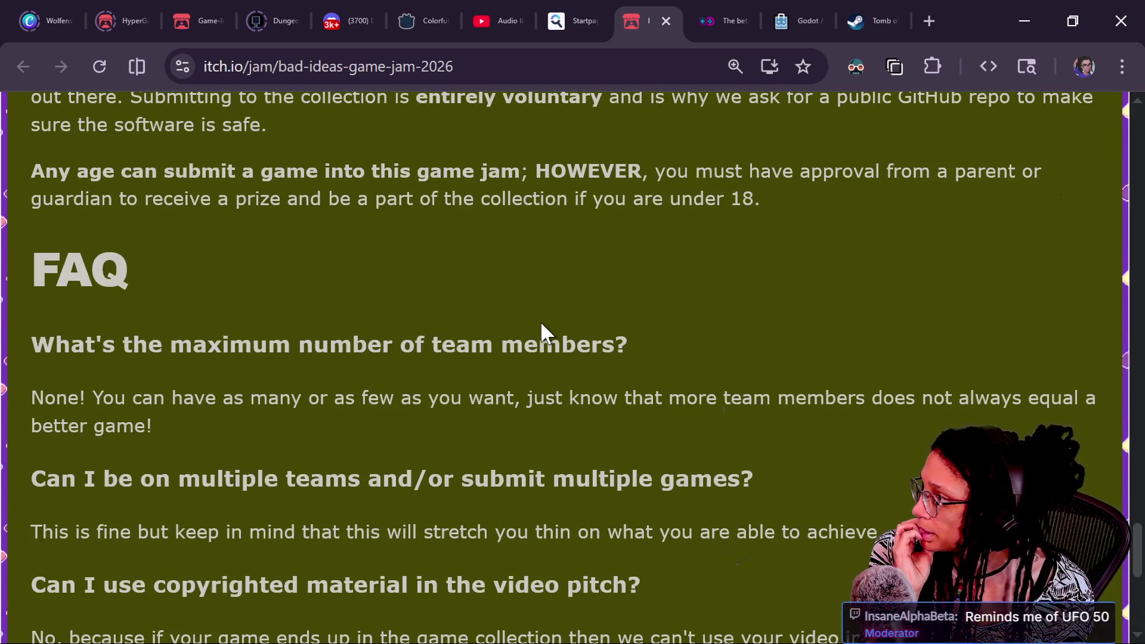
pyautogui.scroll(3, 541, 328)
pyautogui.moveTo(749, 355)
pyautogui.mouseDown()
pyautogui.moveTo(812, 303)
pyautogui.moveTo(798, 269)
pyautogui.mouseUp()
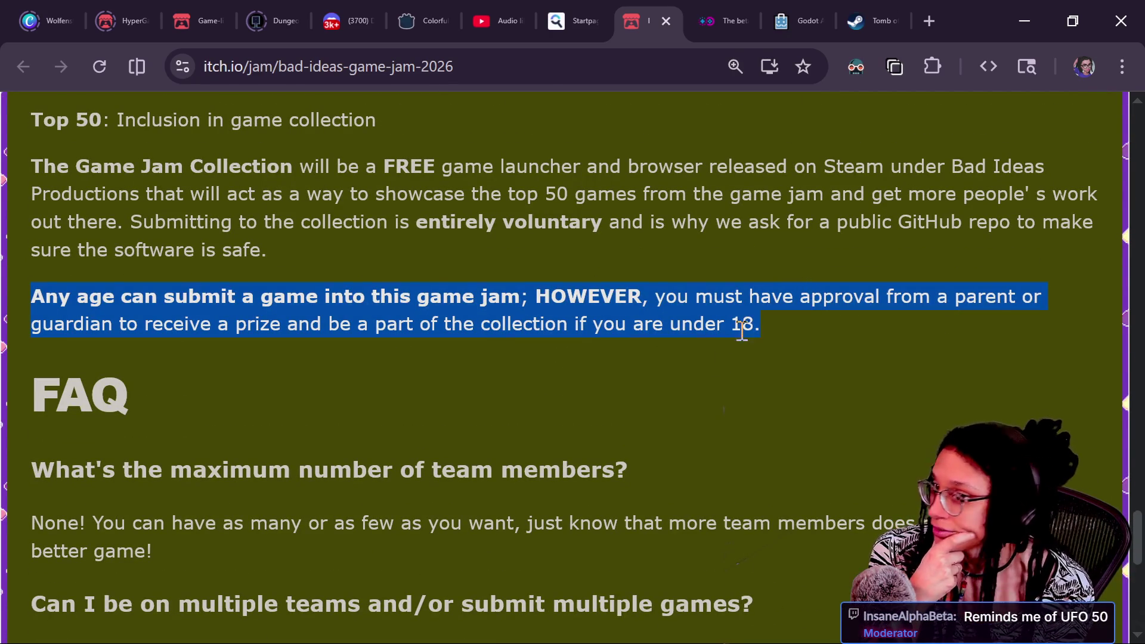
pyautogui.scroll(-2, 719, 350)
pyautogui.scroll(-4, 720, 350)
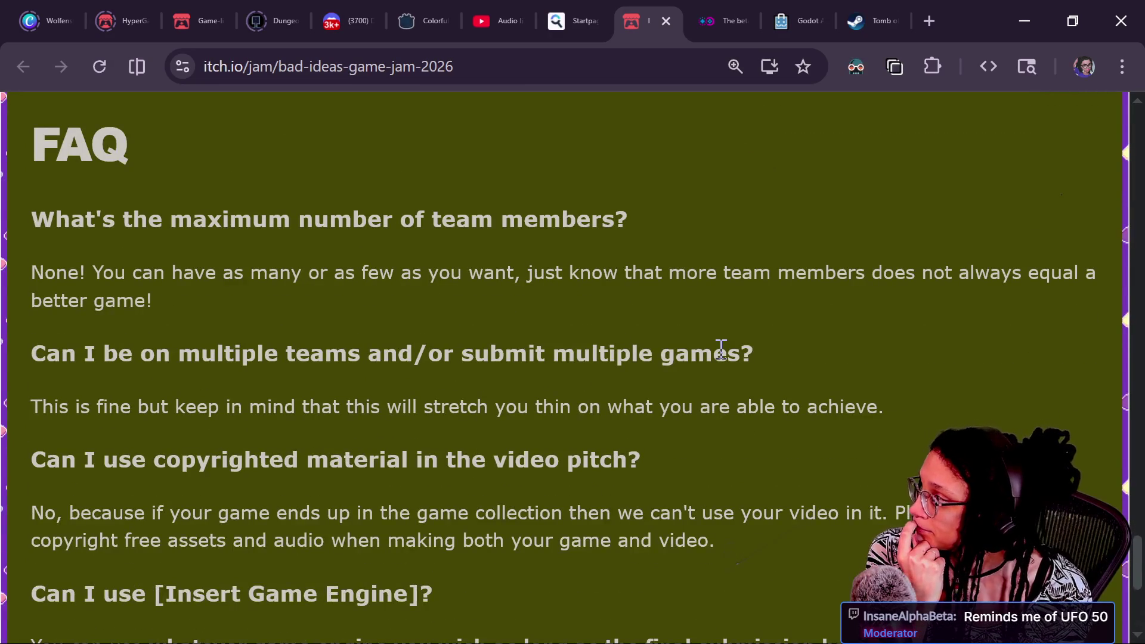
pyautogui.scroll(-6, 721, 351)
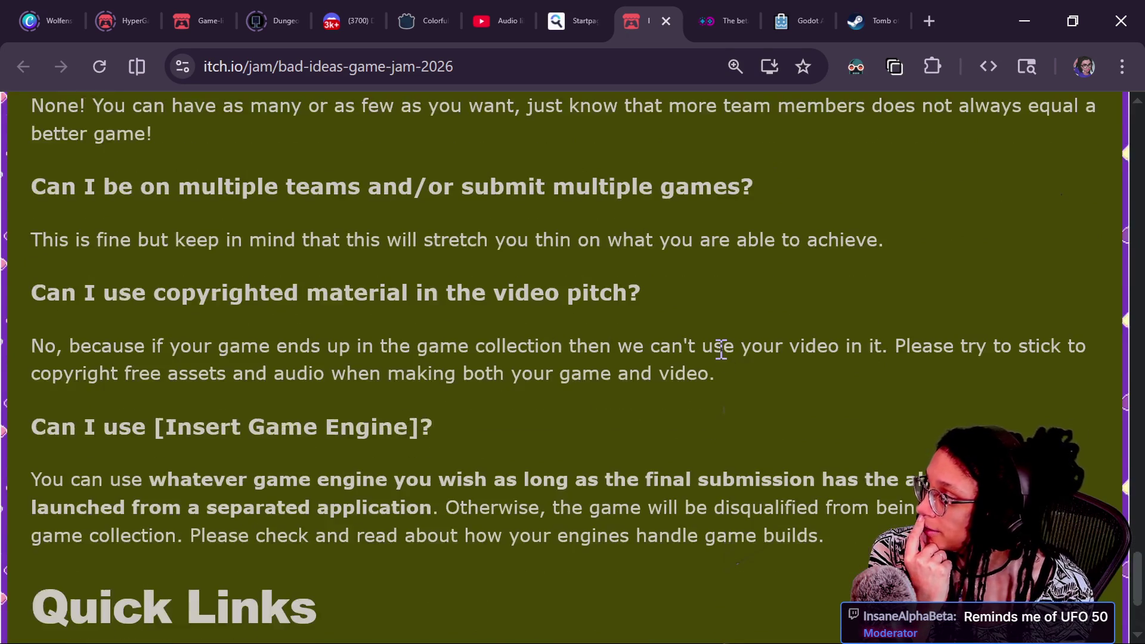
pyautogui.scroll(-2, 720, 350)
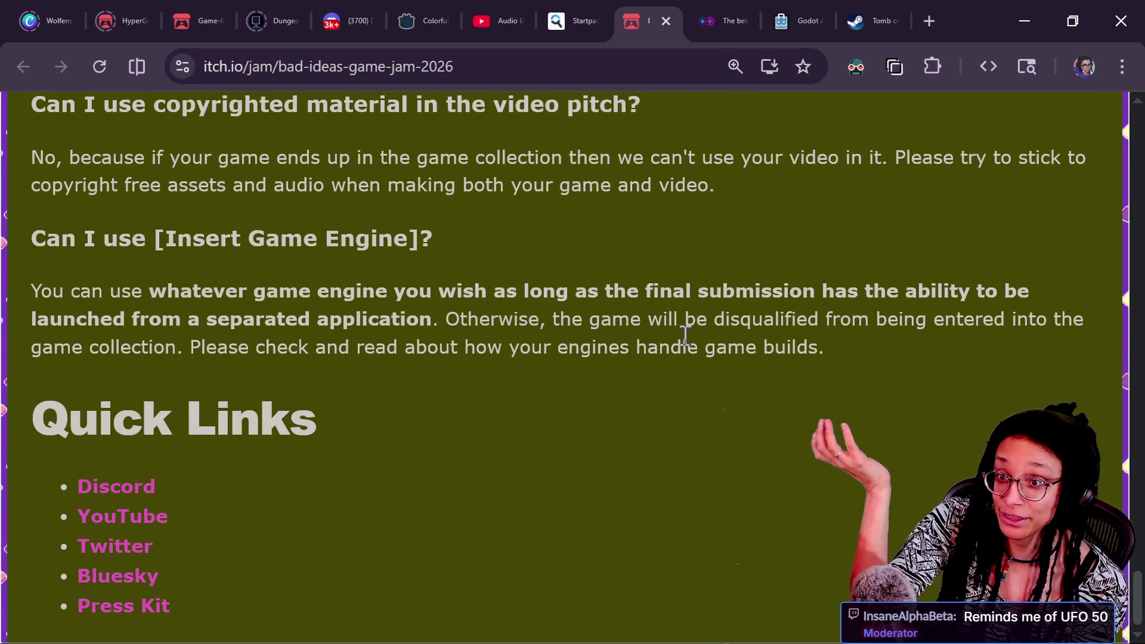
pyautogui.scroll(1, 685, 334)
pyautogui.scroll(-1, 656, 352)
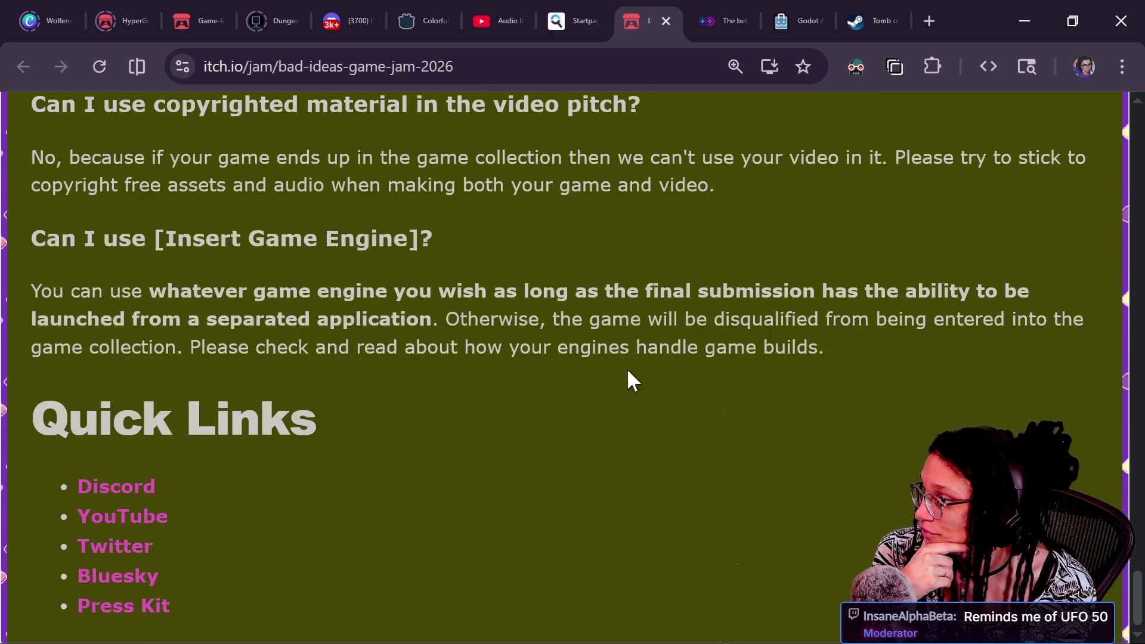
pyautogui.scroll(15, 622, 374)
pyautogui.scroll(20, 622, 374)
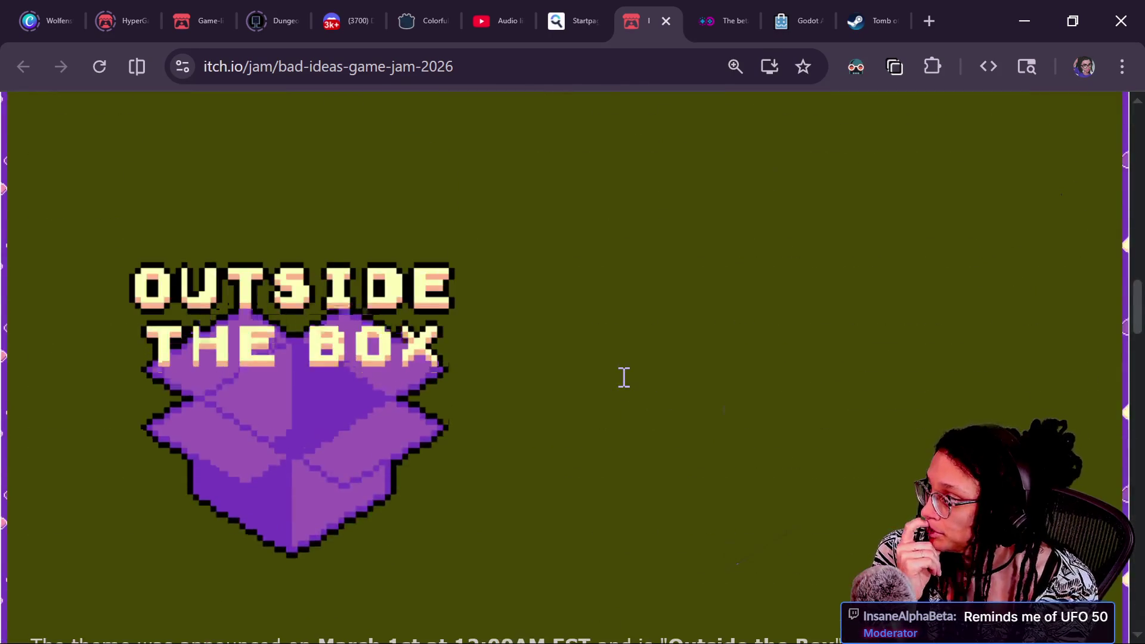
pyautogui.scroll(-10, 623, 377)
pyautogui.scroll(10, 623, 378)
pyautogui.scroll(7, 622, 377)
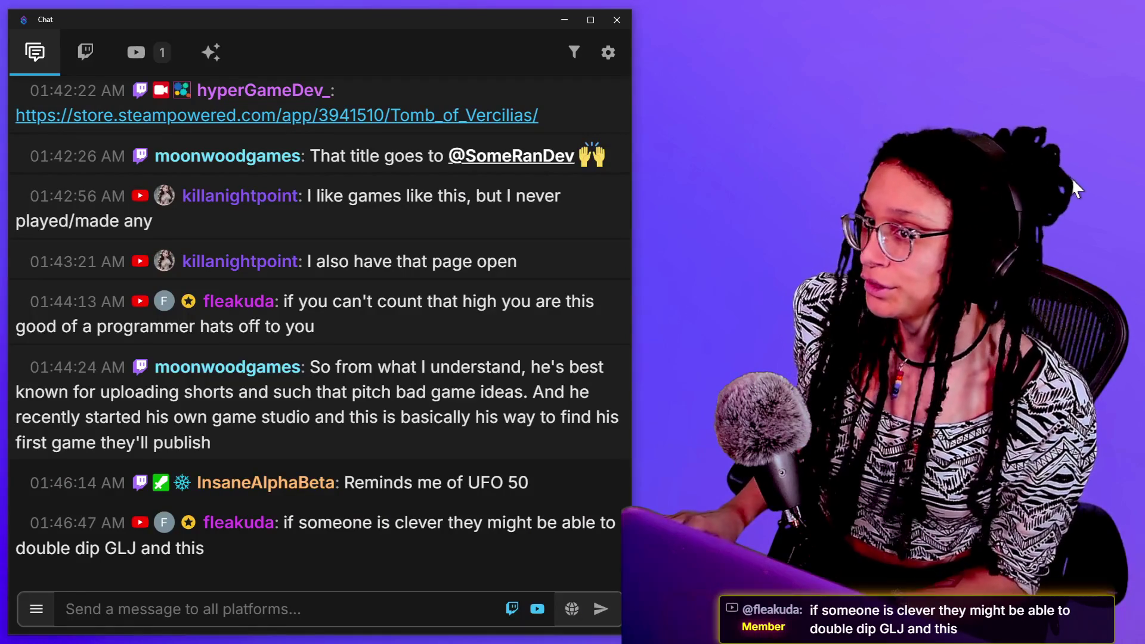
pyautogui.moveTo(466, 337)
pyautogui.scroll(2, 477, 382)
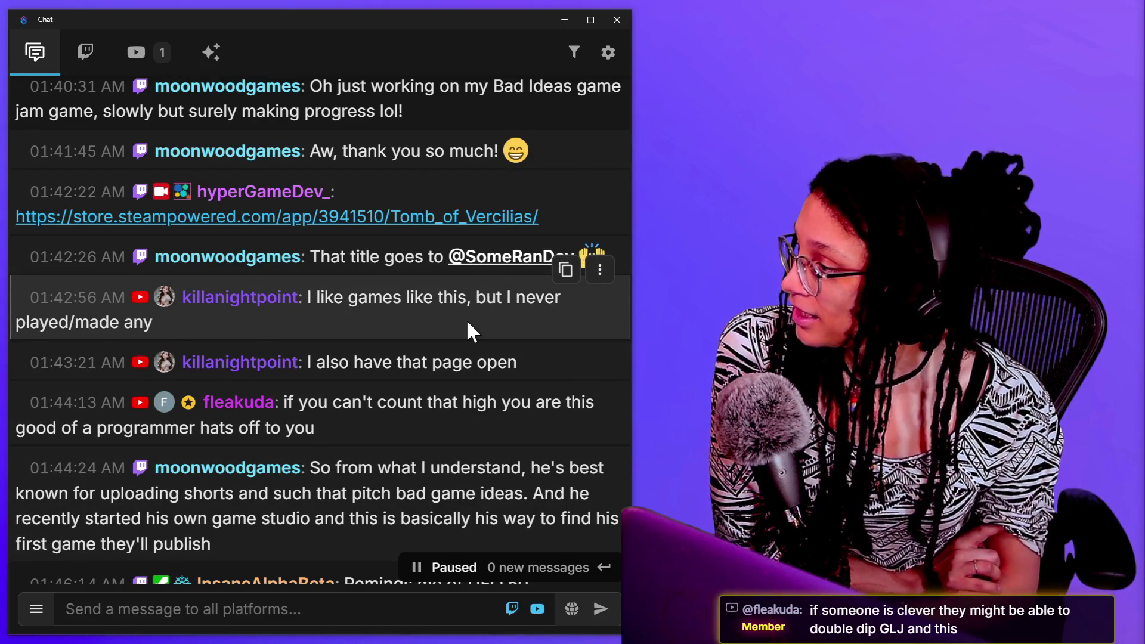
# Scroll the Stream chat feed down to the latest viewer messages
pyautogui.scroll(-2, 466, 318)
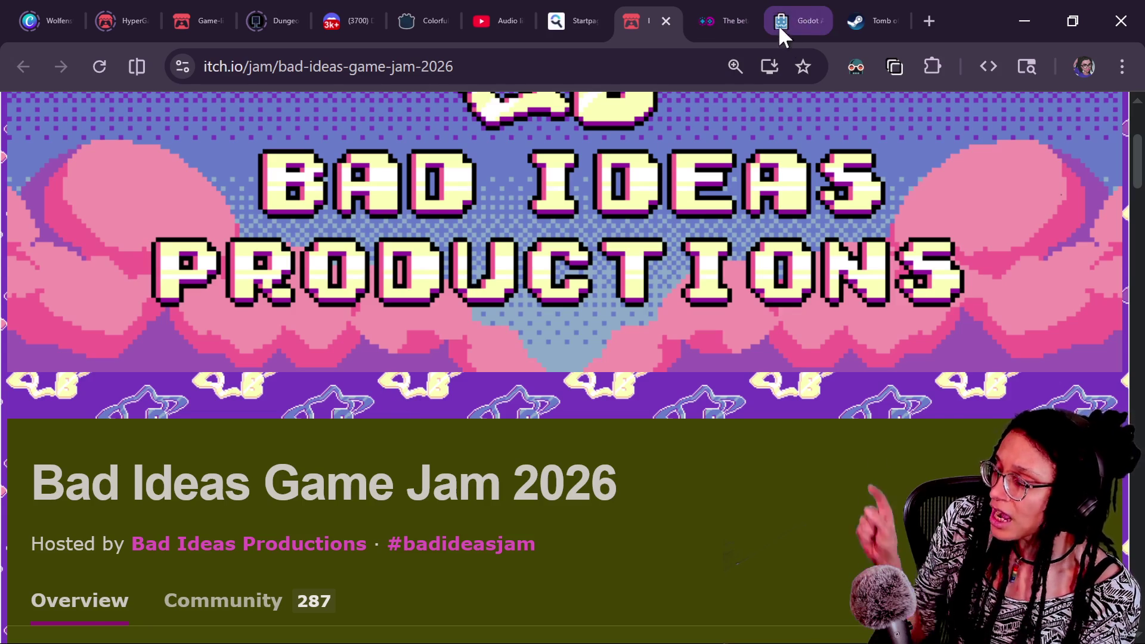
# Load the Moonwood Games YouTube channel by typing 'moo' in the address bar and show its Live tab
pyautogui.click(862, 18)
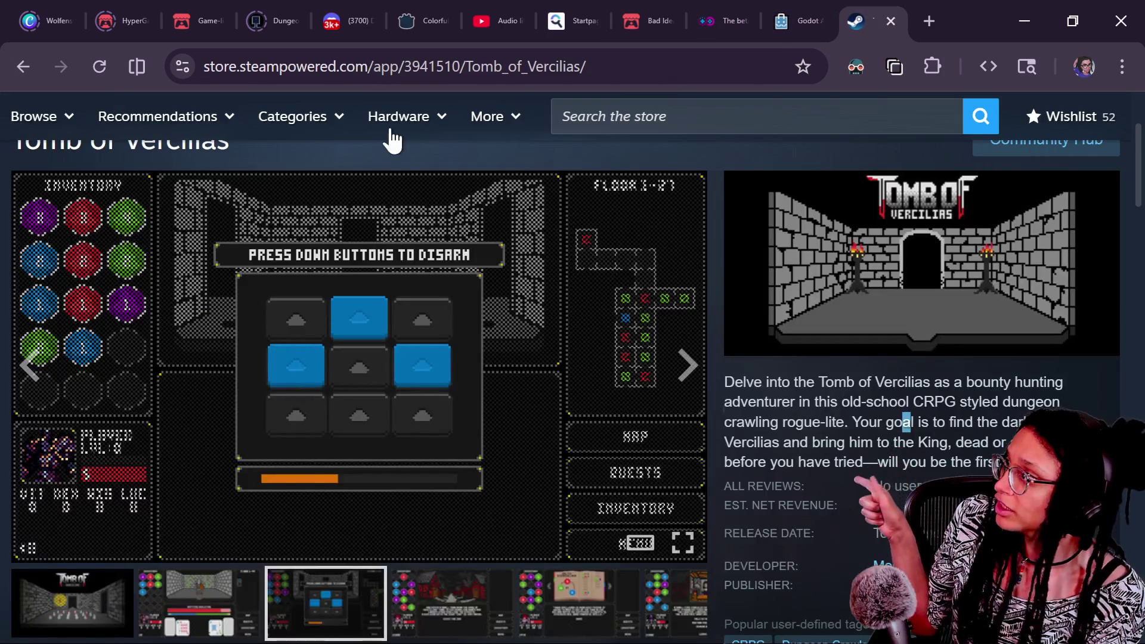
pyautogui.click(466, 54)
pyautogui.click(471, 64)
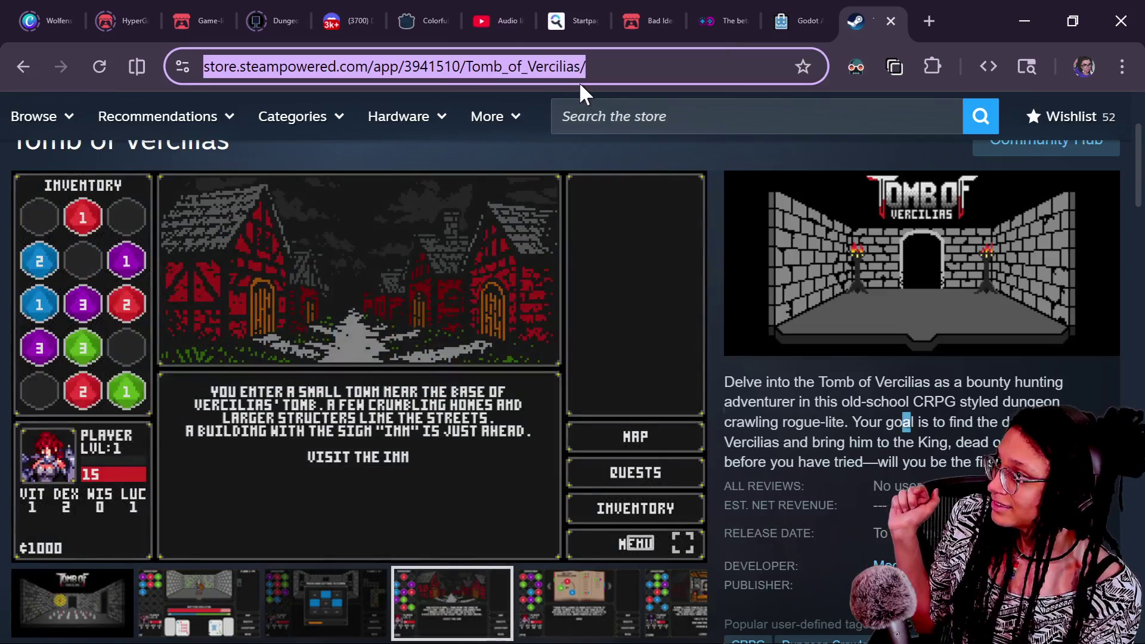
pyautogui.write('moo')
pyautogui.press('Return')
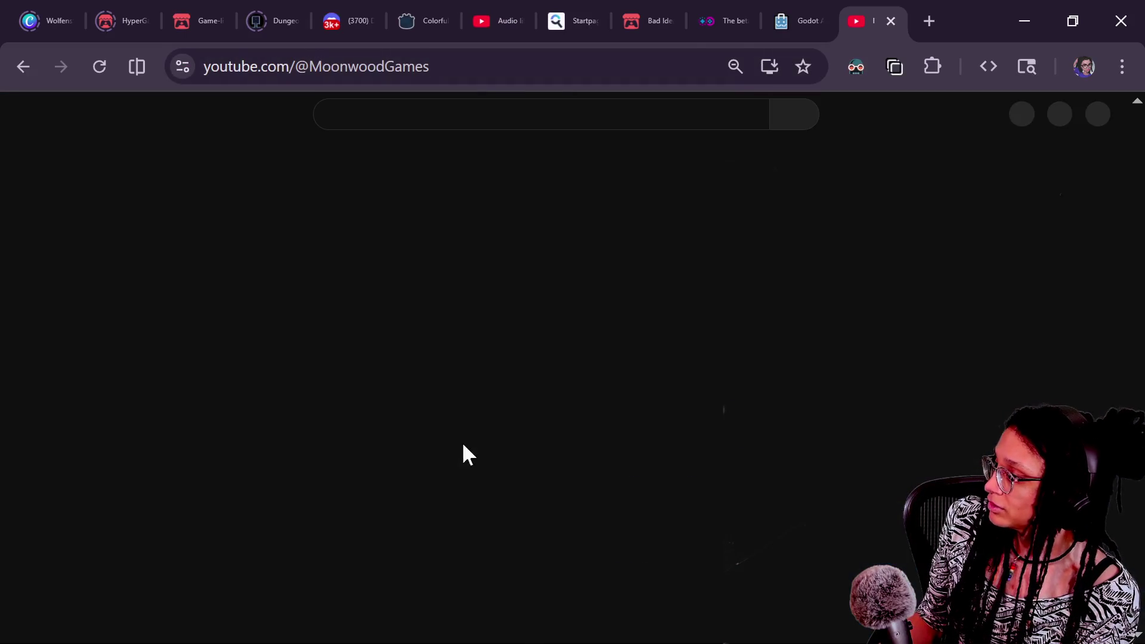
pyautogui.click(429, 464)
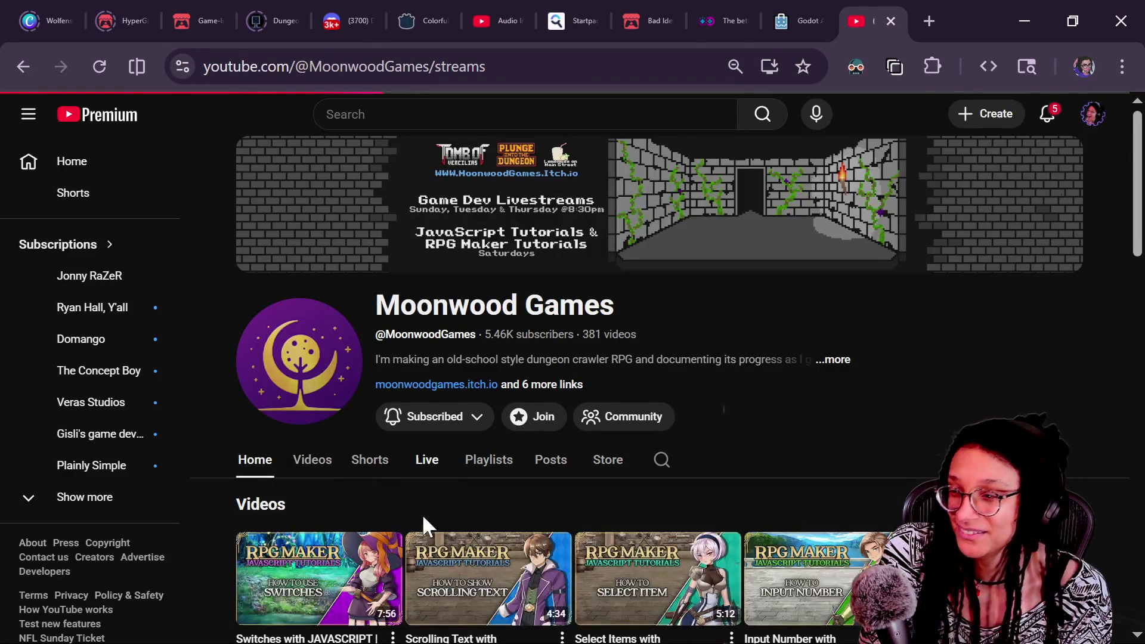
pyautogui.scroll(-2, 307, 544)
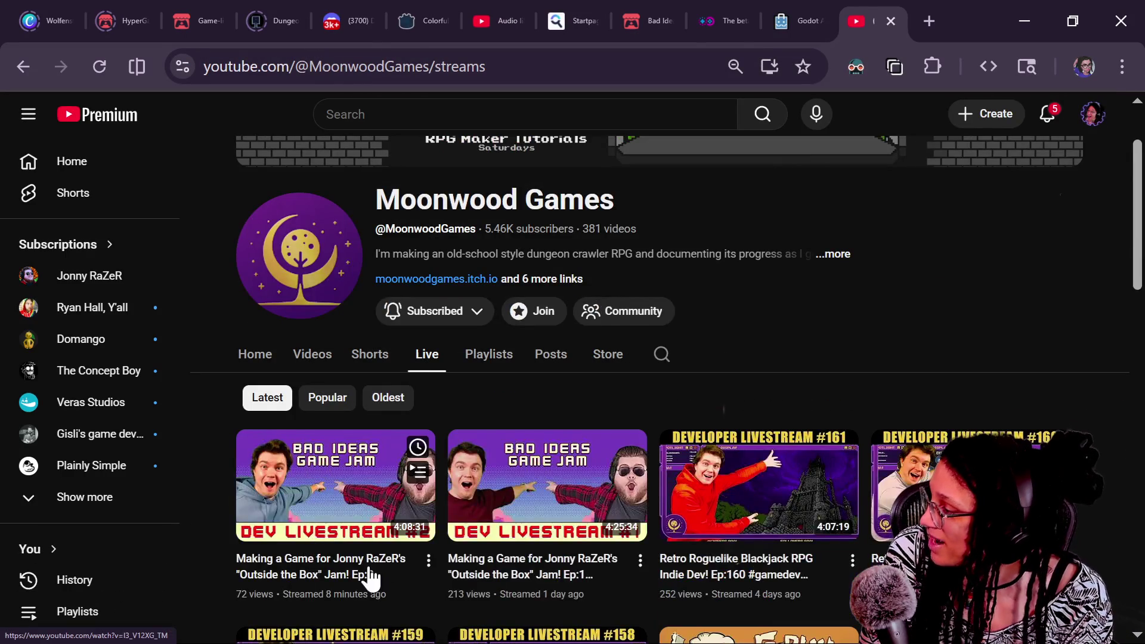
# Open the Outside the Box Ep:2 stream and seek to around 52:08
pyautogui.click(401, 554)
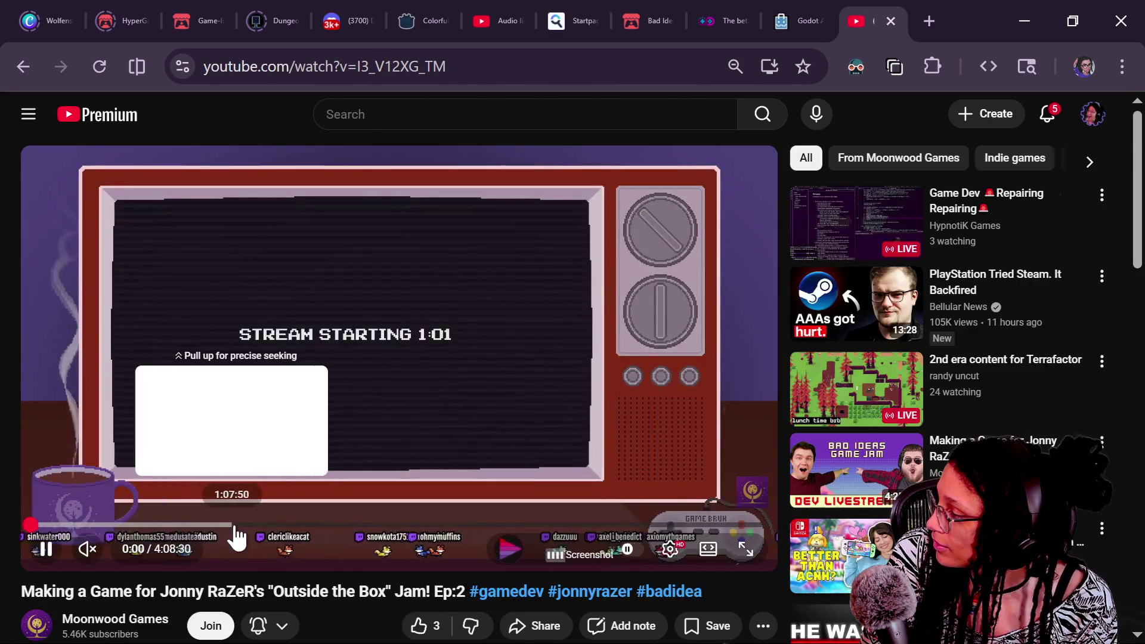
pyautogui.click(272, 525)
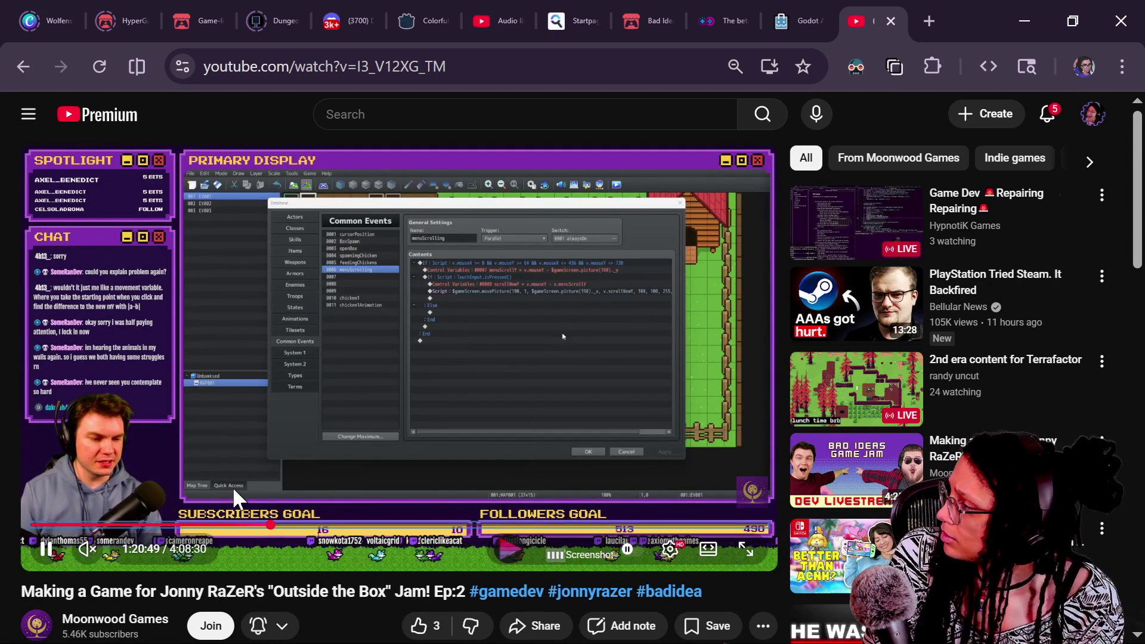
pyautogui.press('Left')
pyautogui.press('Left')
pyautogui.press('Left')
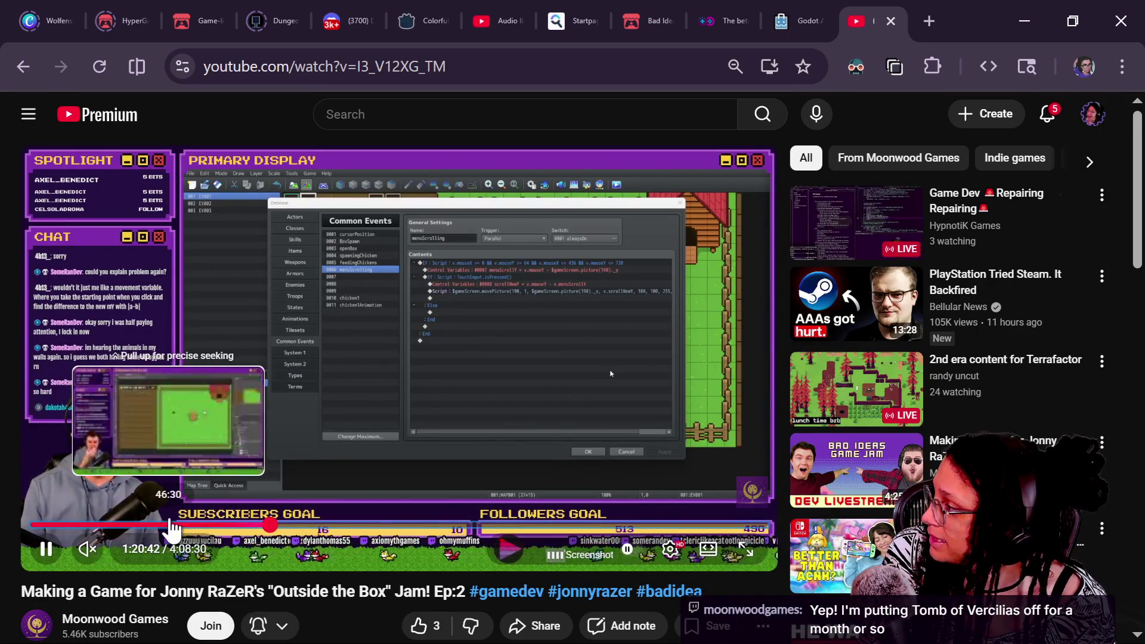
pyautogui.click(190, 526)
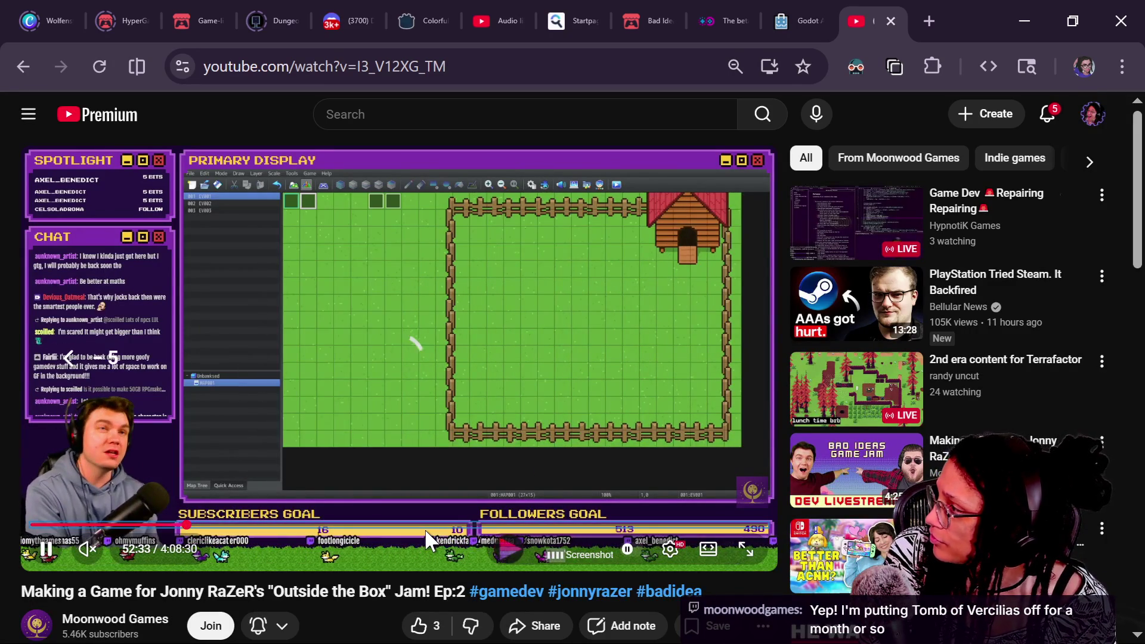
pyautogui.press('Left')
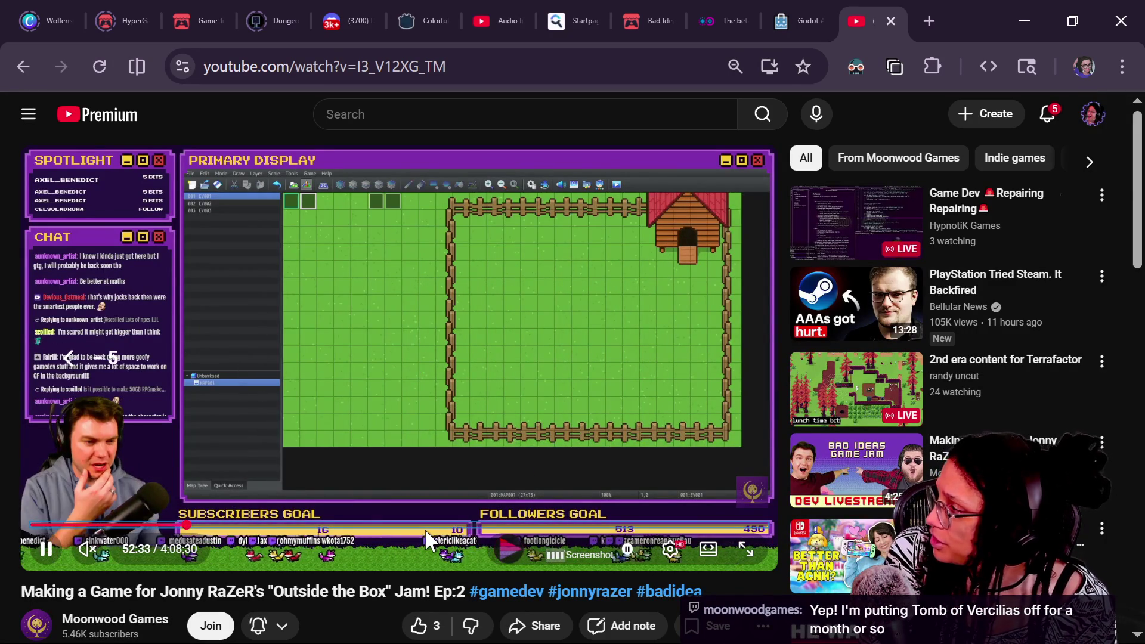
pyautogui.press('Left')
pyautogui.press('Left')
pyautogui.press('Left')
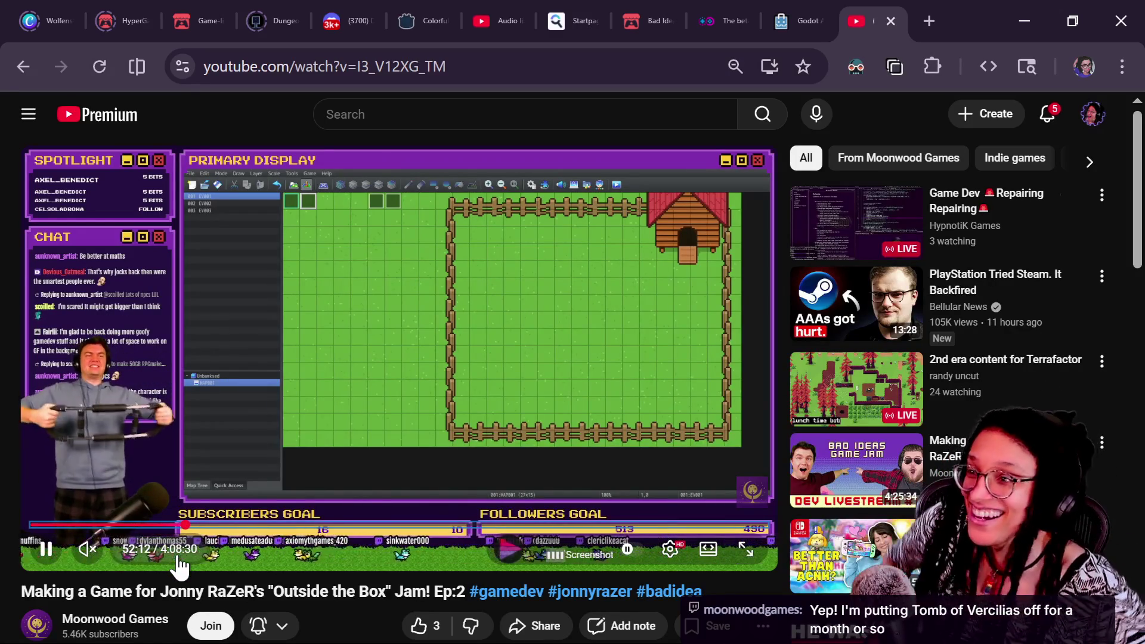
# Skim the Photoshop work and farm map editing footage, then jump near the stream's end
pyautogui.click(155, 525)
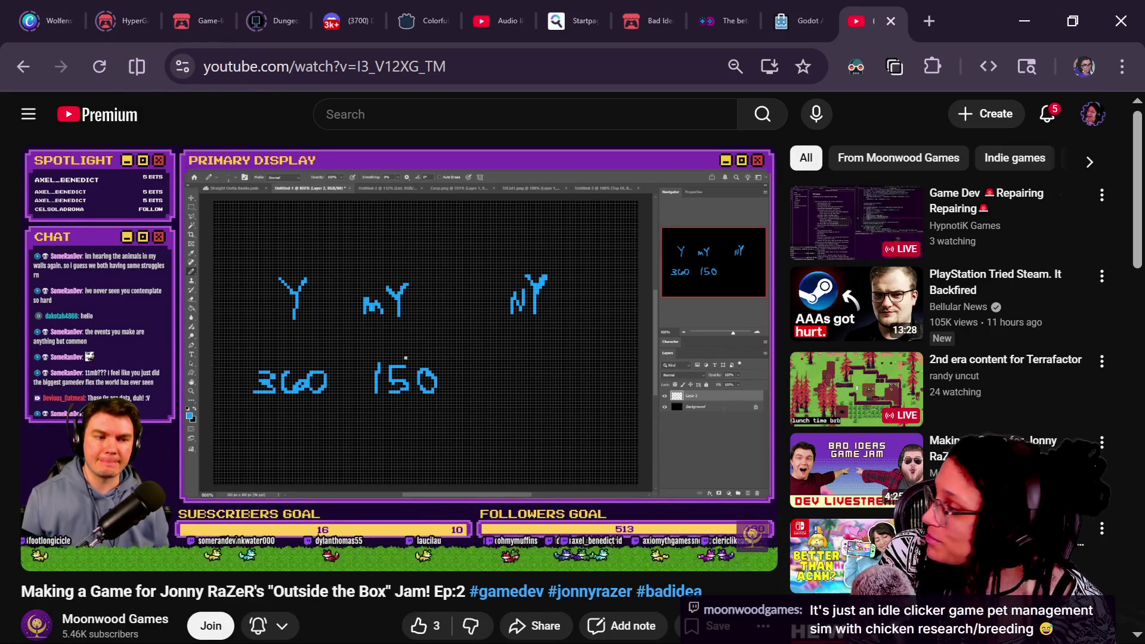
pyautogui.click(309, 528)
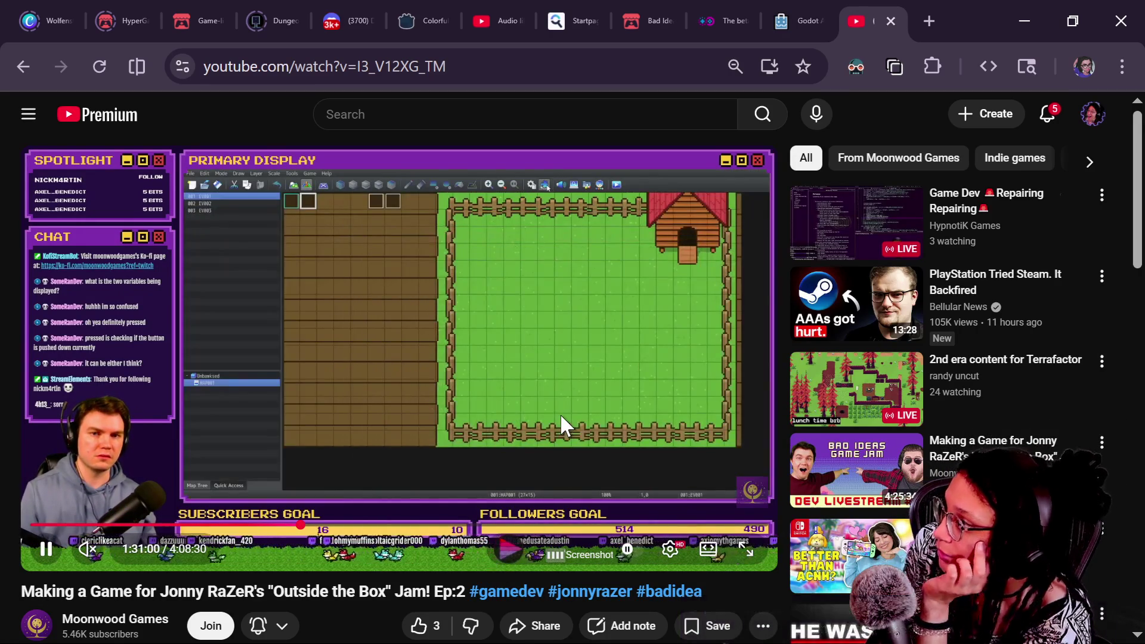
pyautogui.press('Right')
pyautogui.press('Right')
pyautogui.press('Right')
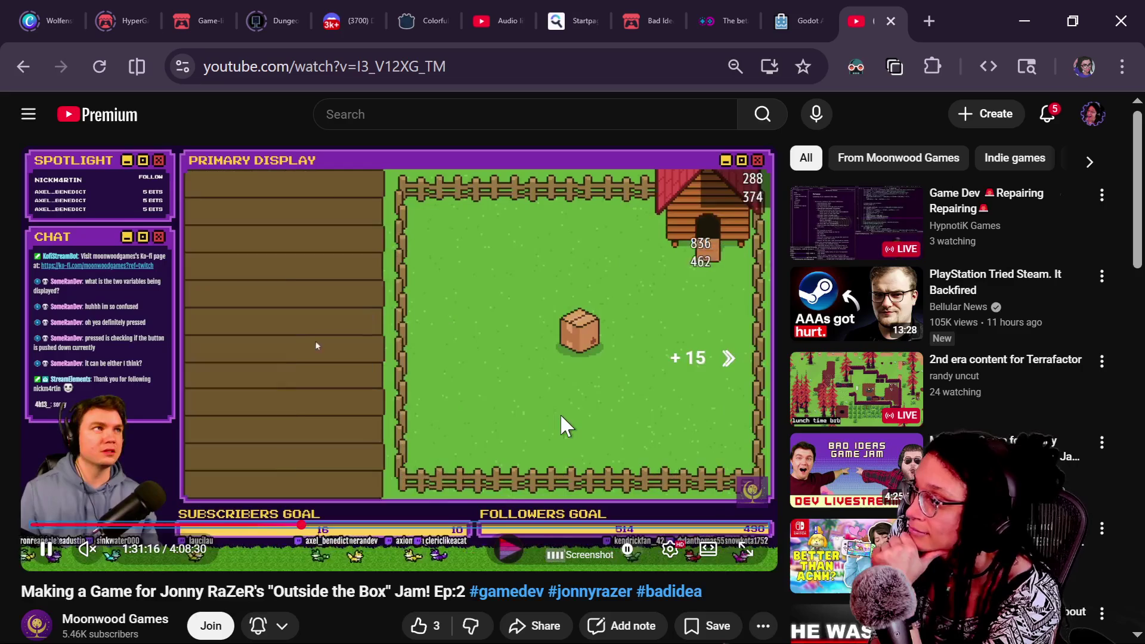
pyautogui.press('Right')
pyautogui.press('Right')
pyautogui.press('Right')
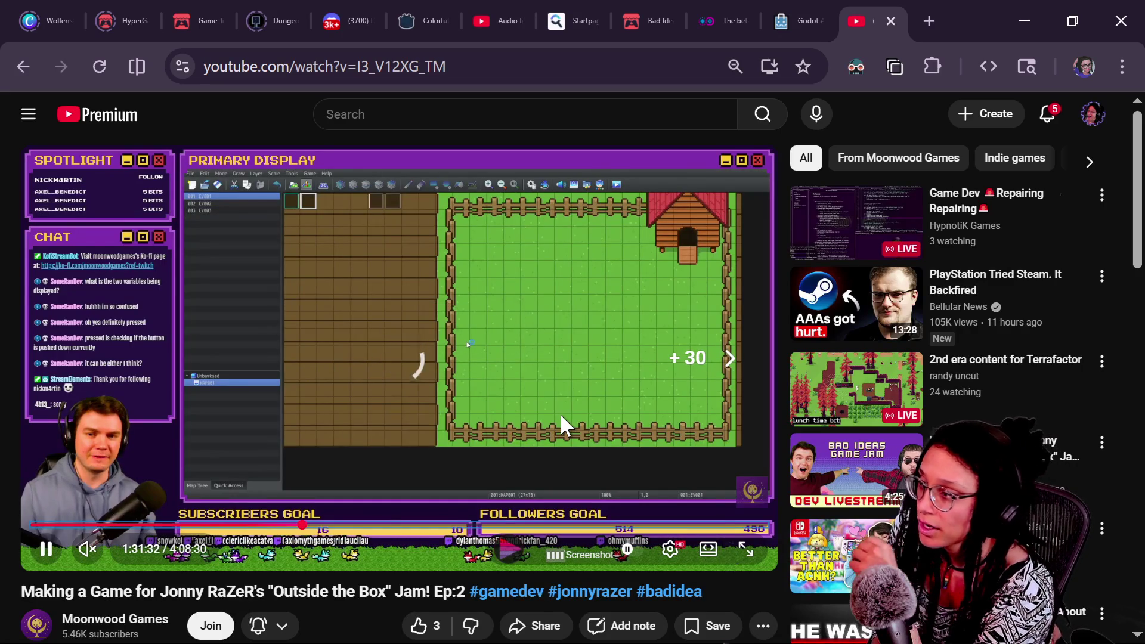
pyautogui.press('Right')
pyautogui.press('Right')
pyautogui.press('Right')
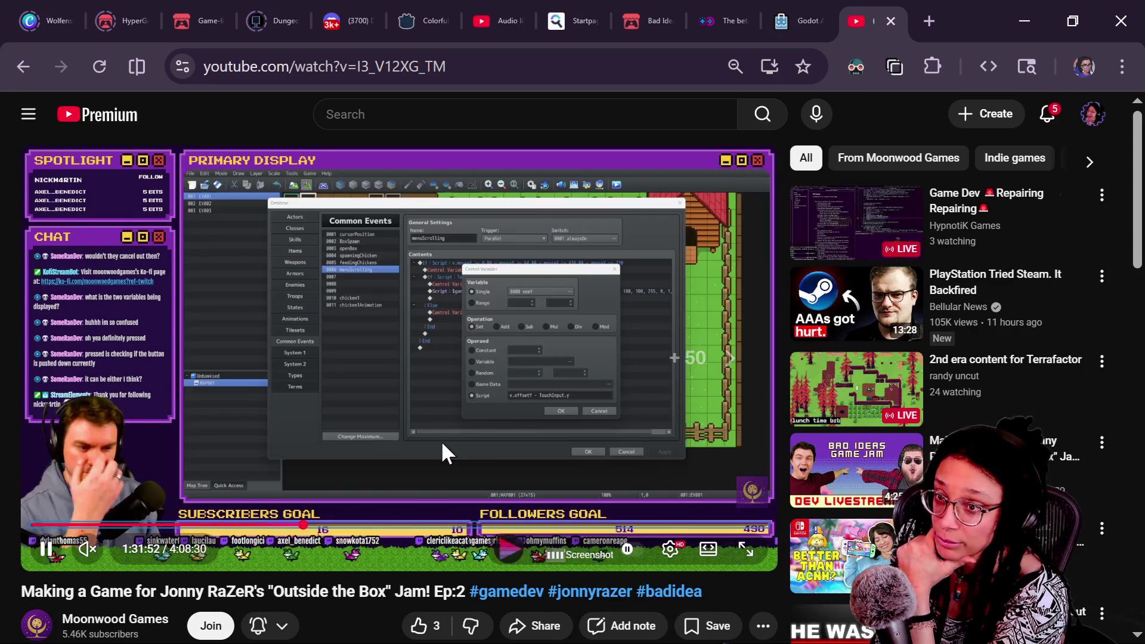
pyautogui.press('Right')
pyautogui.press('Right')
pyautogui.press('Right')
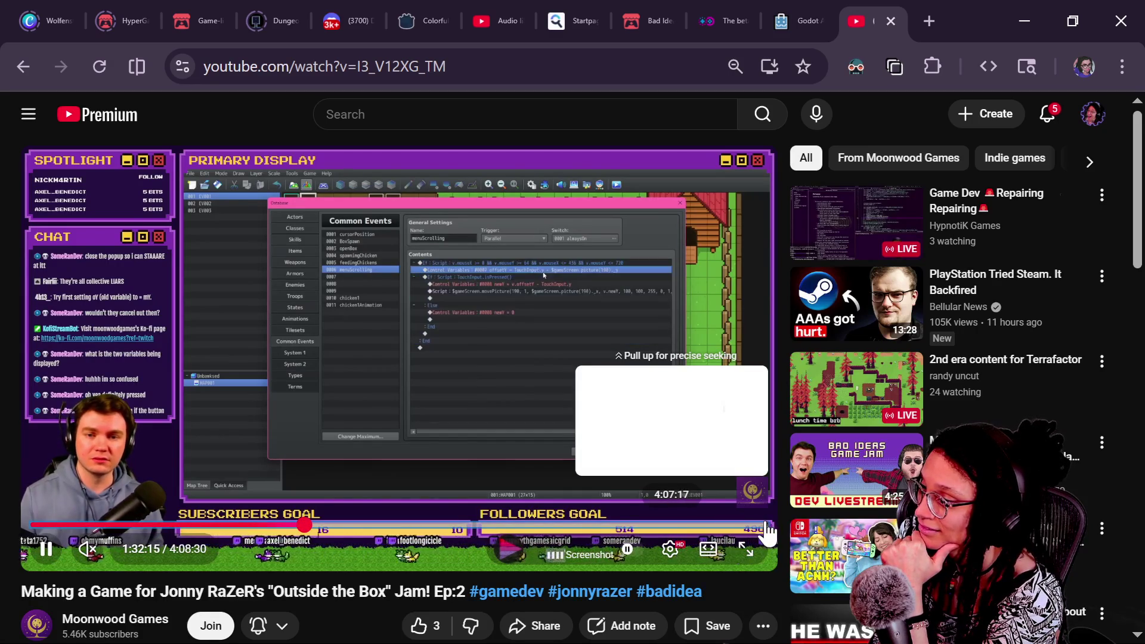
pyautogui.click(765, 535)
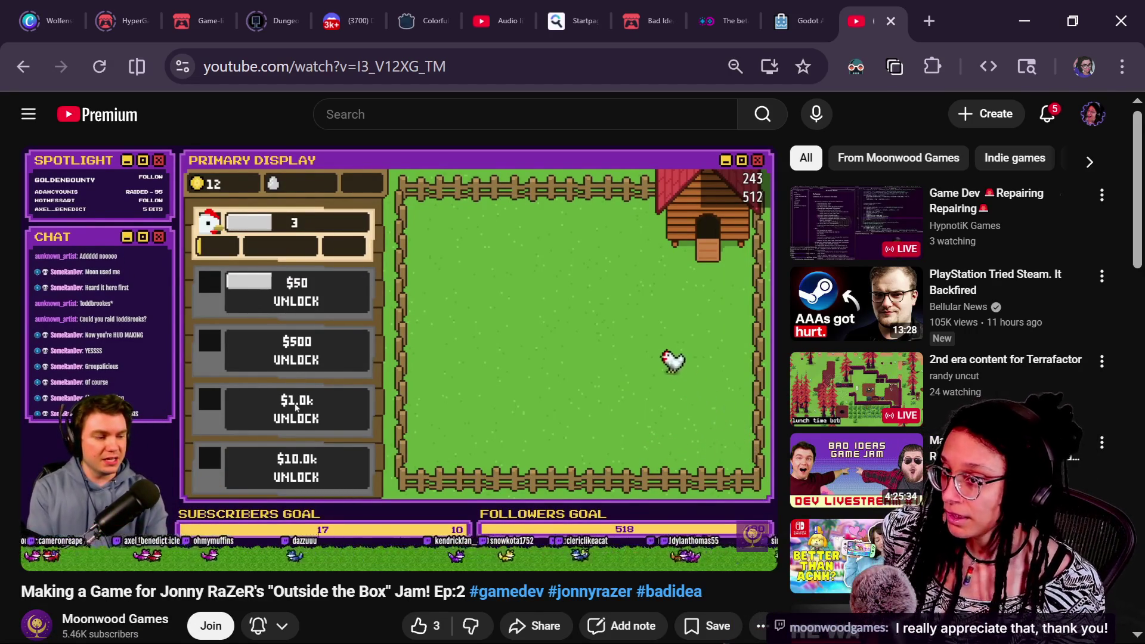
# View the chicken-farm game near the stream's end, with its locked $50 to $10.0k upgrades
pyautogui.moveTo(405, 422)
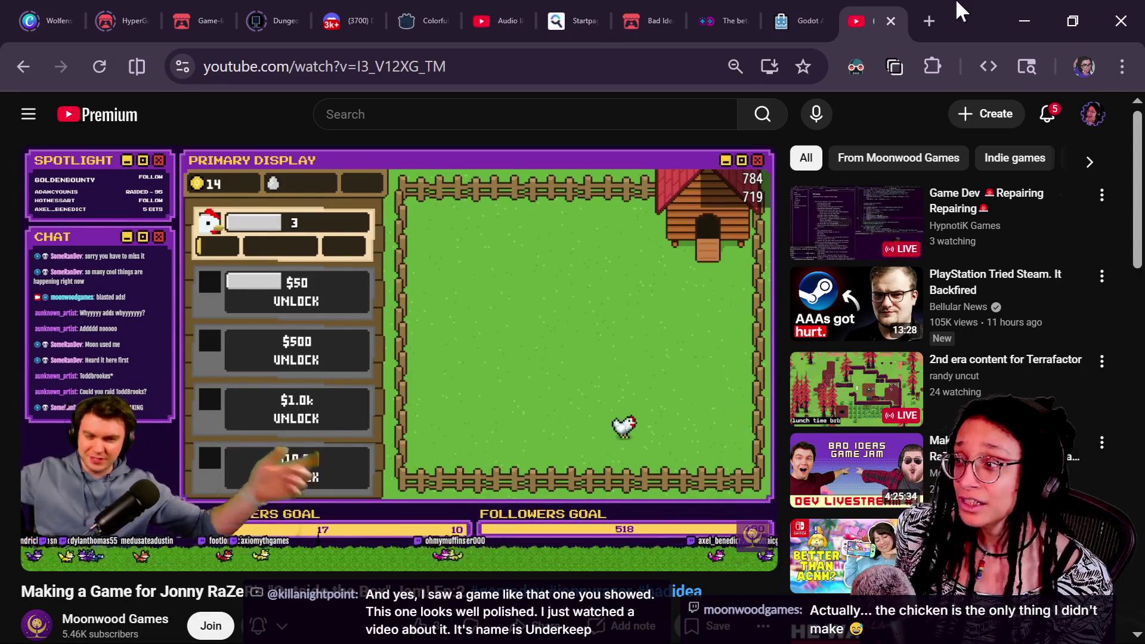
# Close the stream tab and switch to the Game-like Jam page
pyautogui.click(891, 21)
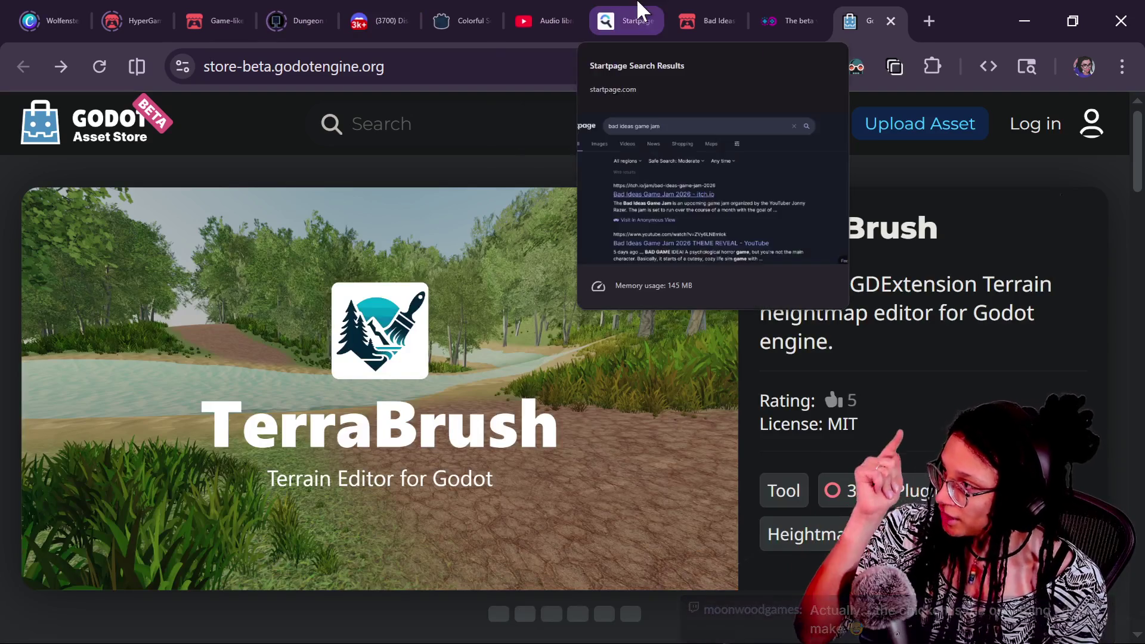
pyautogui.click(222, 7)
pyautogui.click(153, 8)
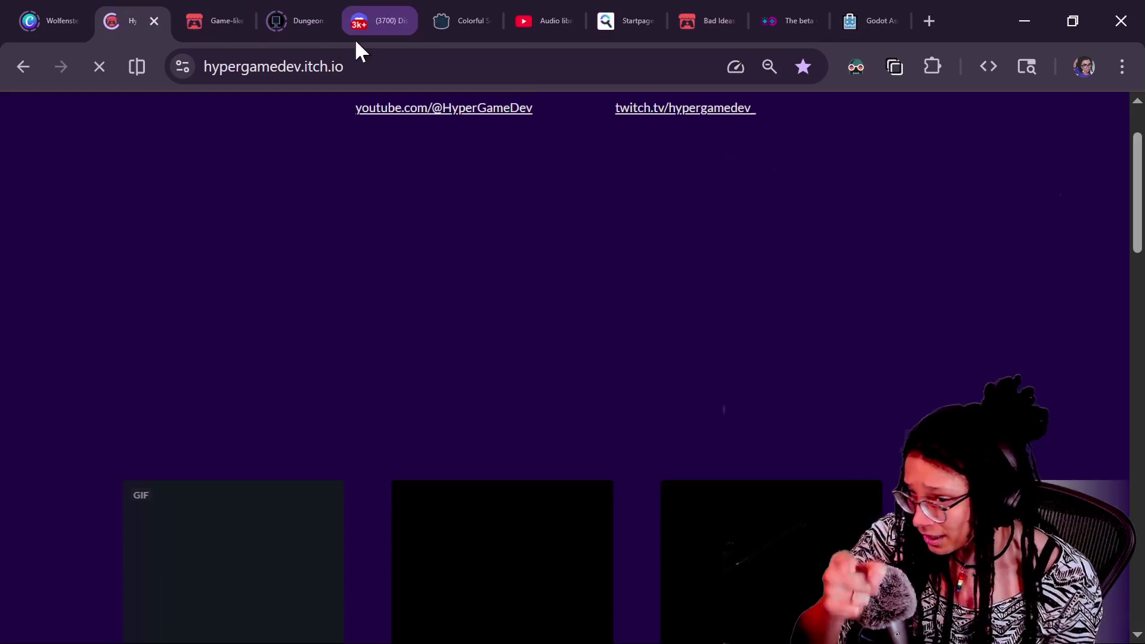
pyautogui.click(222, 8)
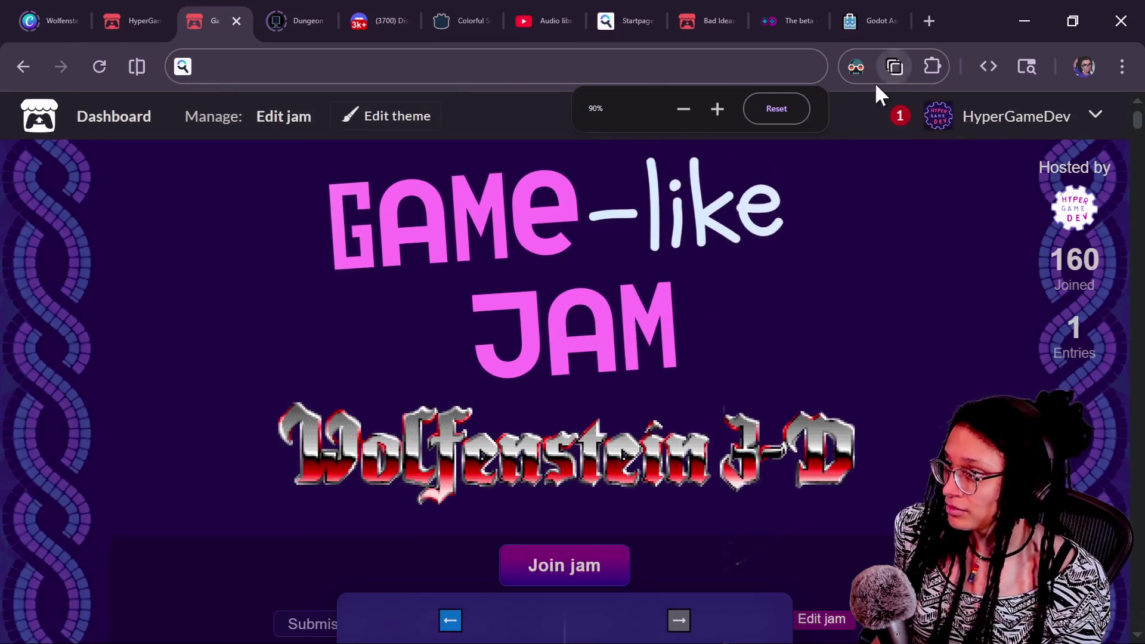
# Disable Dark Reader for itch.io, reload the jam page, then return to the Godot editor
pyautogui.click(856, 66)
pyautogui.click(614, 157)
pyautogui.click(959, 376)
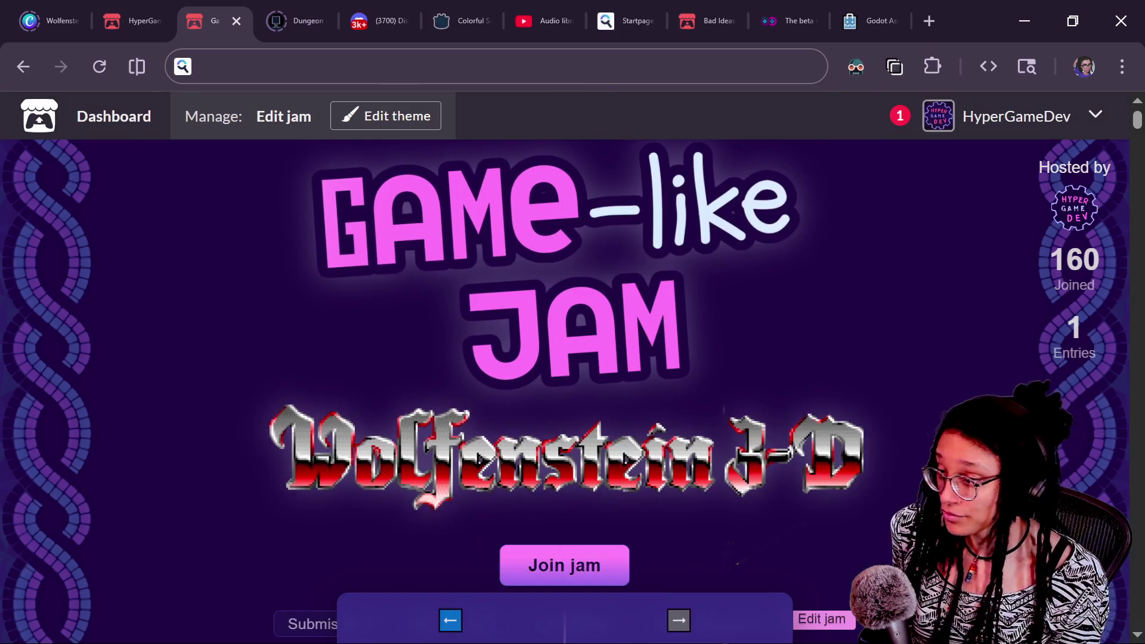
pyautogui.press('F5')
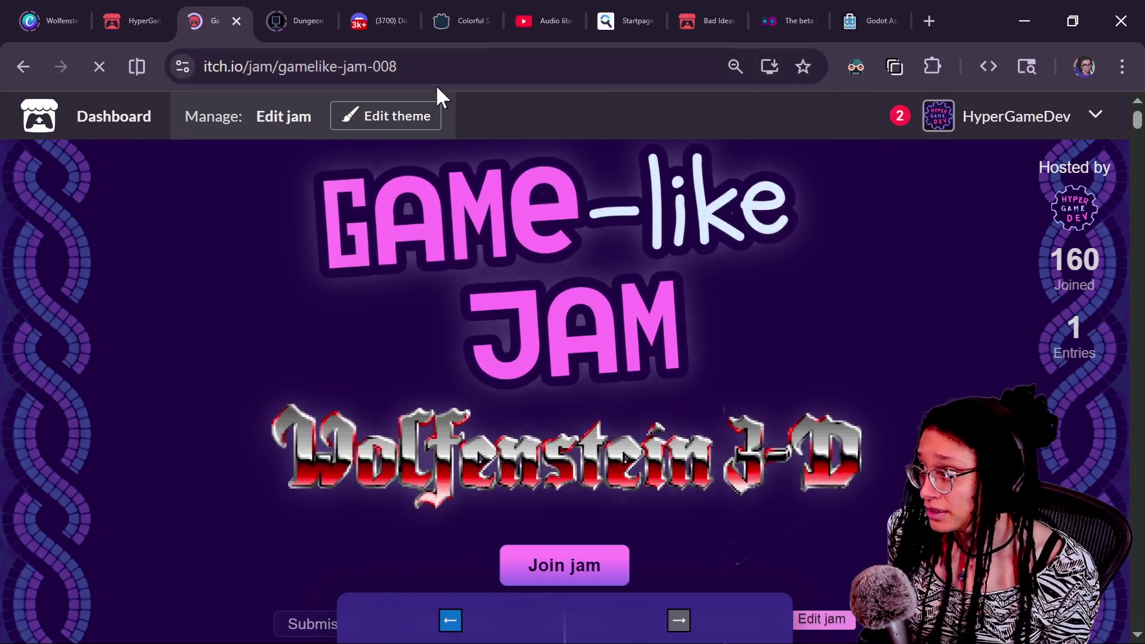
pyautogui.click(489, 67)
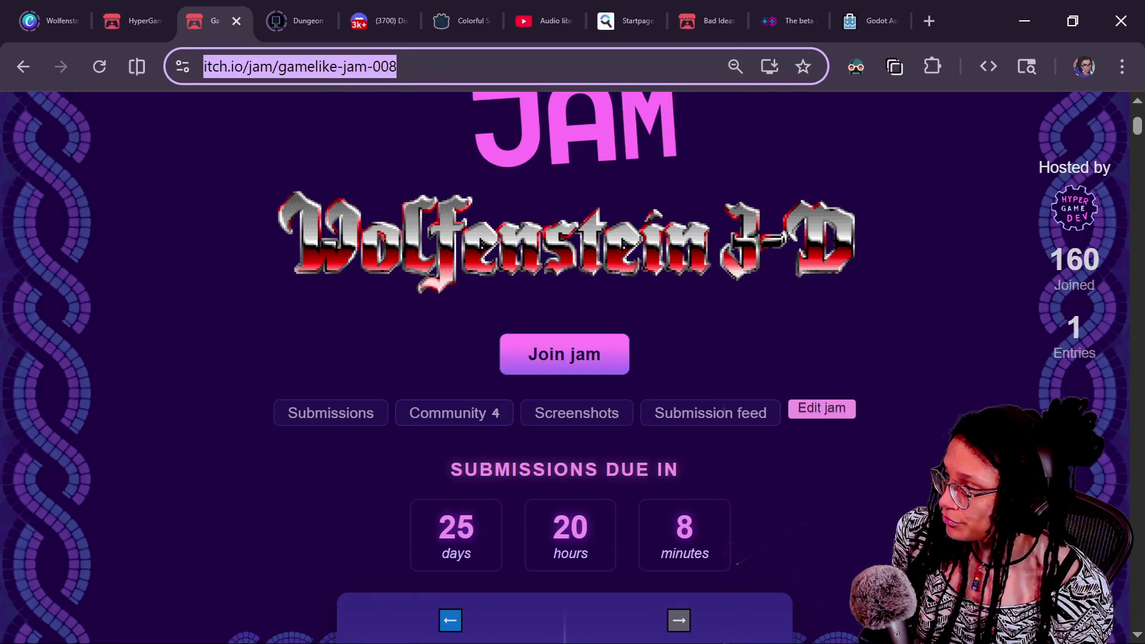
pyautogui.scroll(4, 564, 358)
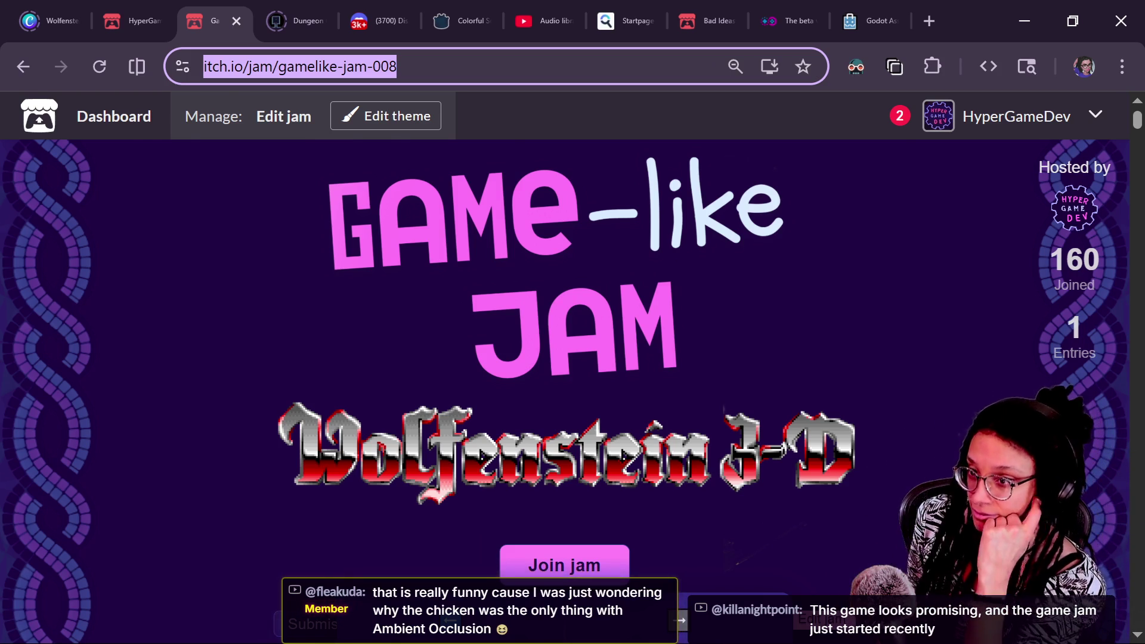
pyautogui.hotkey('alt', 'Tab')
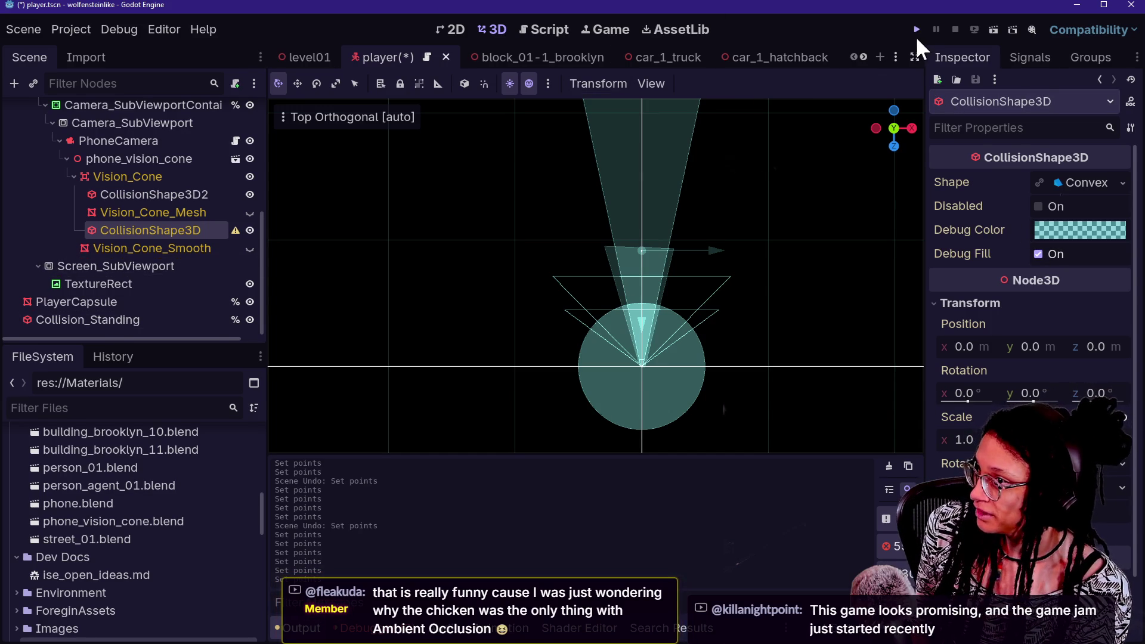
# Run the project and walk the player toward the pedestrians by the pink SPA shopfront
pyautogui.click(916, 29)
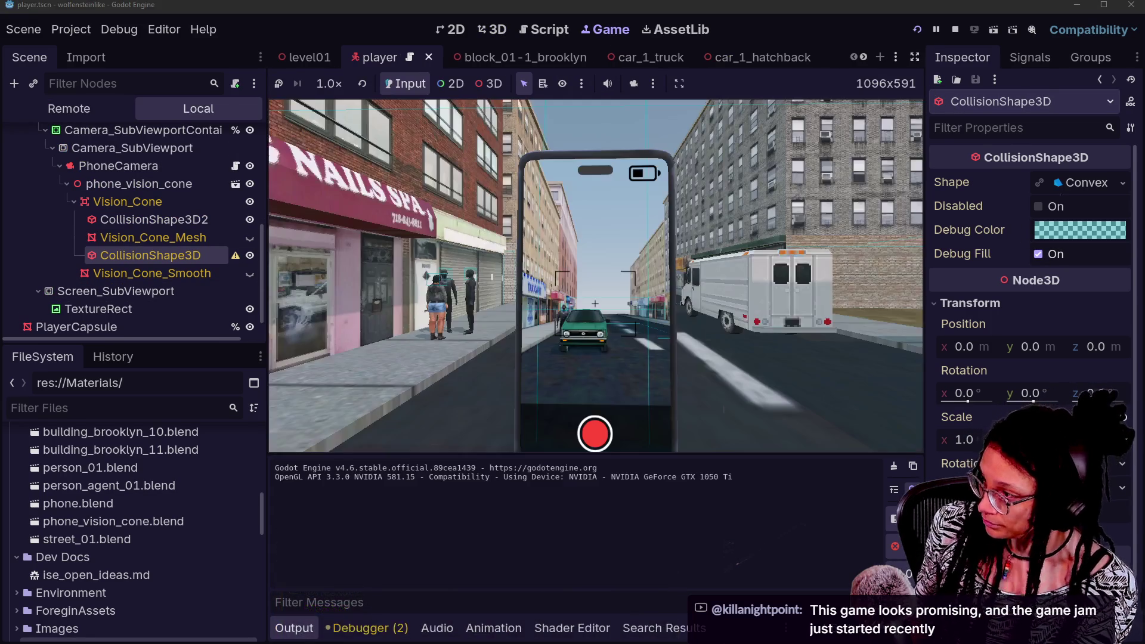
pyautogui.press('w')
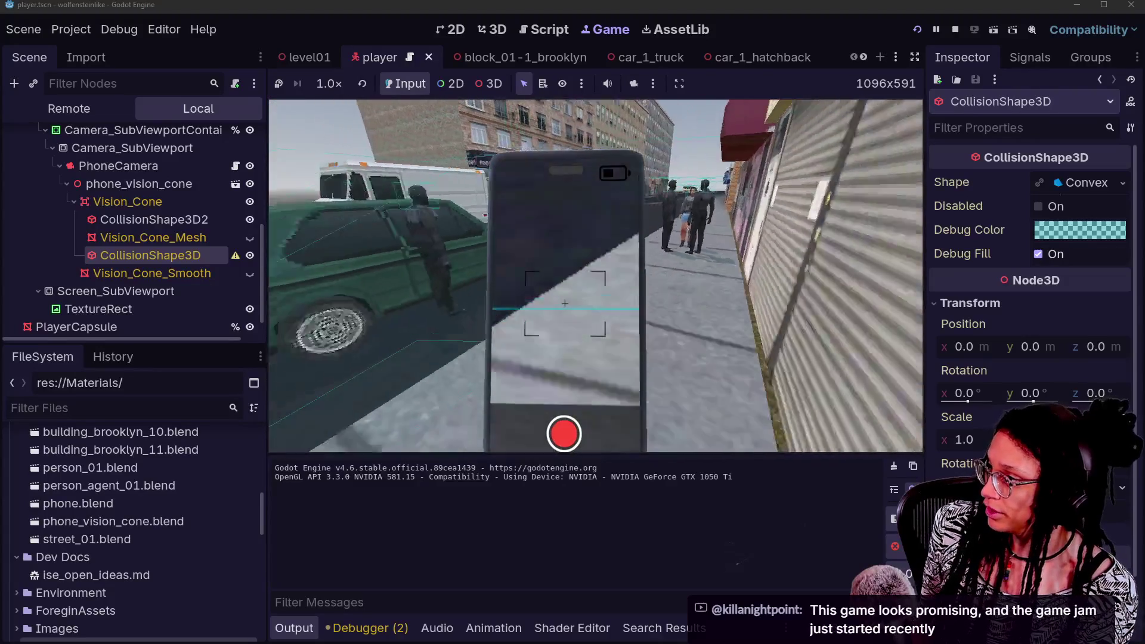
pyautogui.press('w')
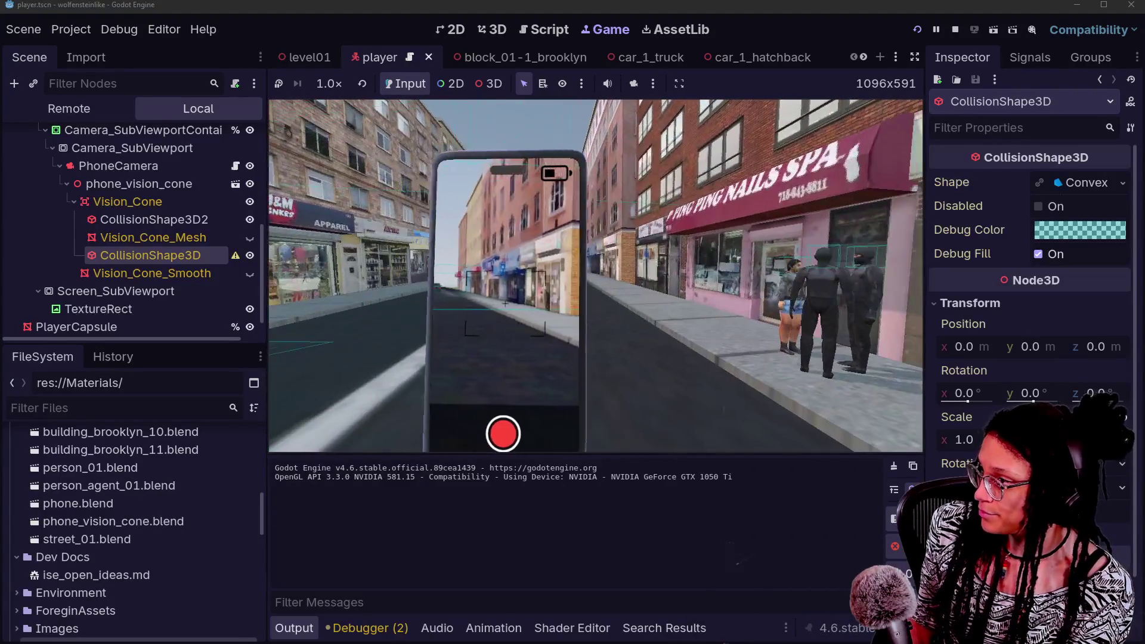
pyautogui.press('w')
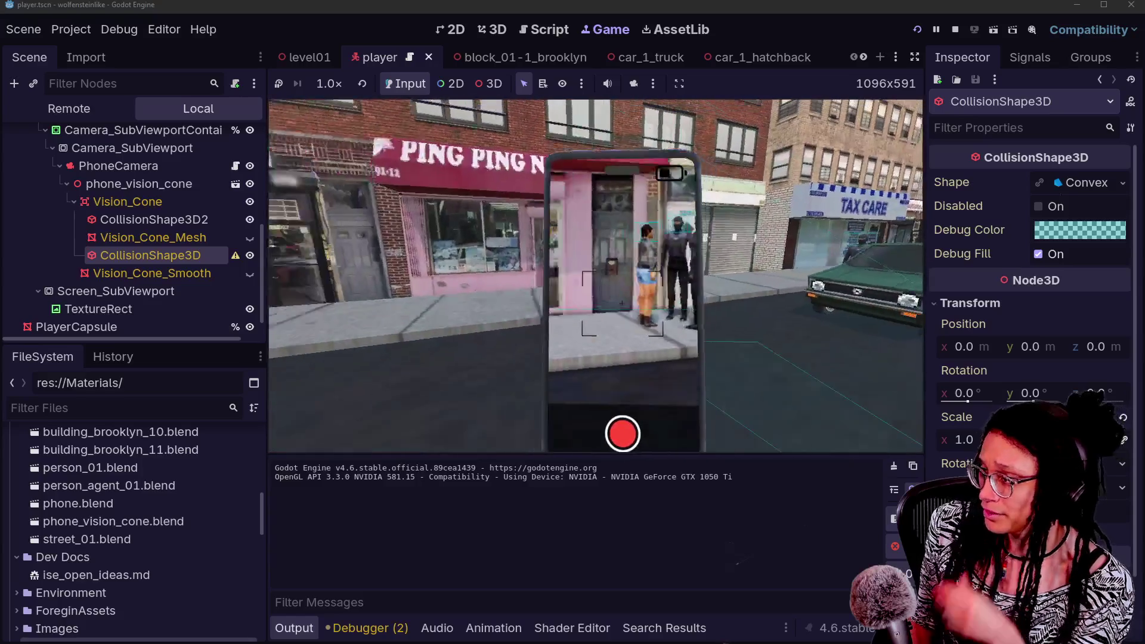
pyautogui.press('s')
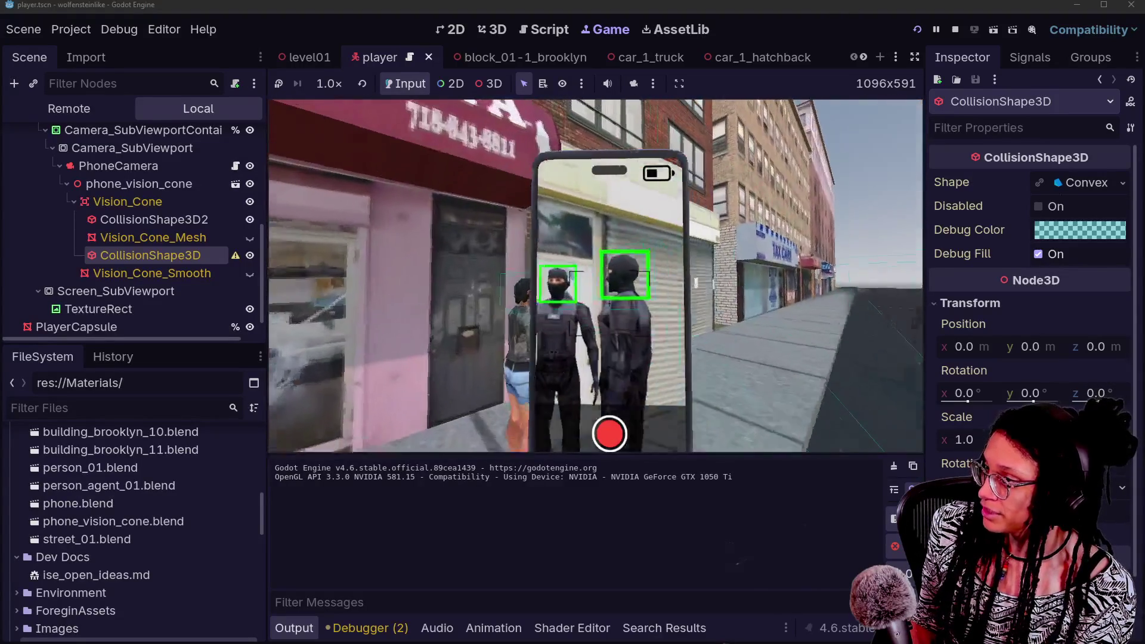
pyautogui.press('s')
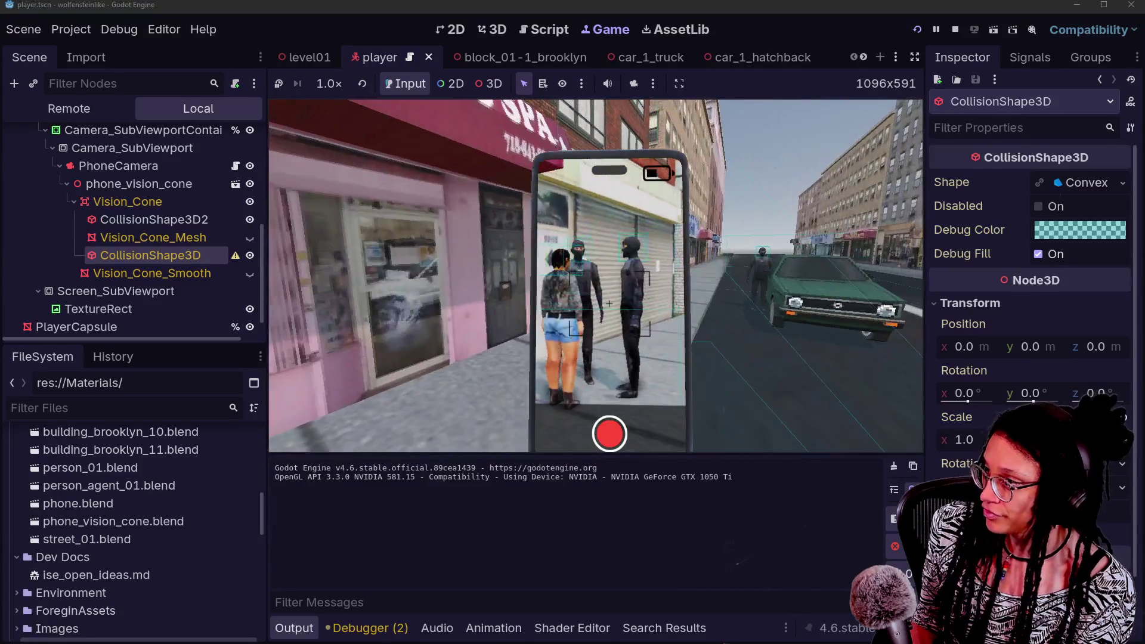
pyautogui.press('a')
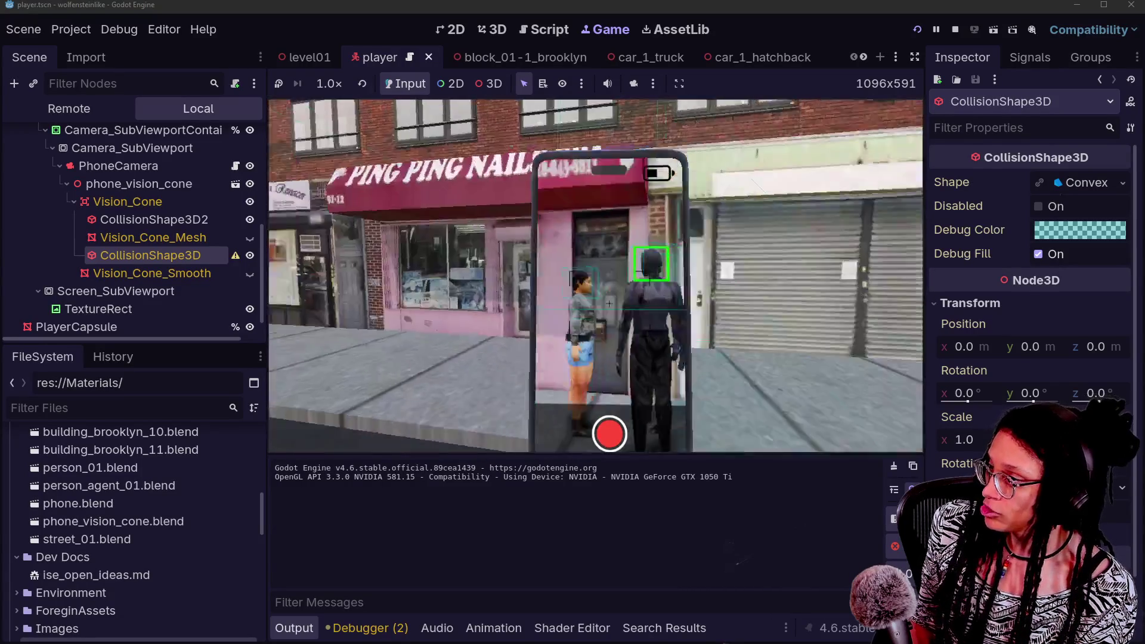
pyautogui.press('a')
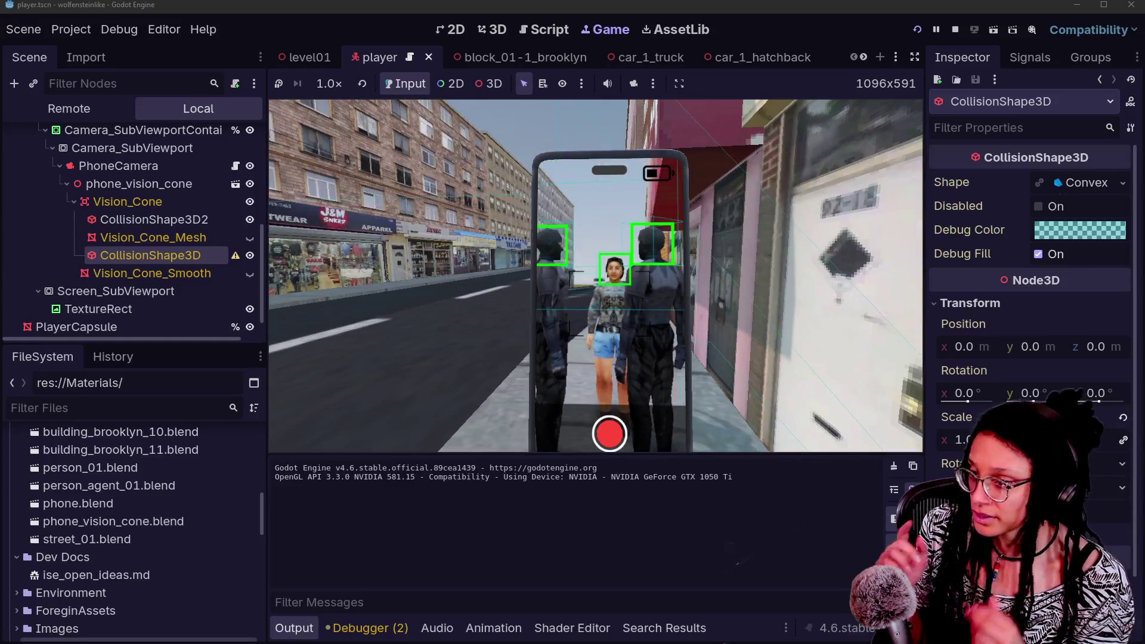
pyautogui.press('d')
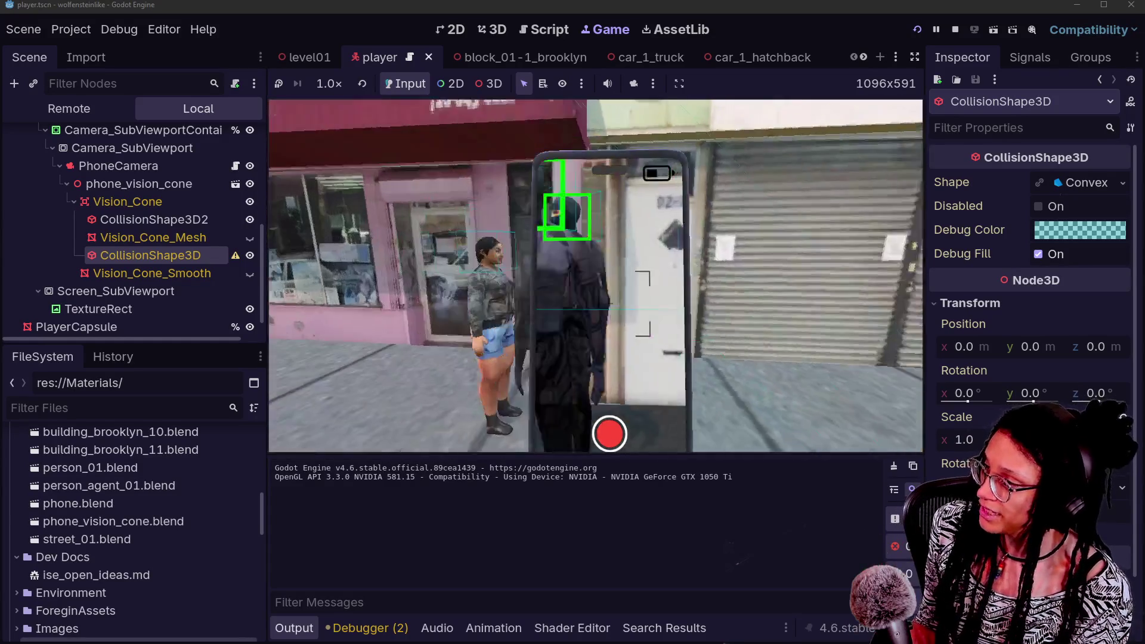
pyautogui.press('w')
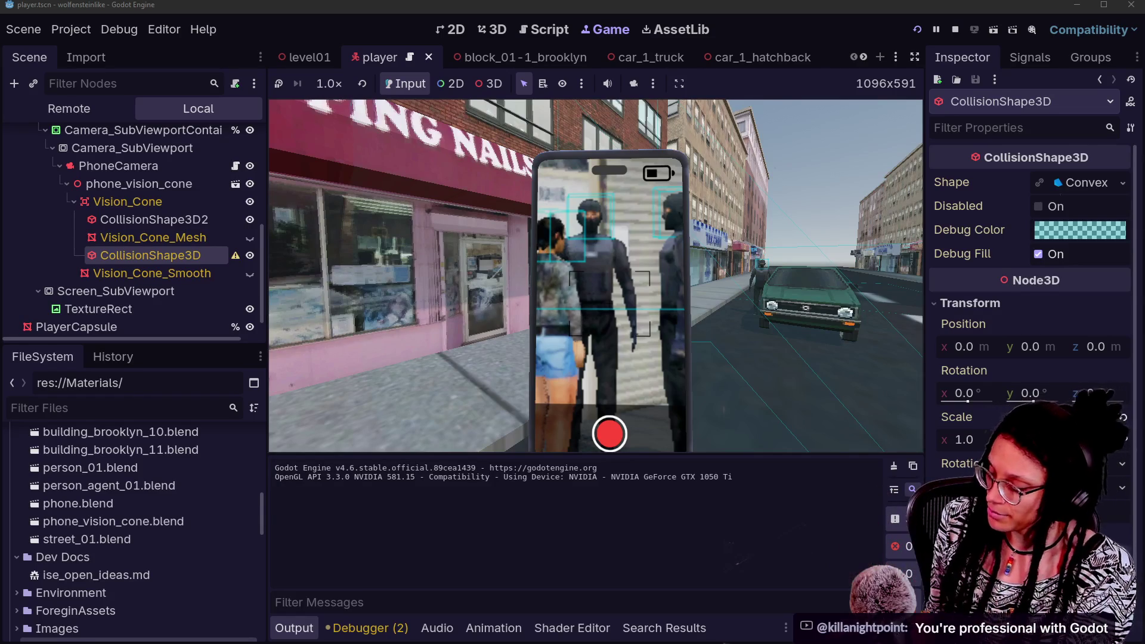
# Move toward and away from the pedestrians by the pink storefront to test face detection
pyautogui.press('s')
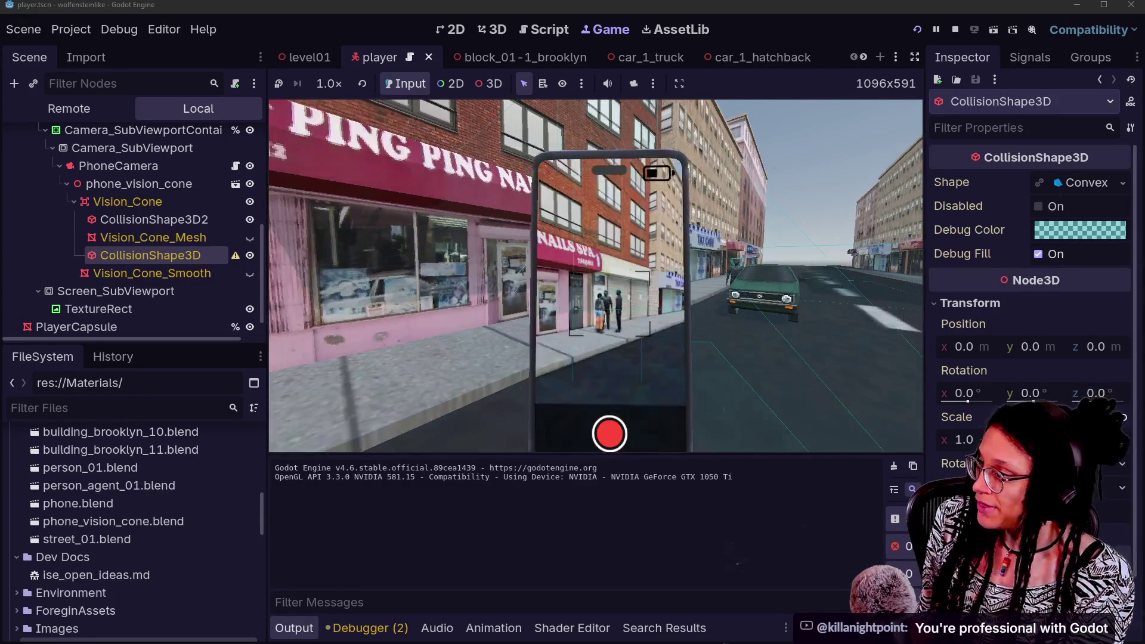
pyautogui.press('w')
pyautogui.press('s')
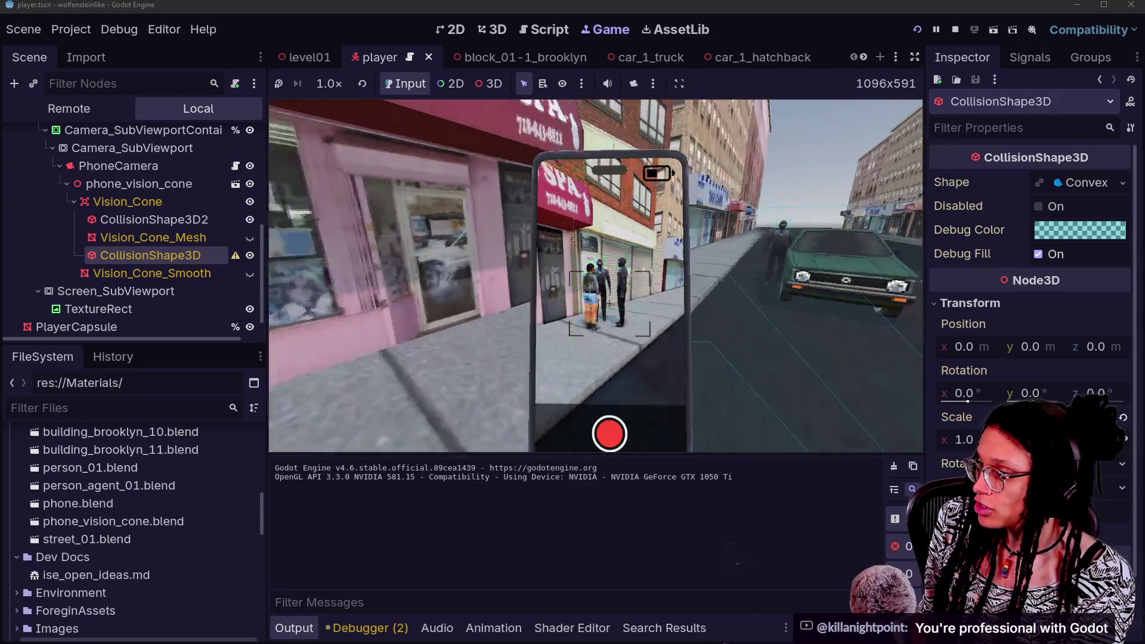
# Walk left past the church storefront and down the street, then open player.gd
pyautogui.press('a')
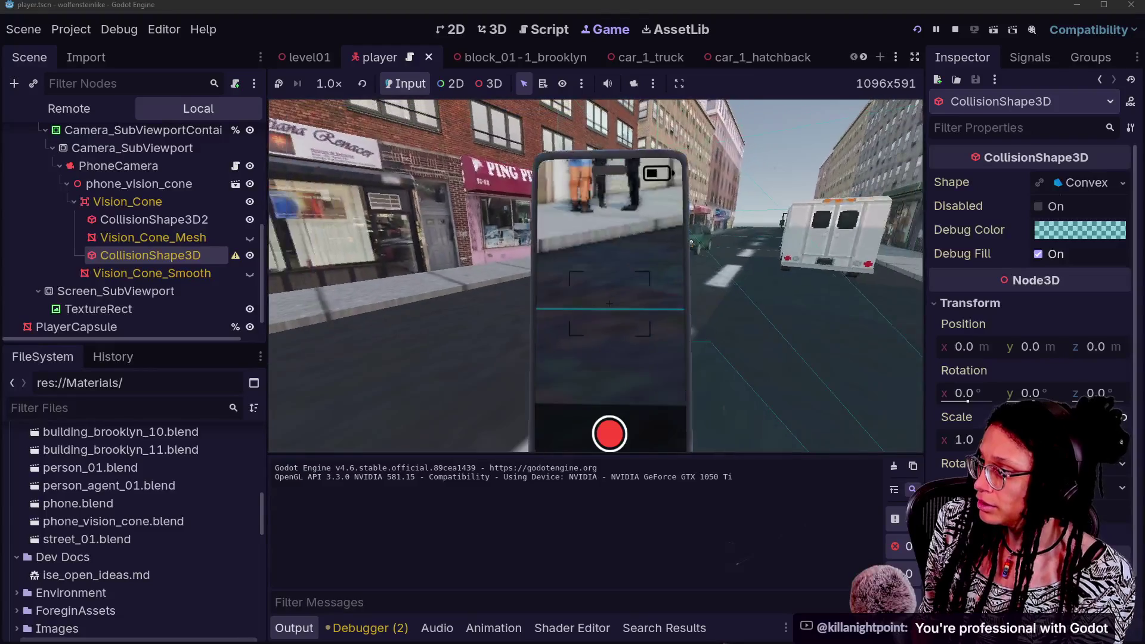
pyautogui.press('s')
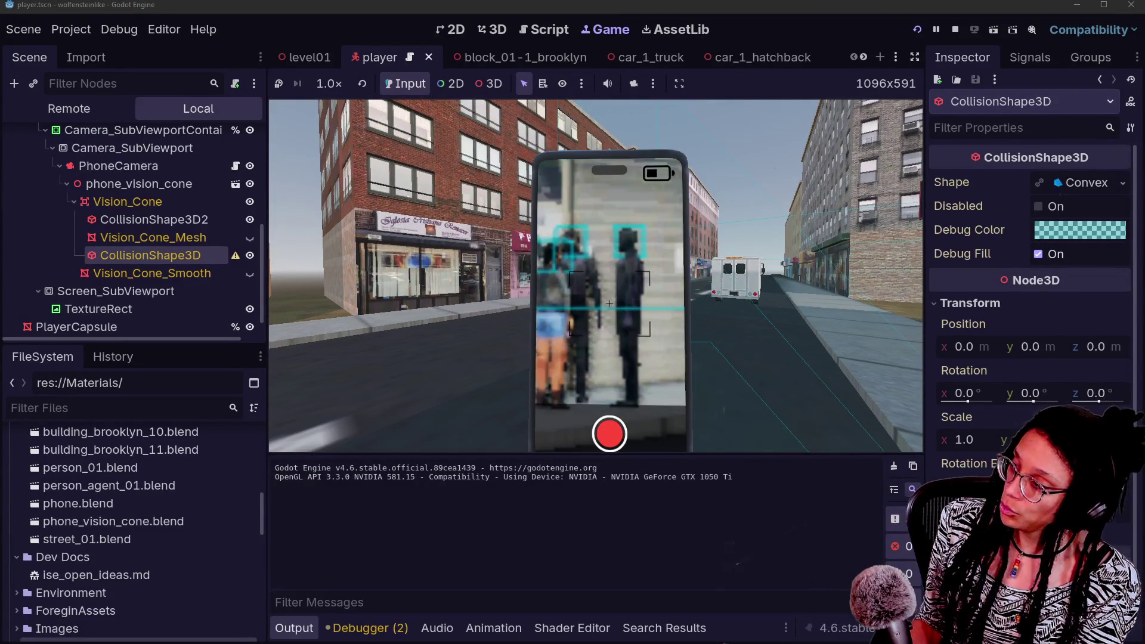
pyautogui.press('w')
pyautogui.press('w')
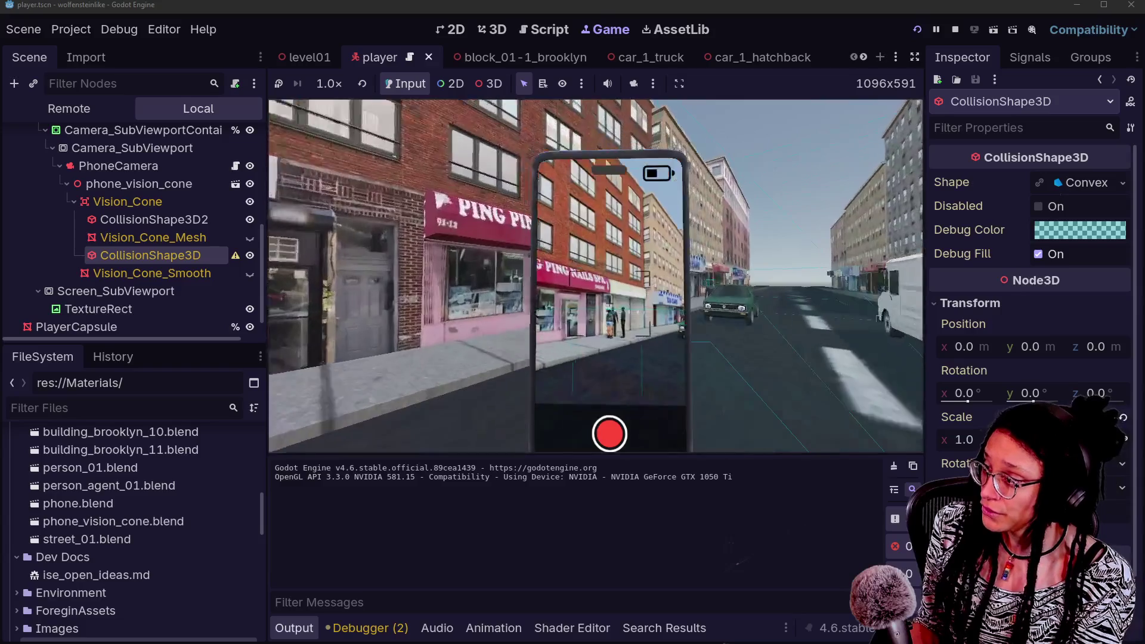
pyautogui.press('w')
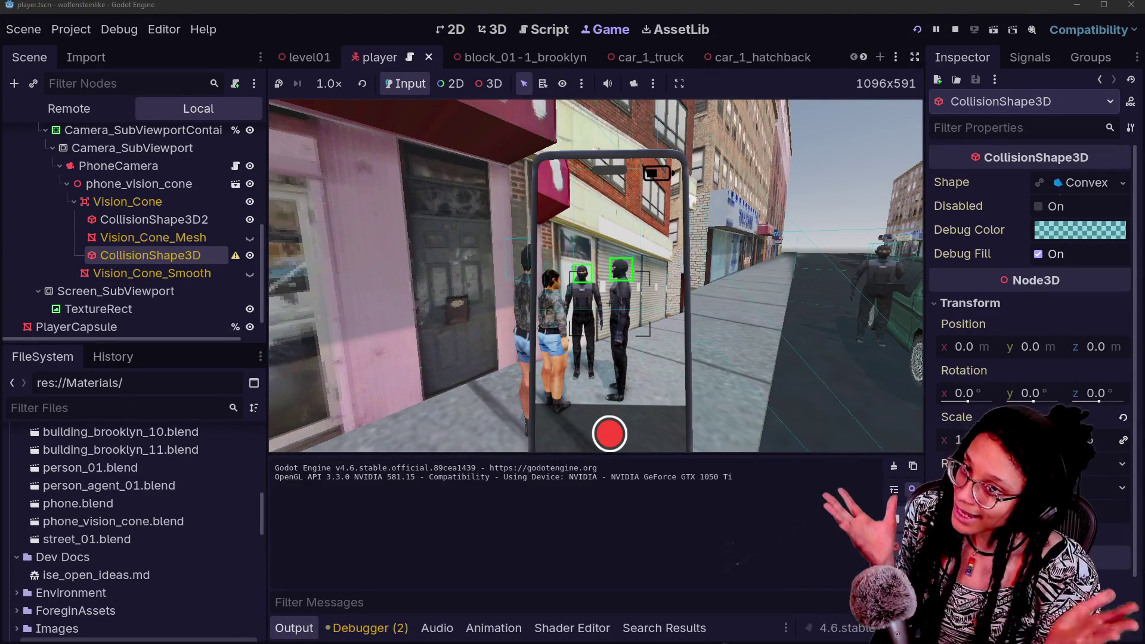
pyautogui.click(567, 30)
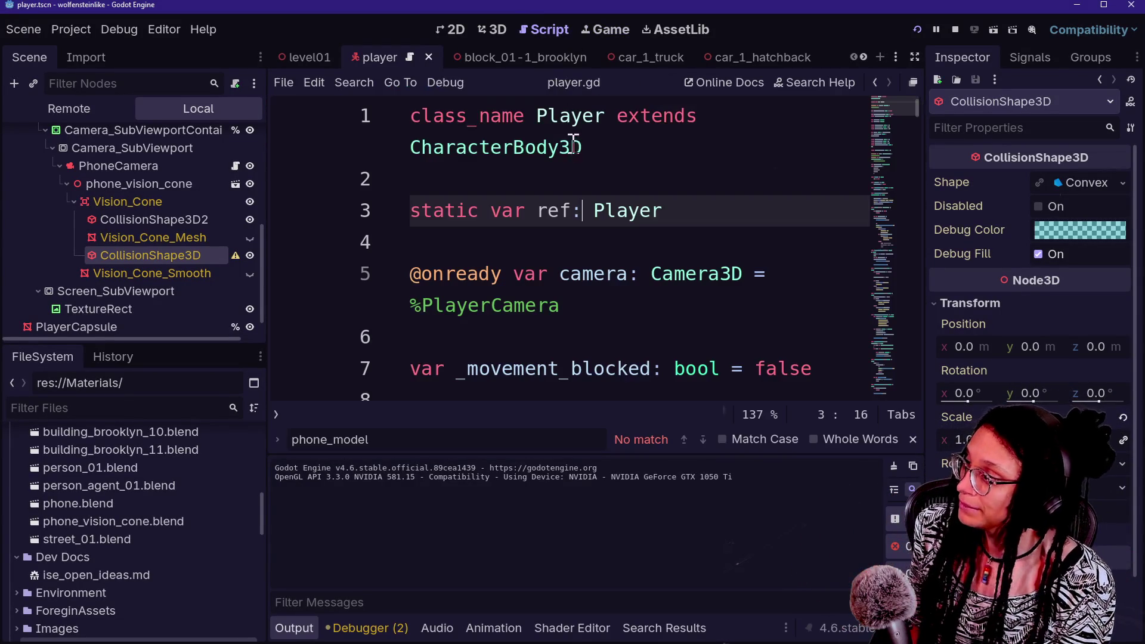
# Back in the player scene's 3D view, hide the large convex CollisionShape3D cone
pyautogui.click(493, 29)
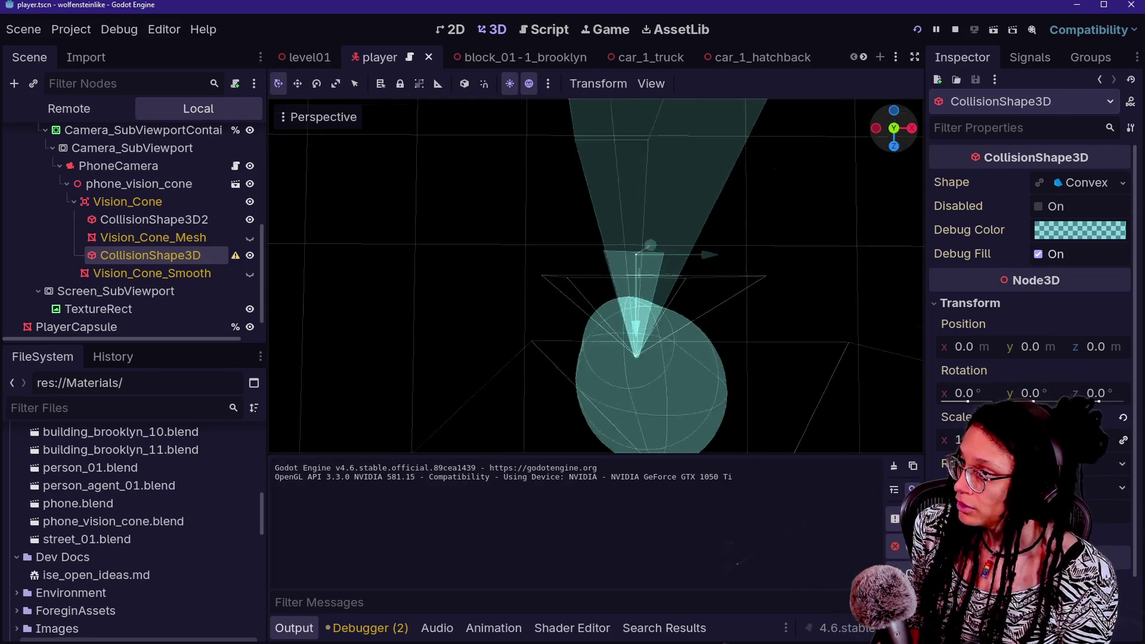
pyautogui.moveTo(895, 134); pyautogui.dragTo(573, 329)
pyautogui.moveTo(433, 401)
pyautogui.mouseDown()
pyautogui.moveTo(453, 337)
pyautogui.moveTo(500, 271)
pyautogui.mouseUp()
pyautogui.click(500, 271)
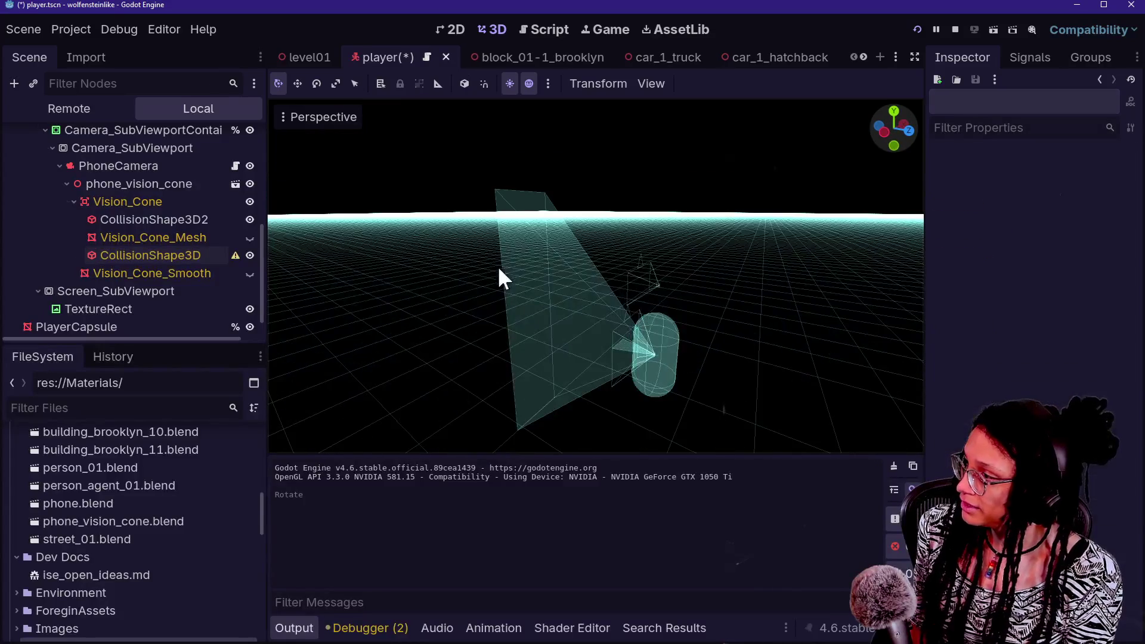
pyautogui.click(199, 255)
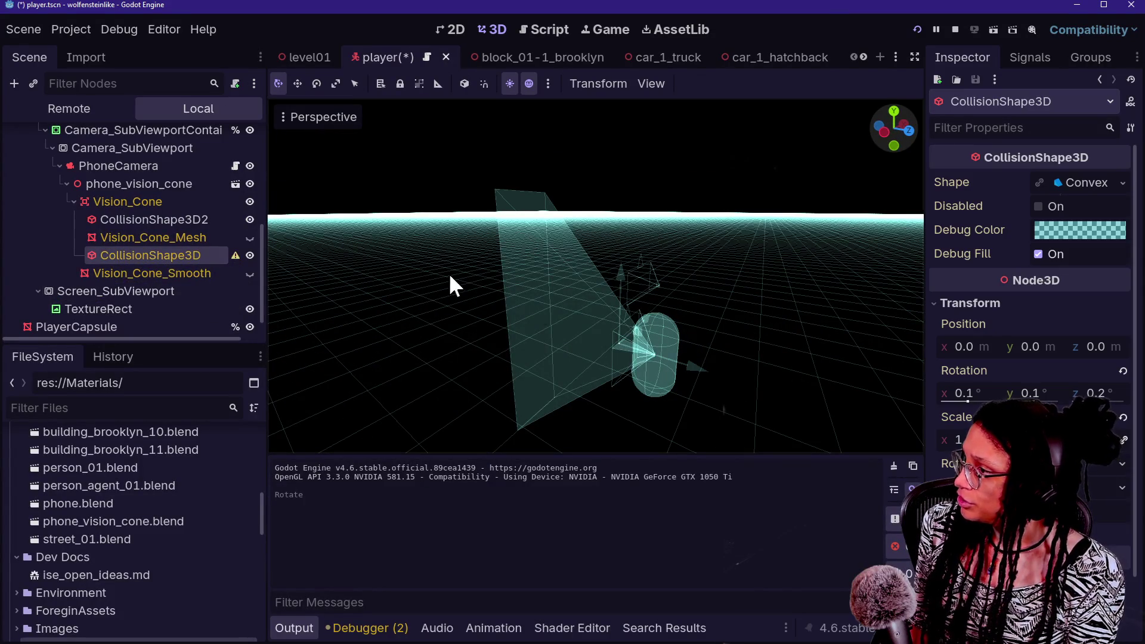
pyautogui.moveTo(680, 364)
pyautogui.mouseDown()
pyautogui.moveTo(665, 352)
pyautogui.moveTo(703, 322)
pyautogui.moveTo(705, 352)
pyautogui.mouseUp()
pyautogui.hotkey('ctrl', 'z')
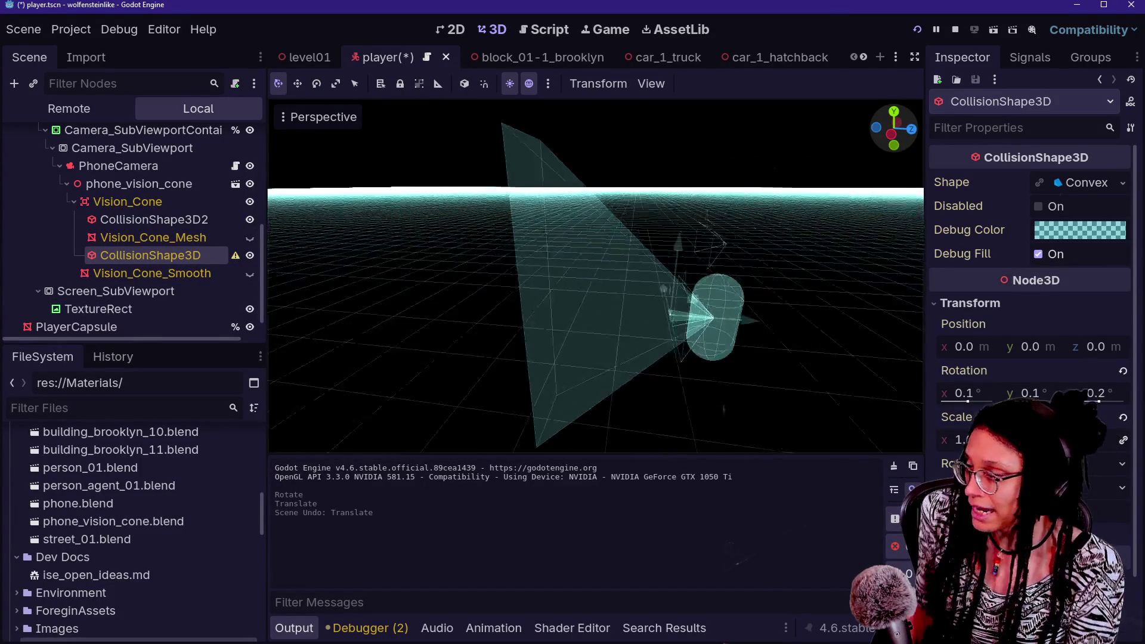
pyautogui.scroll(3, 695, 350)
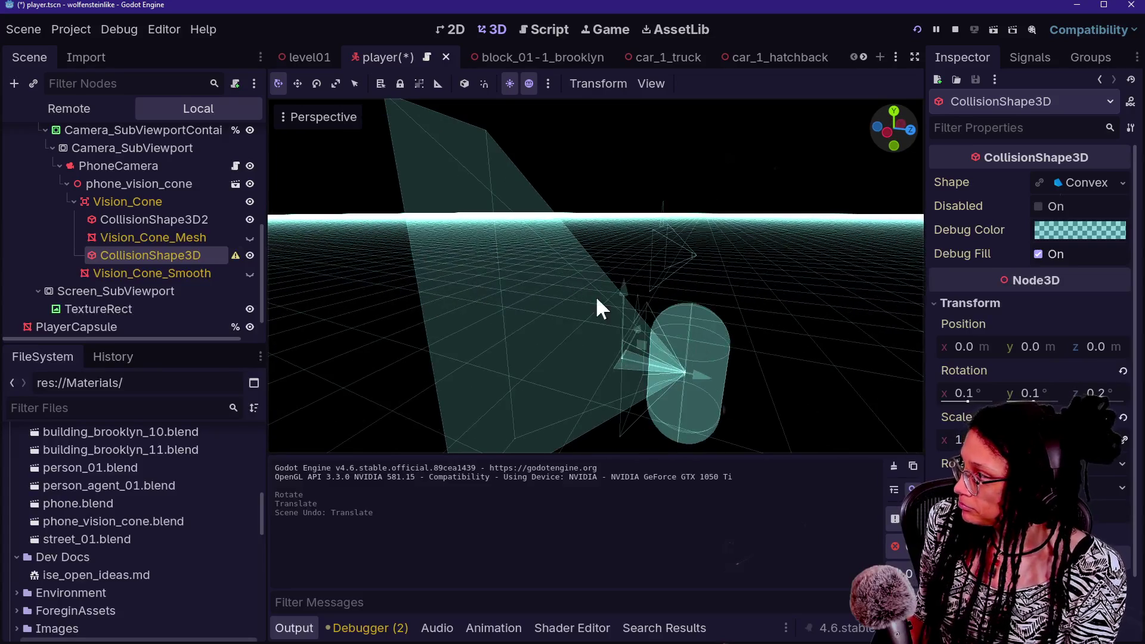
pyautogui.click(250, 255)
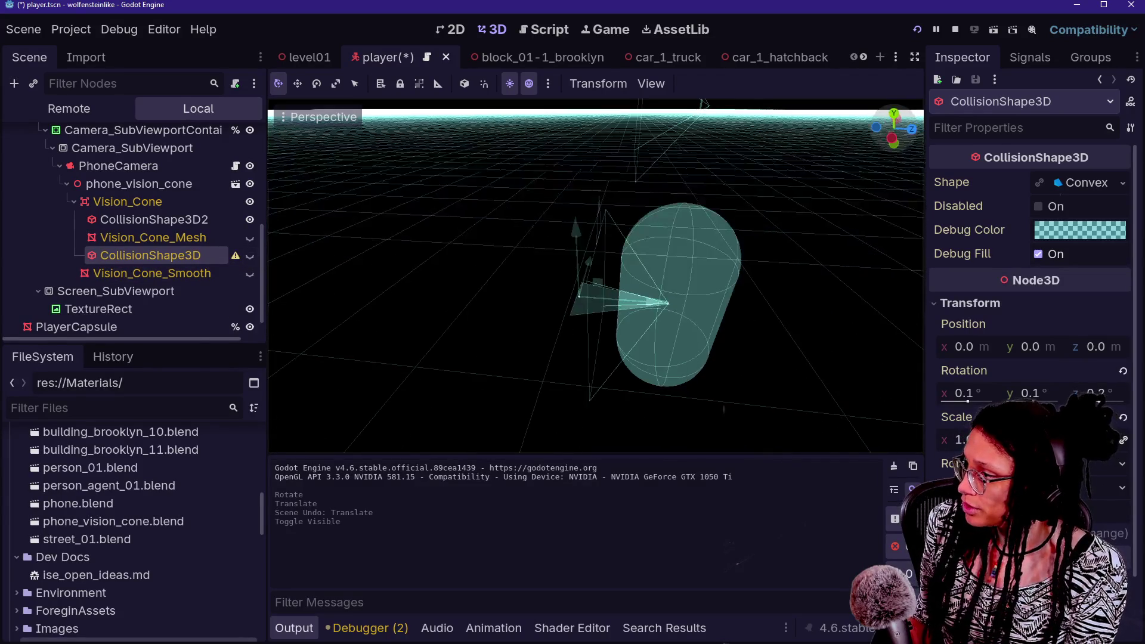
# On CollisionShape3D2, adjust point 3's z and raise point 2's y to 1.338
pyautogui.click(192, 271)
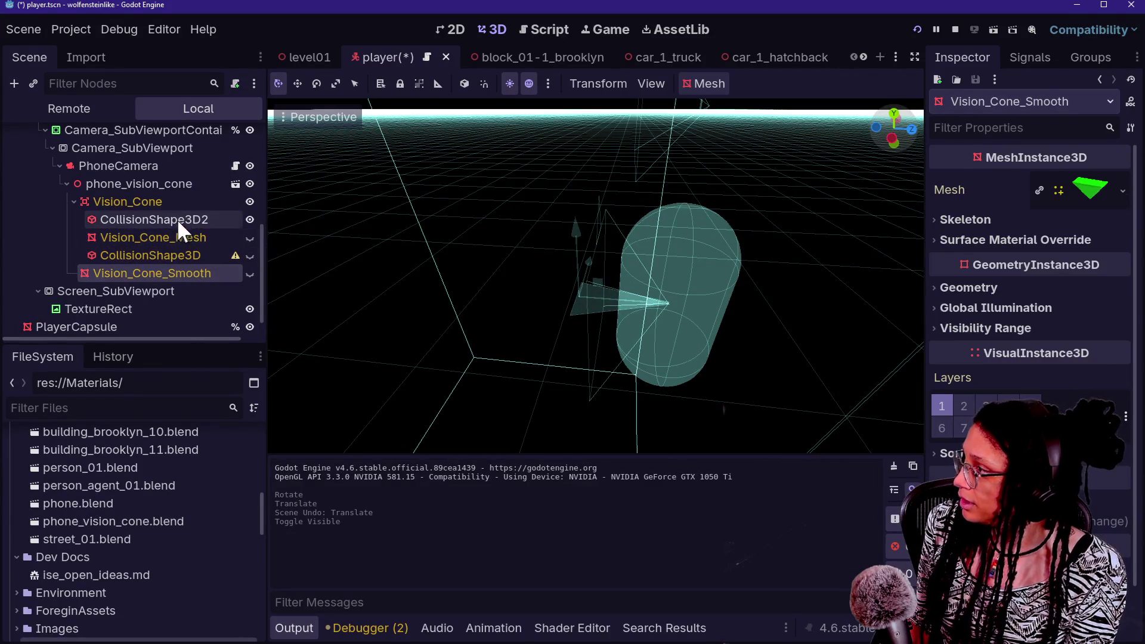
pyautogui.click(177, 220)
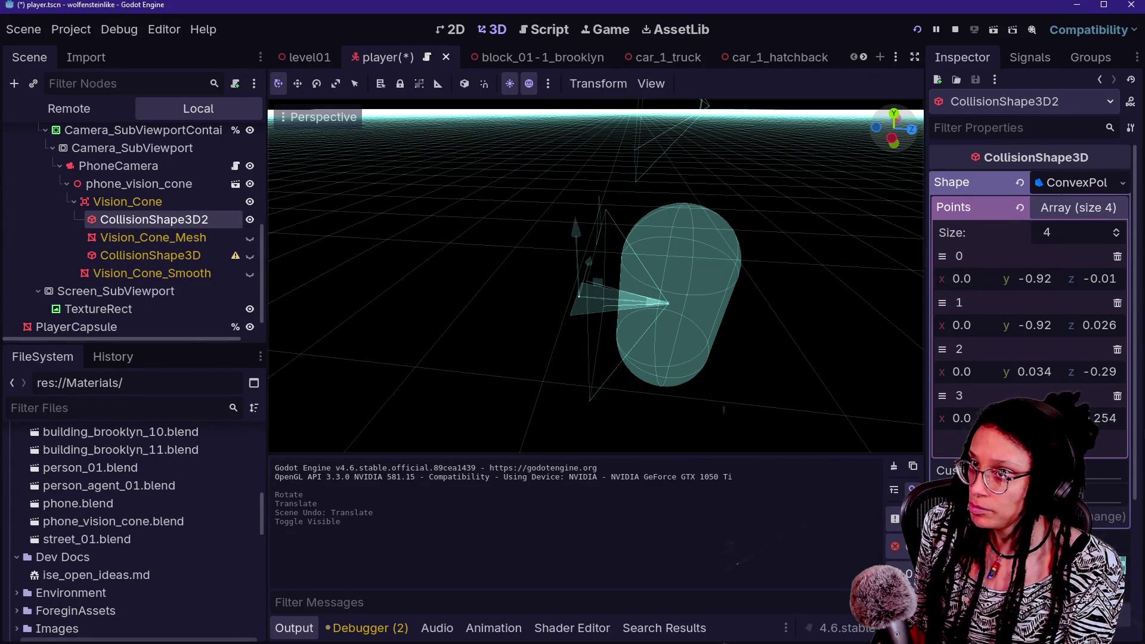
pyautogui.moveTo(1104, 418); pyautogui.dragTo(1124, 424)
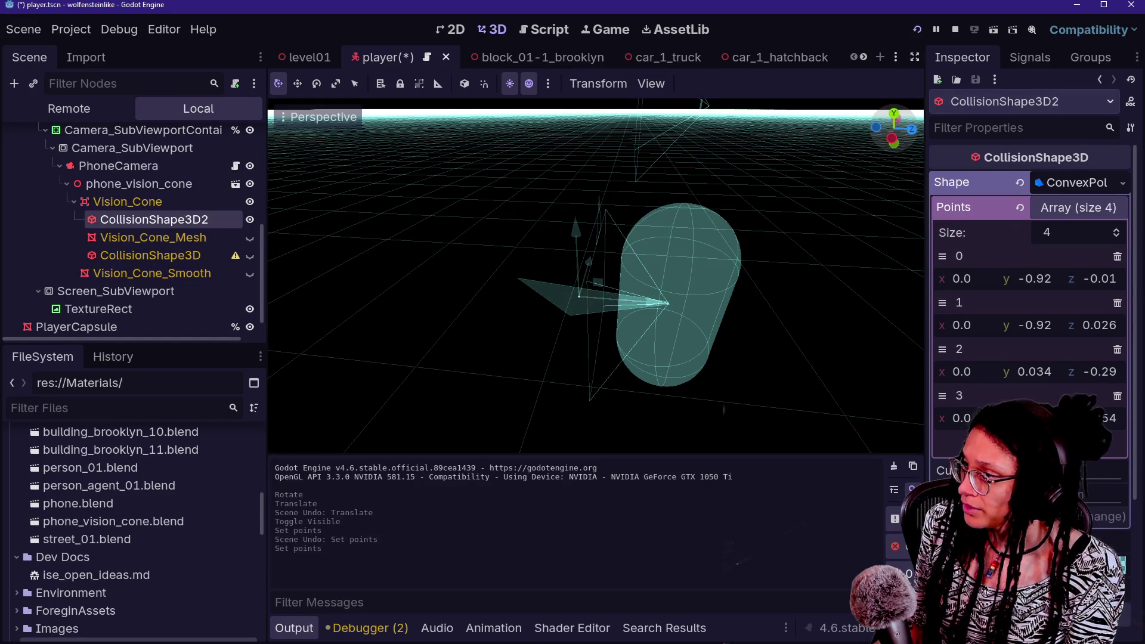
pyautogui.scroll(5, 595, 276)
pyautogui.scroll(-3, 596, 274)
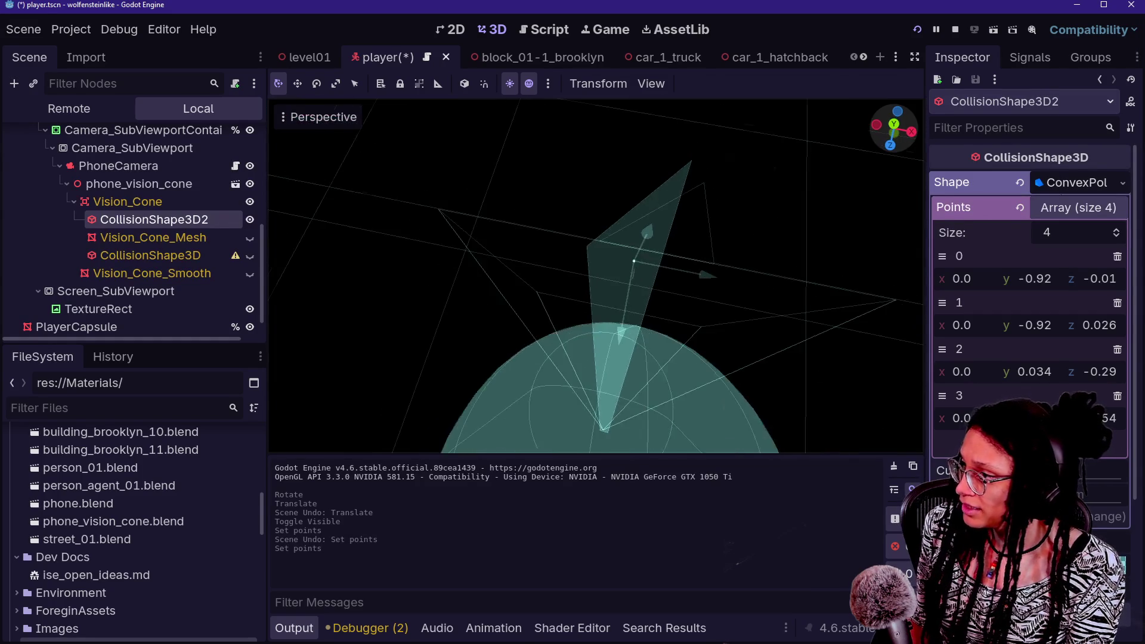
pyautogui.moveTo(1034, 371); pyautogui.dragTo(1092, 371)
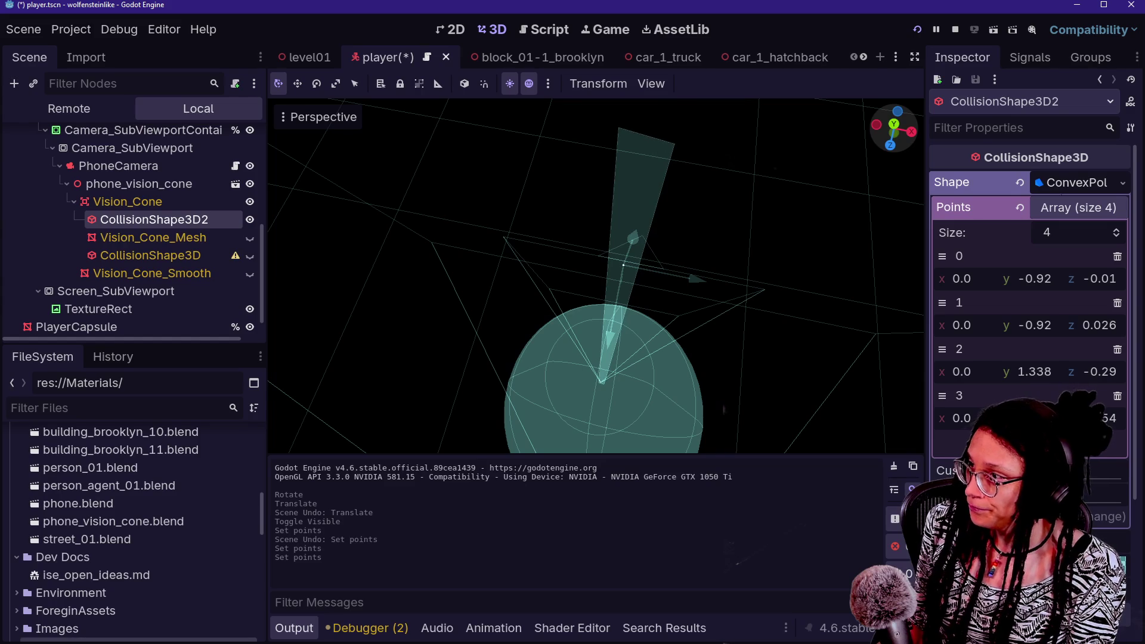
pyautogui.moveTo(672, 288)
pyautogui.mouseDown()
pyautogui.moveTo(745, 293)
pyautogui.moveTo(698, 357)
pyautogui.moveTo(670, 277)
pyautogui.mouseUp()
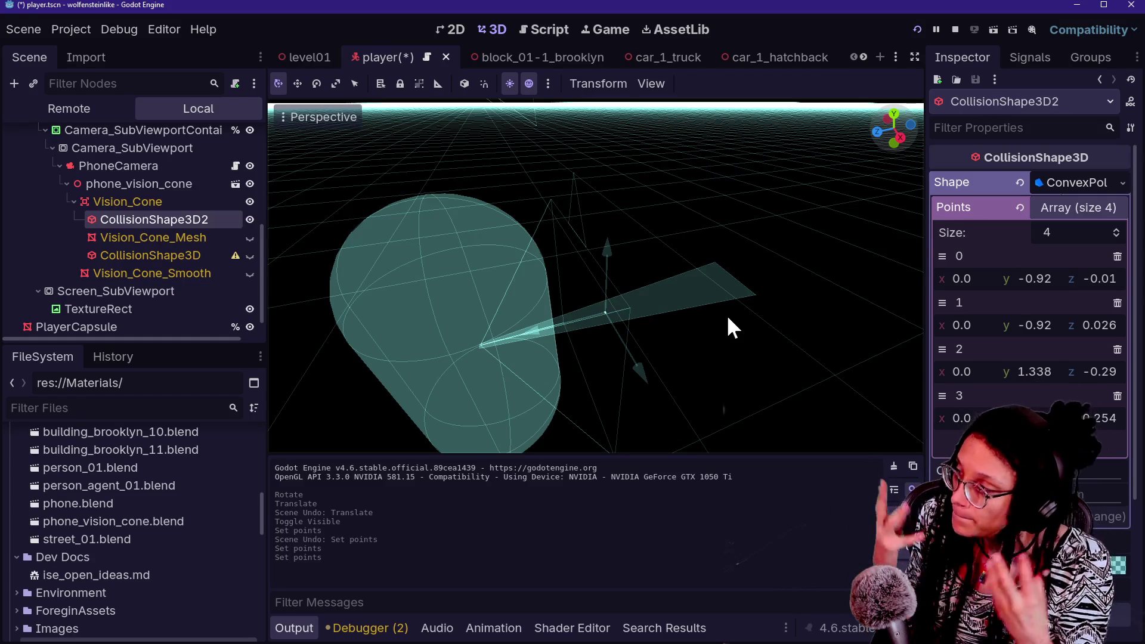
pyautogui.click(212, 255)
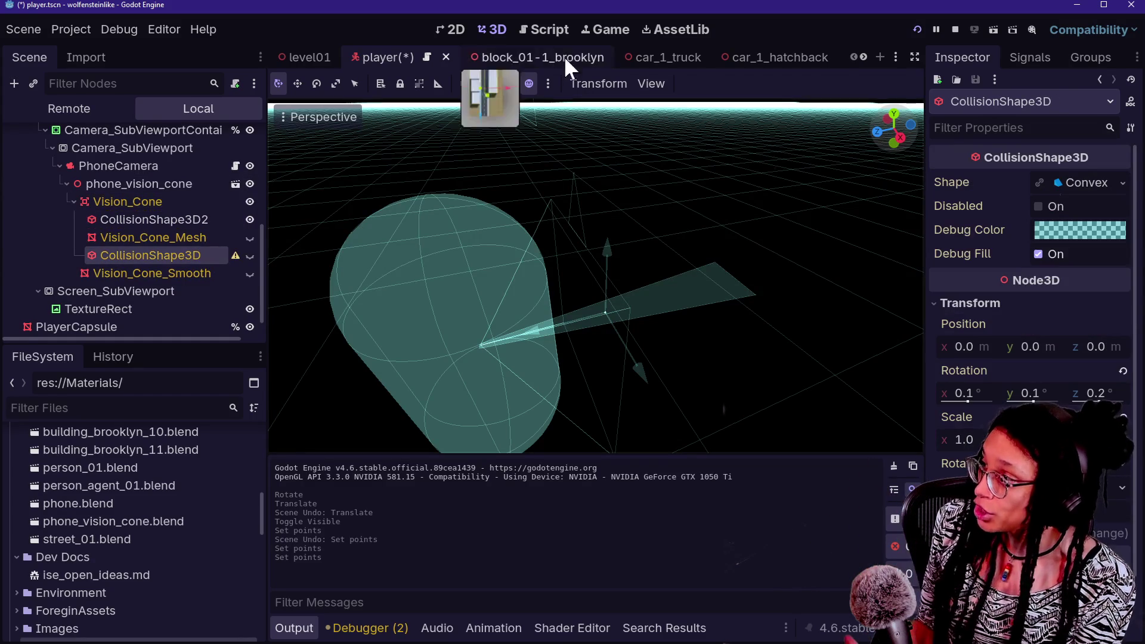
# Turn CollisionShape3D's visibility back on so the large cone shows beside the smaller one
pyautogui.moveTo(732, 239); pyautogui.dragTo(733, 238)
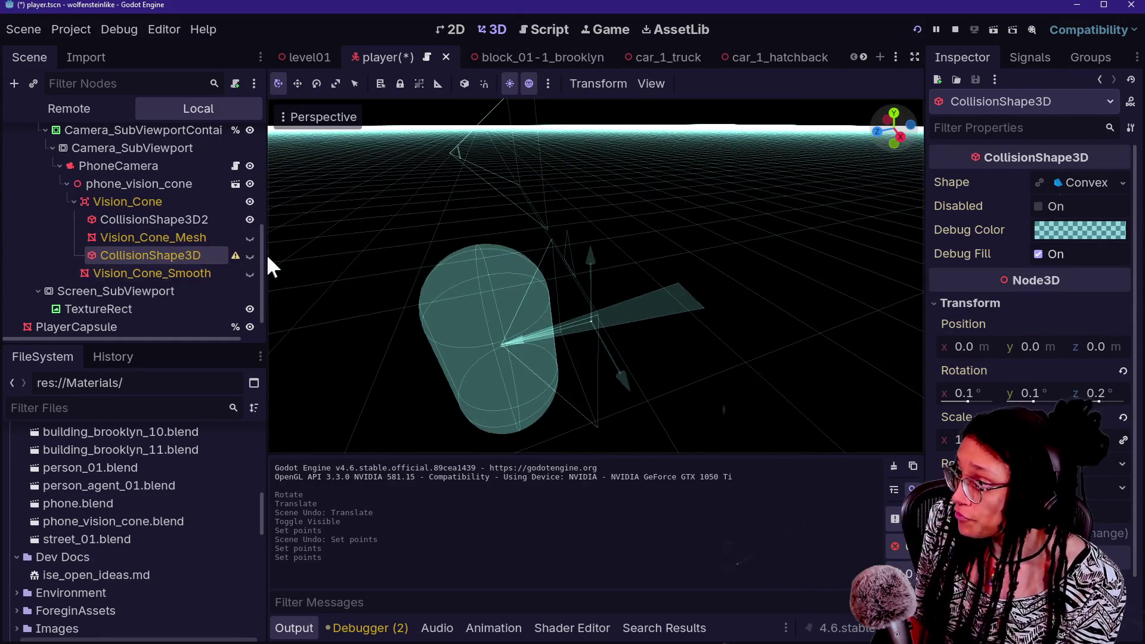
pyautogui.click(250, 255)
pyautogui.moveTo(461, 254); pyautogui.dragTo(461, 253)
pyautogui.moveTo(644, 240); pyautogui.dragTo(646, 244)
pyautogui.click(646, 245)
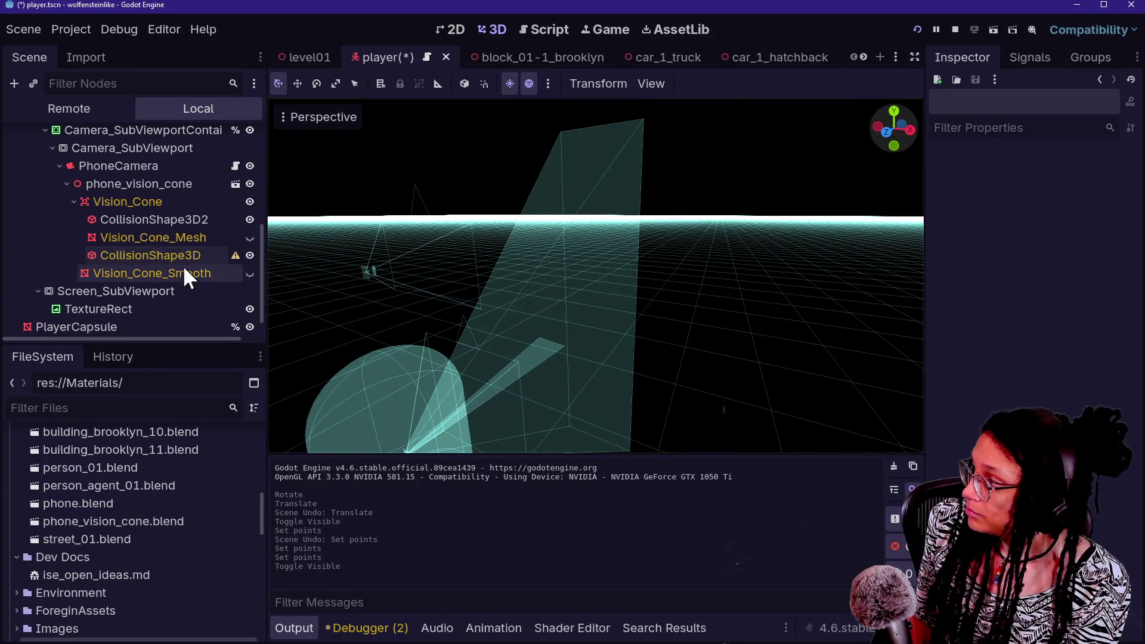
pyautogui.moveTo(232, 254)
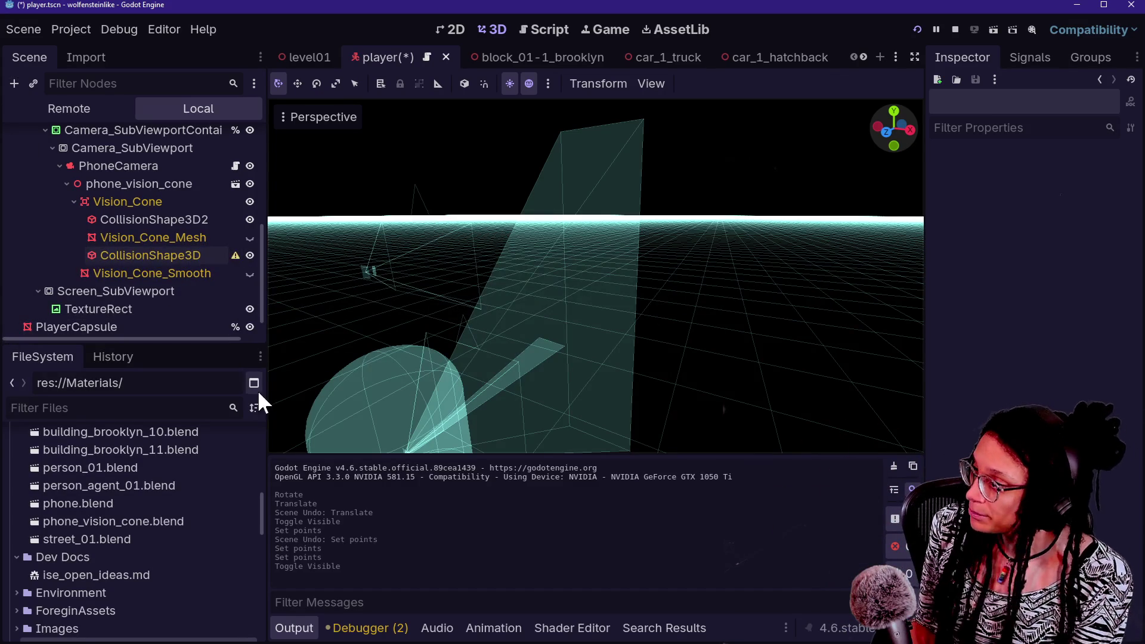
# Select CollisionShape3D2 and frame it so its ConvexPolygon Points show in the Inspector
pyautogui.moveTo(785, 364); pyautogui.dragTo(760, 423)
pyautogui.click(98, 221)
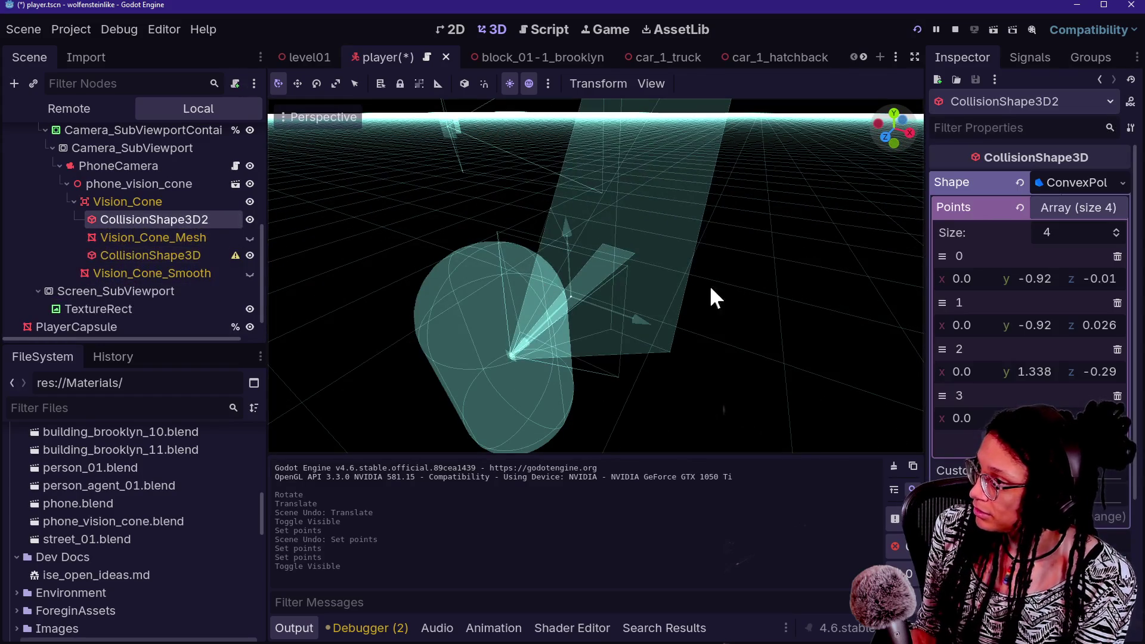
pyautogui.moveTo(684, 264)
pyautogui.mouseDown()
pyautogui.moveTo(662, 310)
pyautogui.moveTo(685, 274)
pyautogui.mouseUp()
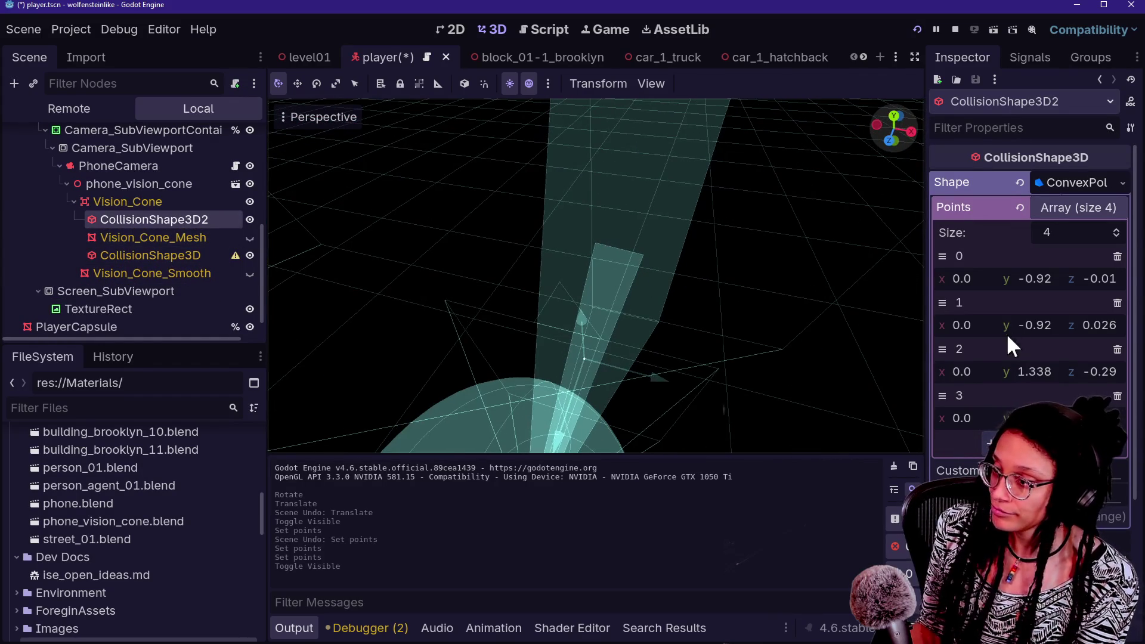
pyautogui.click(805, 370)
pyautogui.moveTo(805, 370)
pyautogui.mouseDown()
pyautogui.moveTo(775, 358)
pyautogui.moveTo(751, 310)
pyautogui.moveTo(803, 361)
pyautogui.mouseUp()
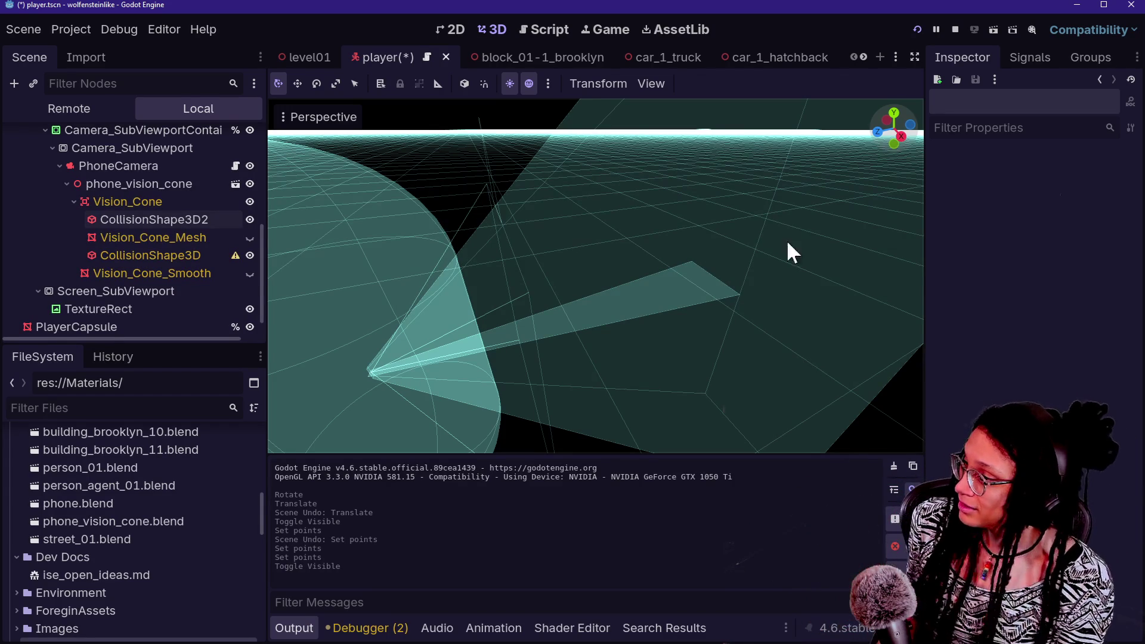
pyautogui.click(120, 239)
pyautogui.click(179, 220)
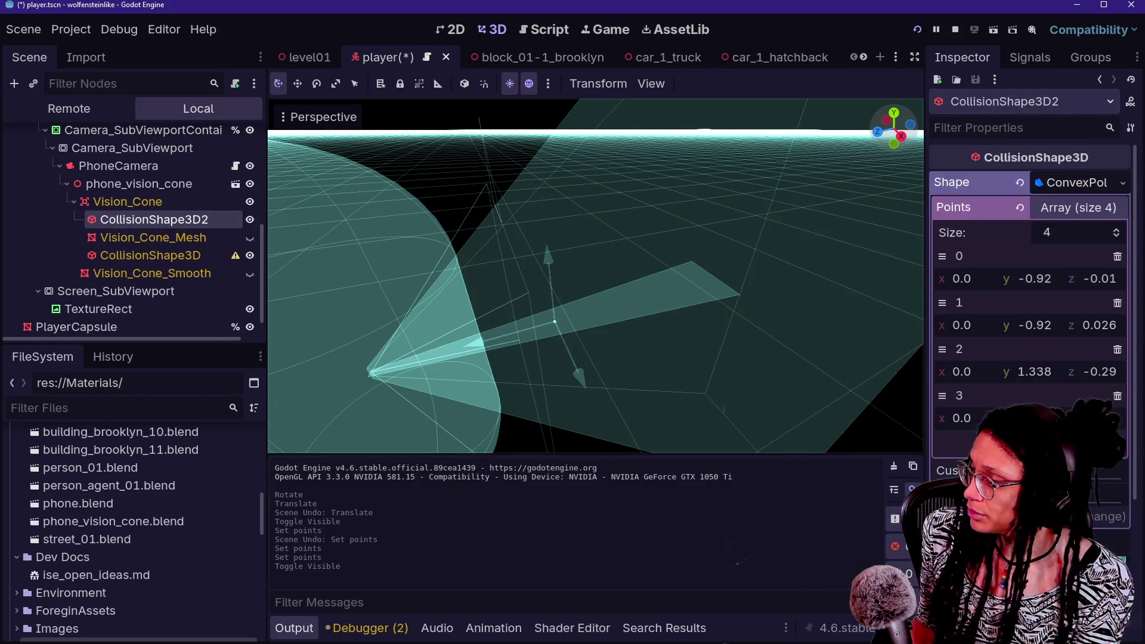
pyautogui.press('f')
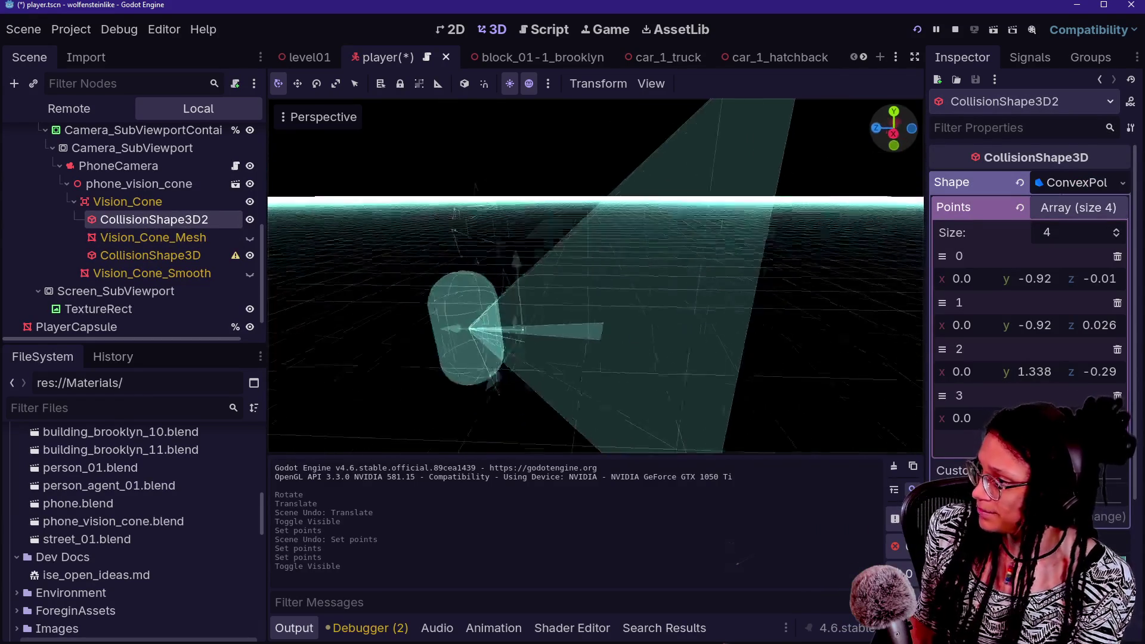
pyautogui.moveTo(656, 290); pyautogui.dragTo(656, 290)
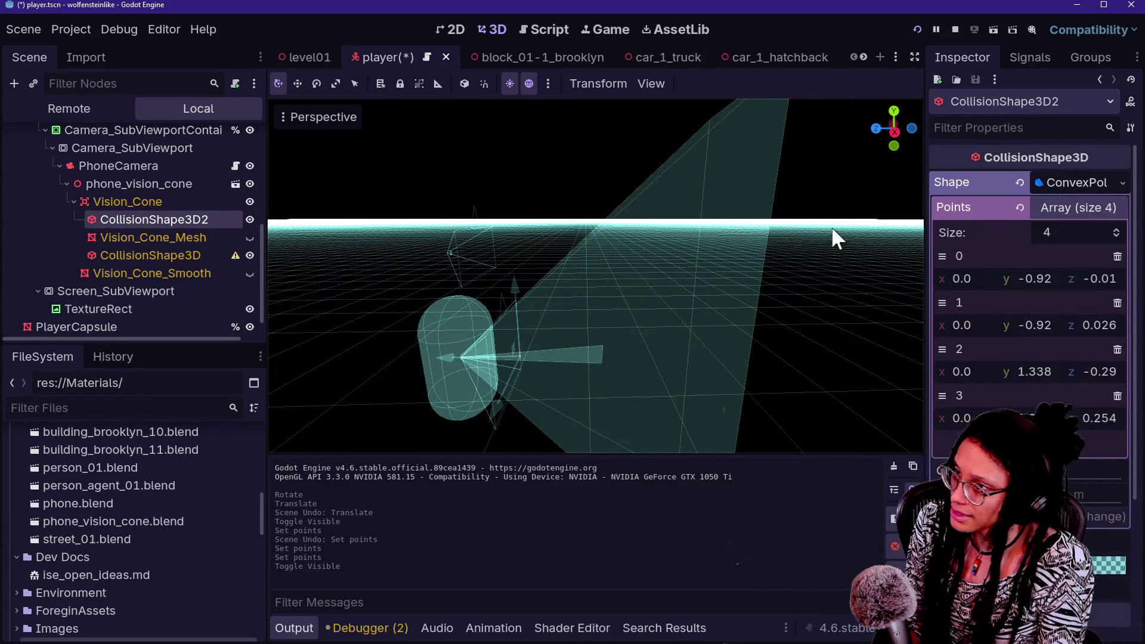
# Switch to top orthogonal view and set points 2 and 3 y to 3.1
pyautogui.click(893, 131)
pyautogui.scroll(-5, 803, 295)
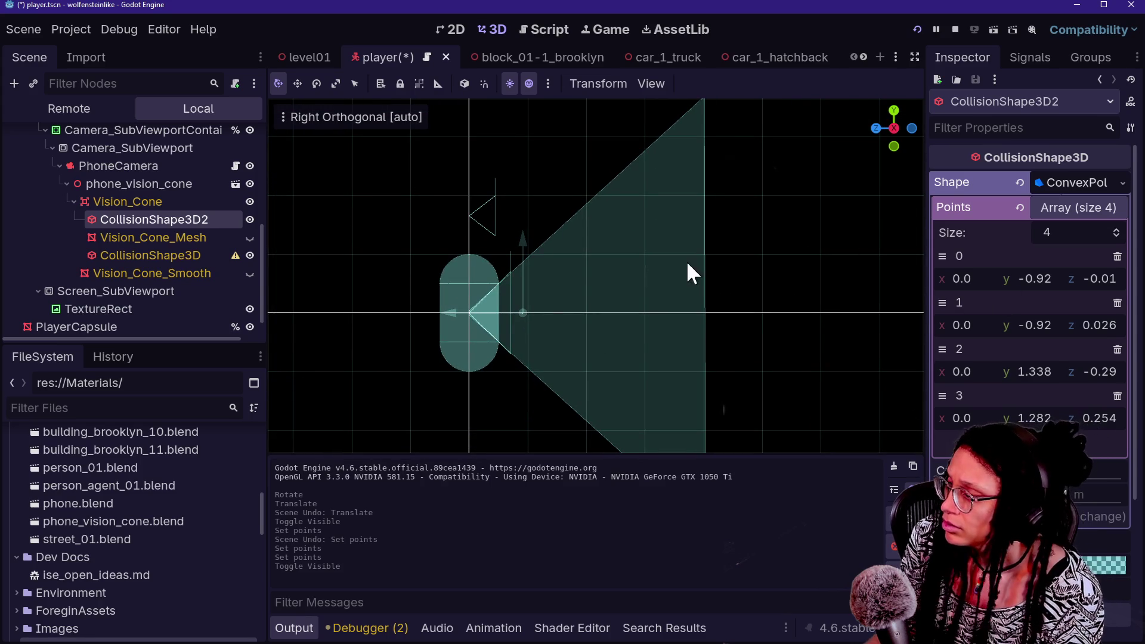
pyautogui.click(893, 110)
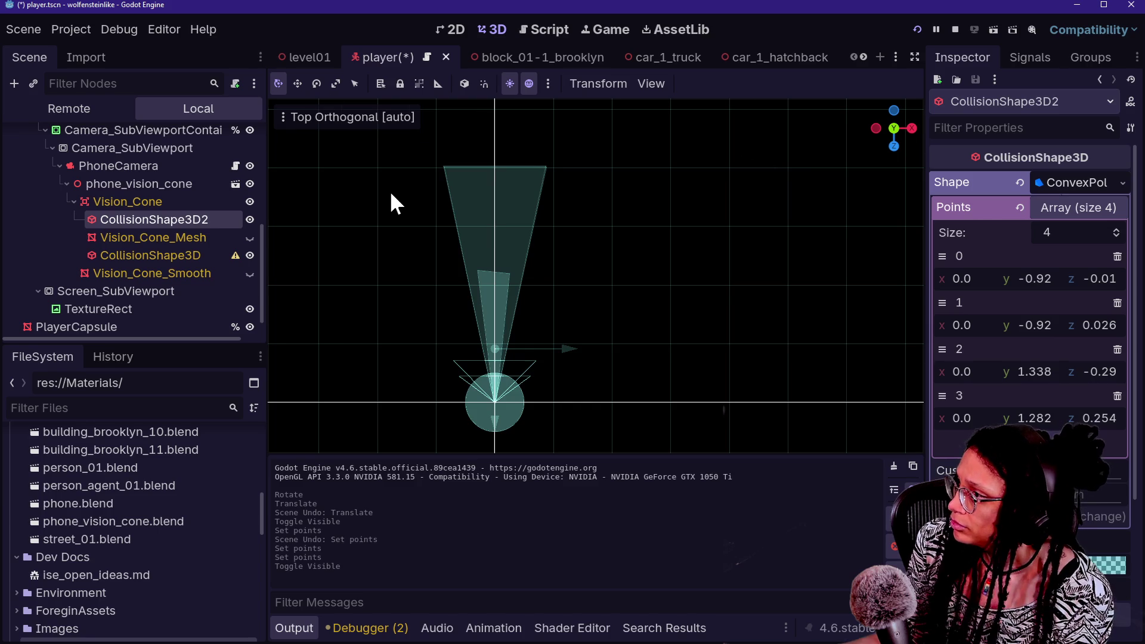
pyautogui.scroll(4, 391, 191)
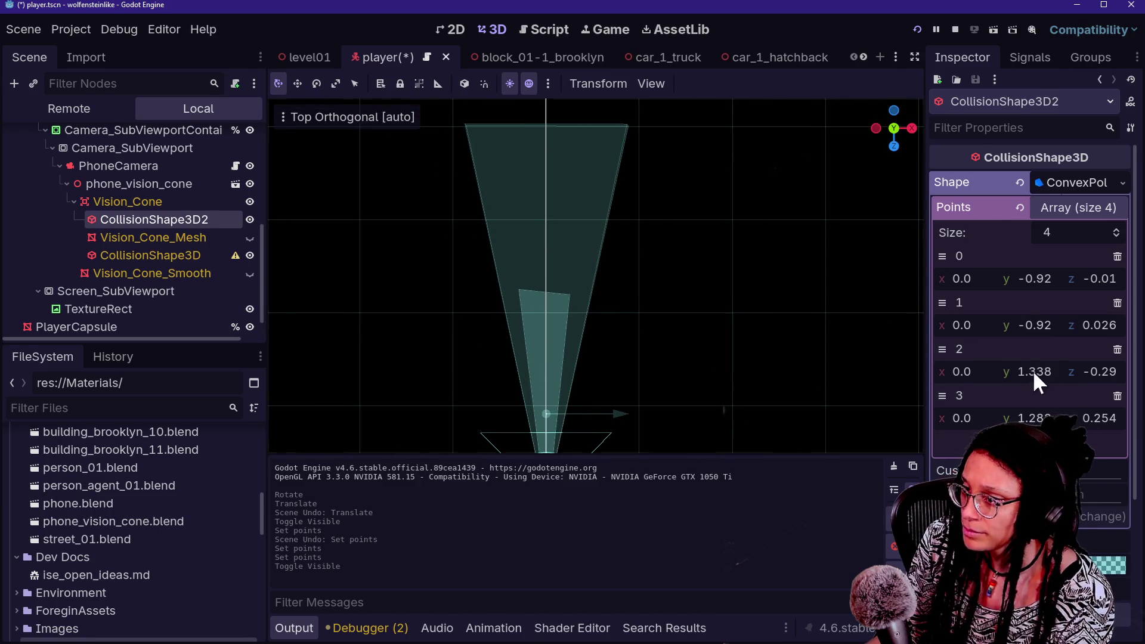
pyautogui.moveTo(1033, 370); pyautogui.dragTo(1068, 370)
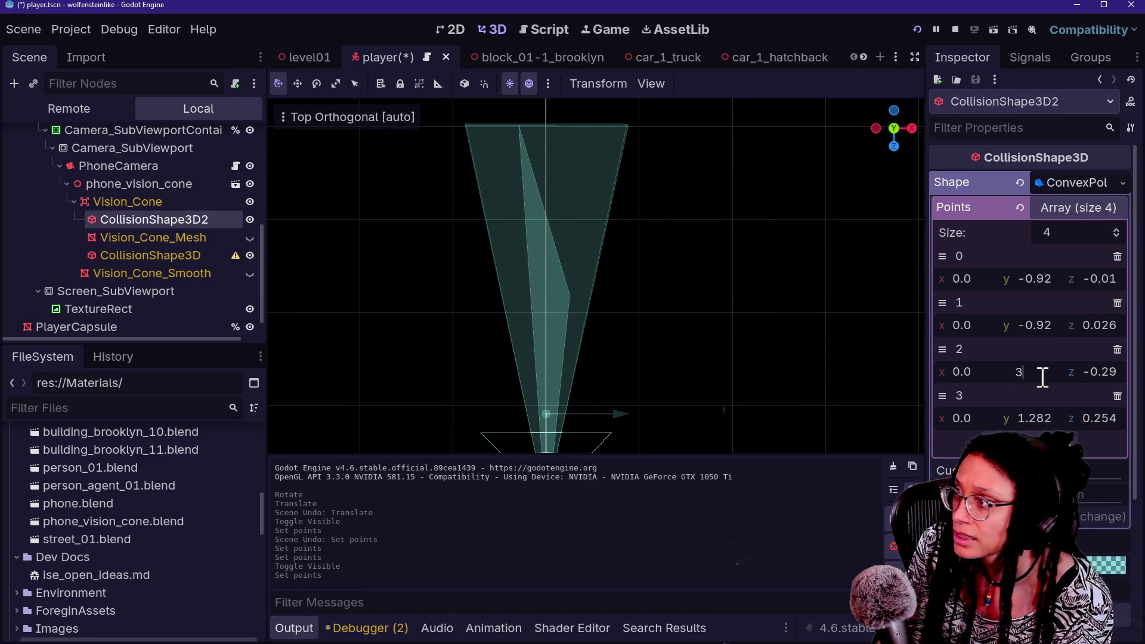
pyautogui.write('3')
pyautogui.press('Return')
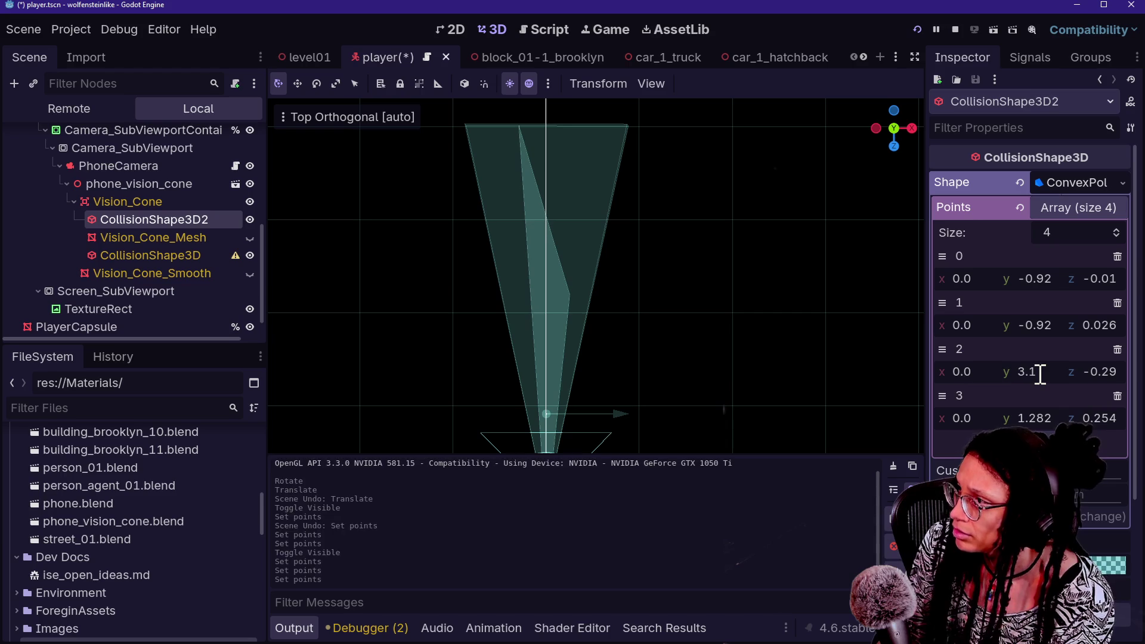
pyautogui.click(1052, 418)
pyautogui.write('3.1')
pyautogui.press('Return')
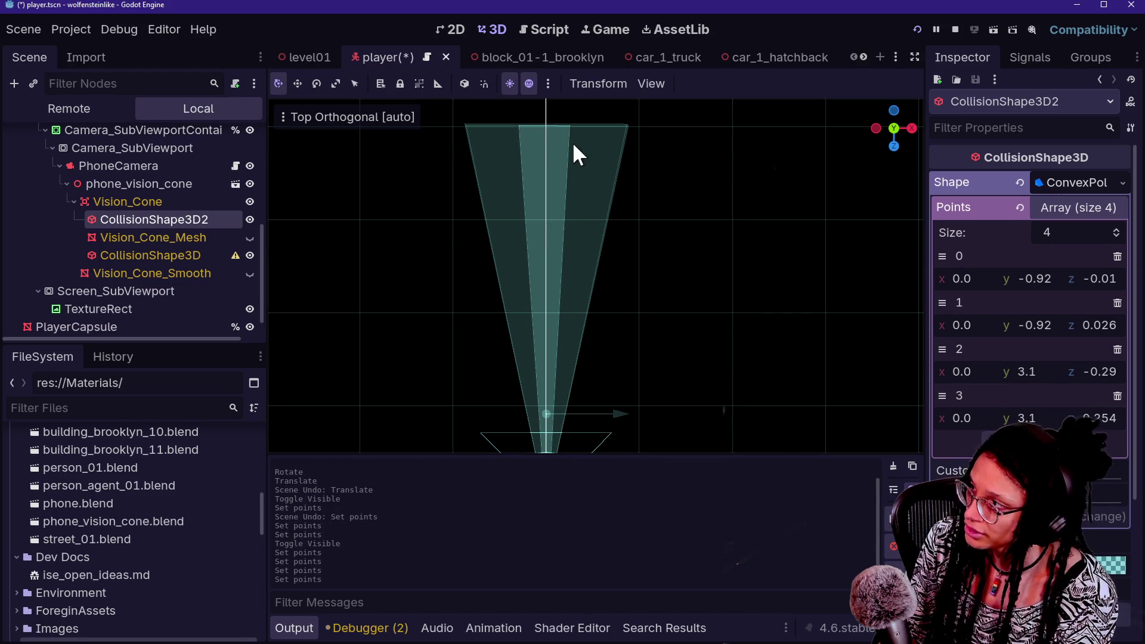
# Set points 2 and 3 z to -0.87 and 0.87 so the cone is symmetric
pyautogui.moveTo(1097, 372)
pyautogui.mouseDown()
pyautogui.moveTo(1115, 372)
pyautogui.moveTo(1055, 371)
pyautogui.mouseUp()
pyautogui.click(1096, 371)
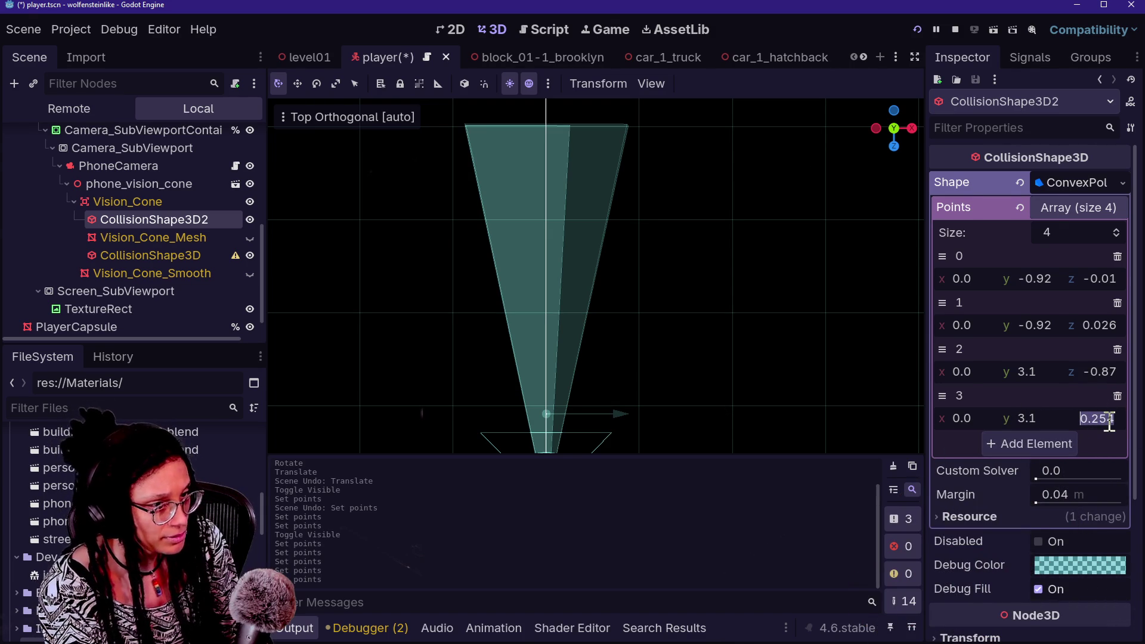
pyautogui.write('.87')
pyautogui.press('Return')
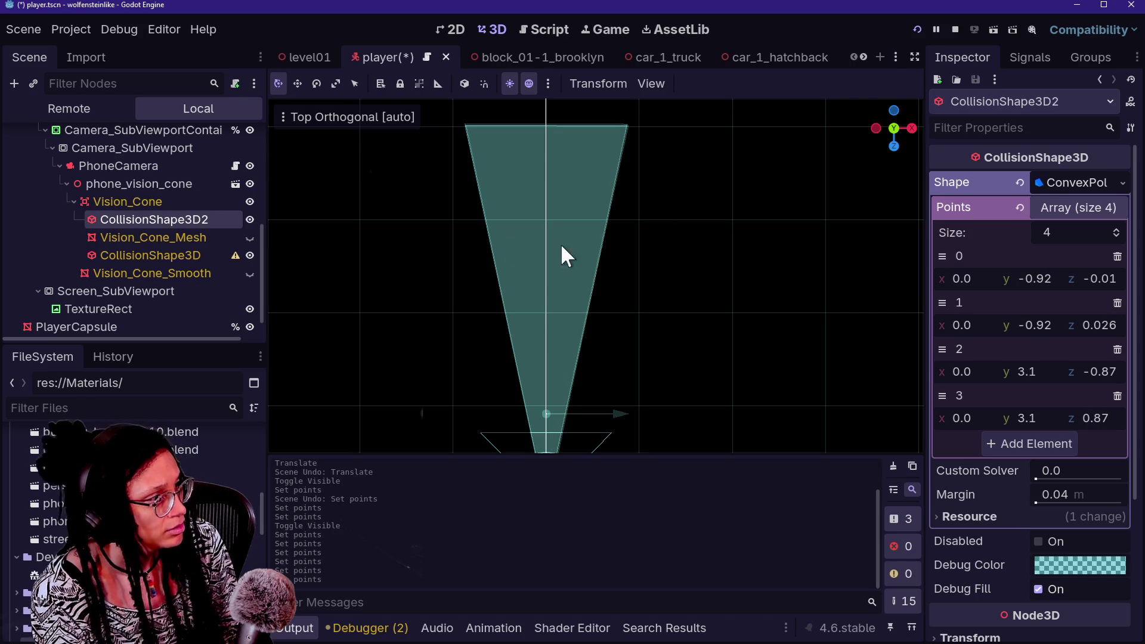
pyautogui.moveTo(877, 158)
pyautogui.mouseDown()
pyautogui.moveTo(811, 292)
pyautogui.moveTo(740, 334)
pyautogui.moveTo(575, 256)
pyautogui.mouseUp()
pyautogui.scroll(-2, 811, 292)
pyautogui.scroll(-10, 805, 295)
pyautogui.scroll(8, 775, 316)
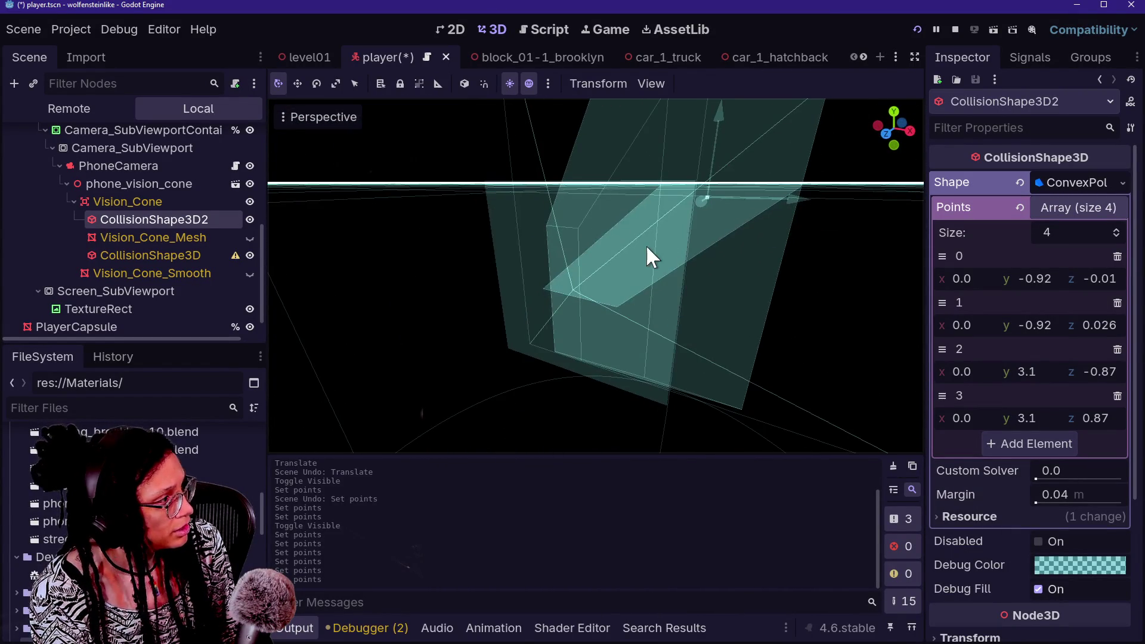
pyautogui.click(250, 219)
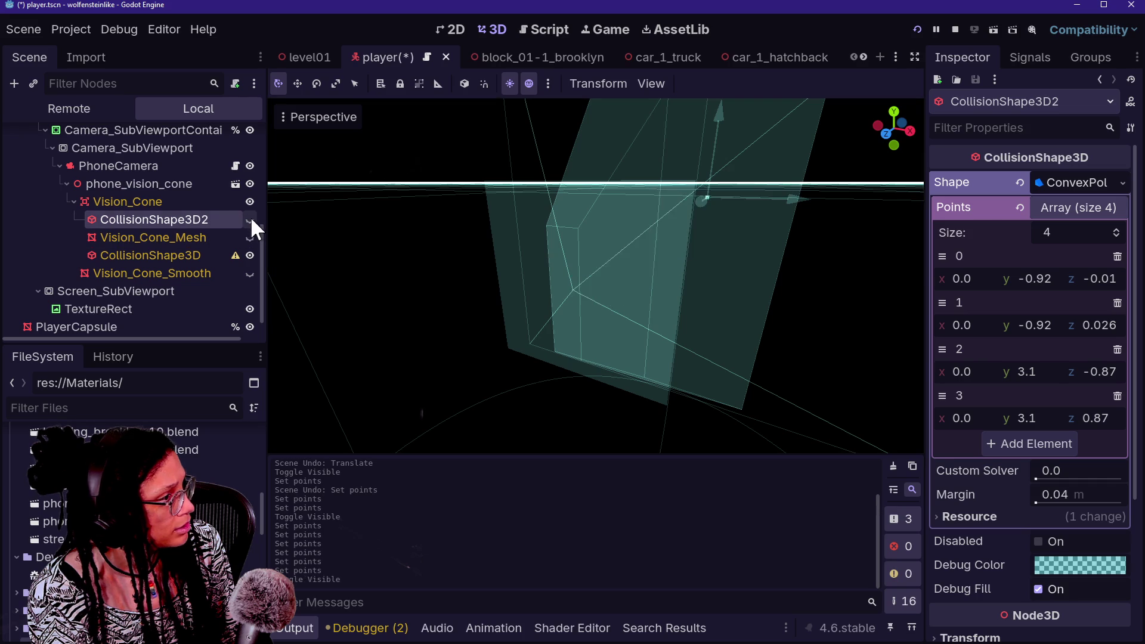
pyautogui.click(250, 220)
pyautogui.moveTo(495, 276)
pyautogui.mouseDown()
pyautogui.moveTo(492, 238)
pyautogui.moveTo(401, 302)
pyautogui.mouseUp()
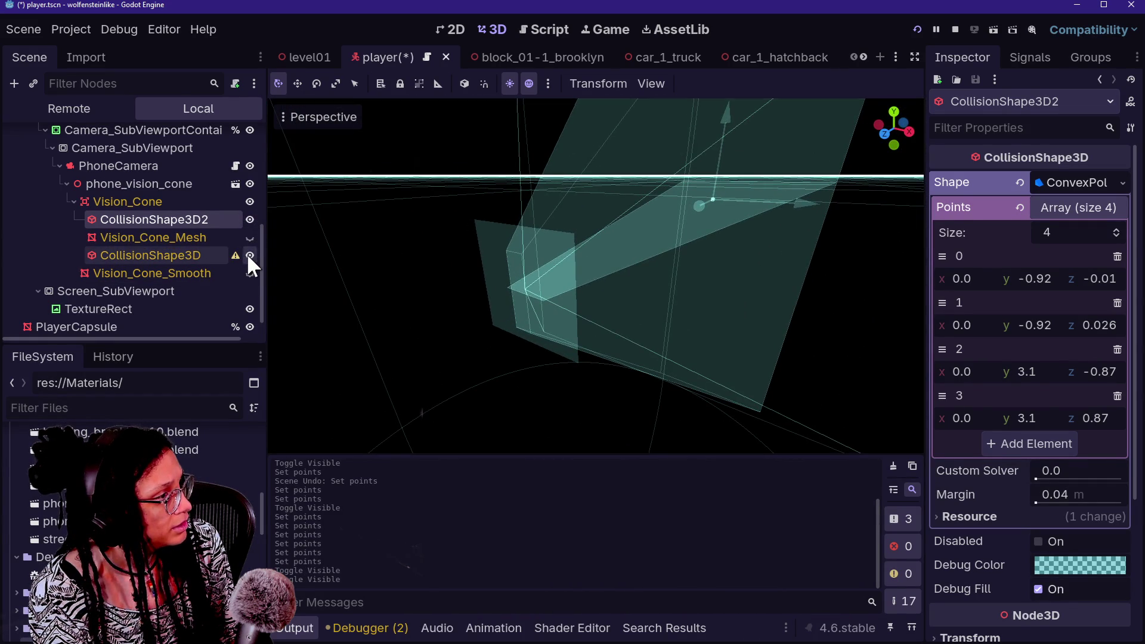
pyautogui.click(250, 255)
pyautogui.click(249, 255)
pyautogui.moveTo(596, 275); pyautogui.dragTo(579, 257)
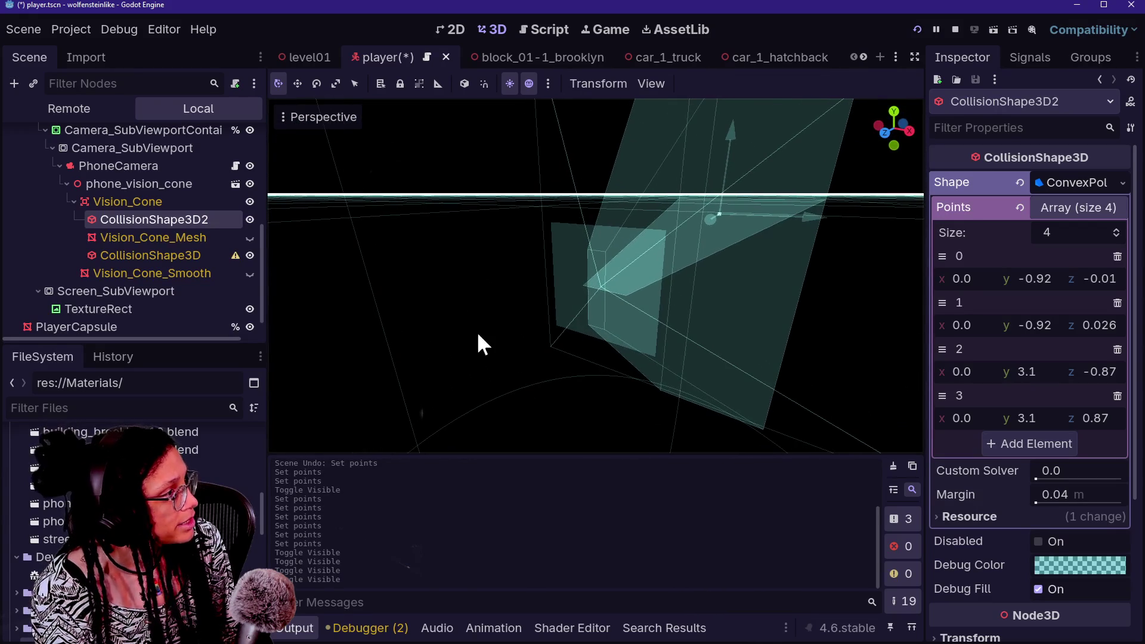
pyautogui.click(252, 166)
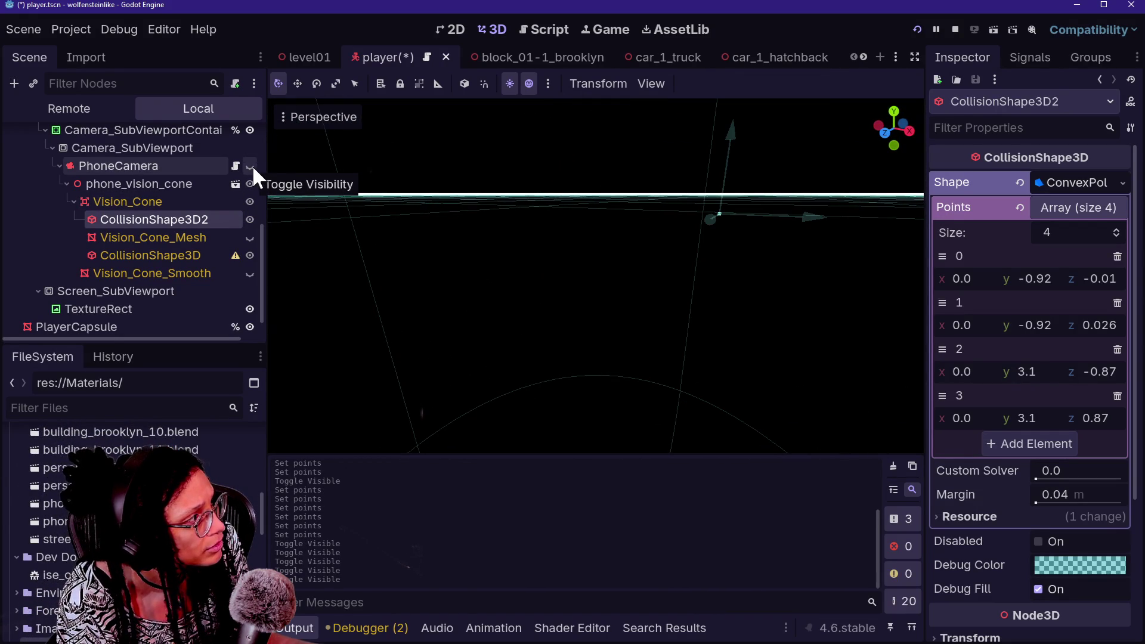
pyautogui.click(250, 166)
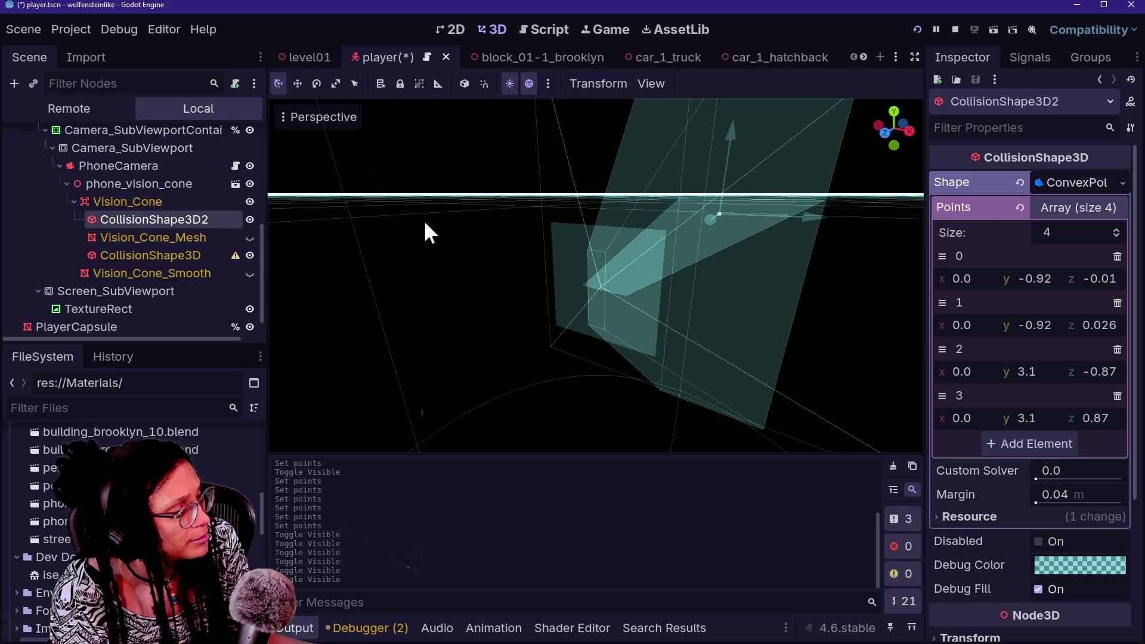
pyautogui.click(250, 255)
pyautogui.click(250, 255)
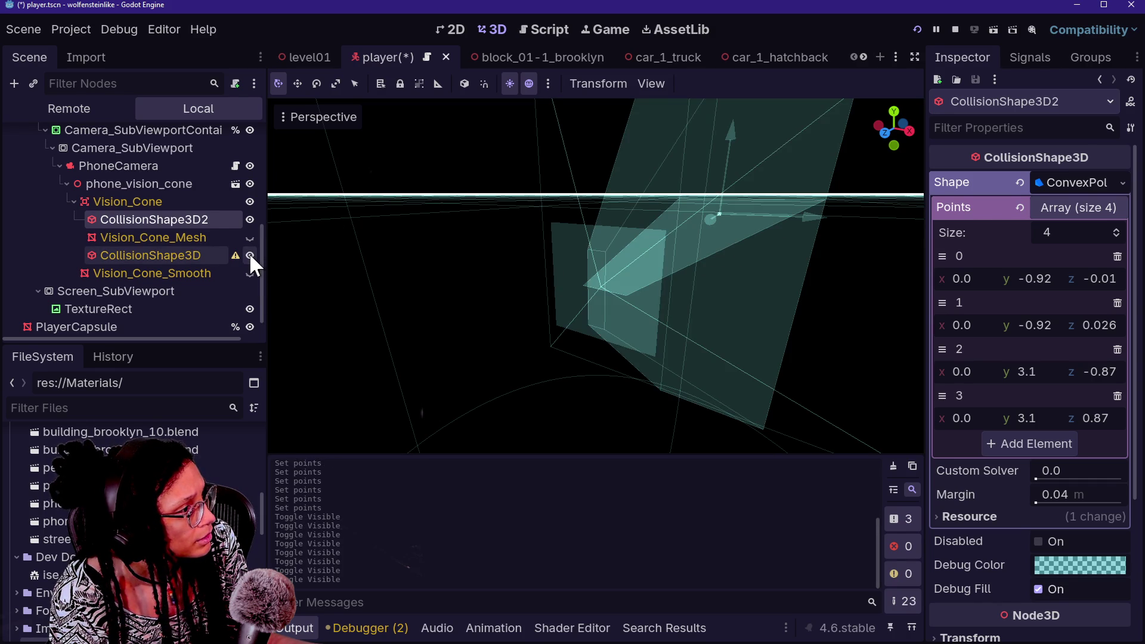
pyautogui.scroll(5, 576, 271)
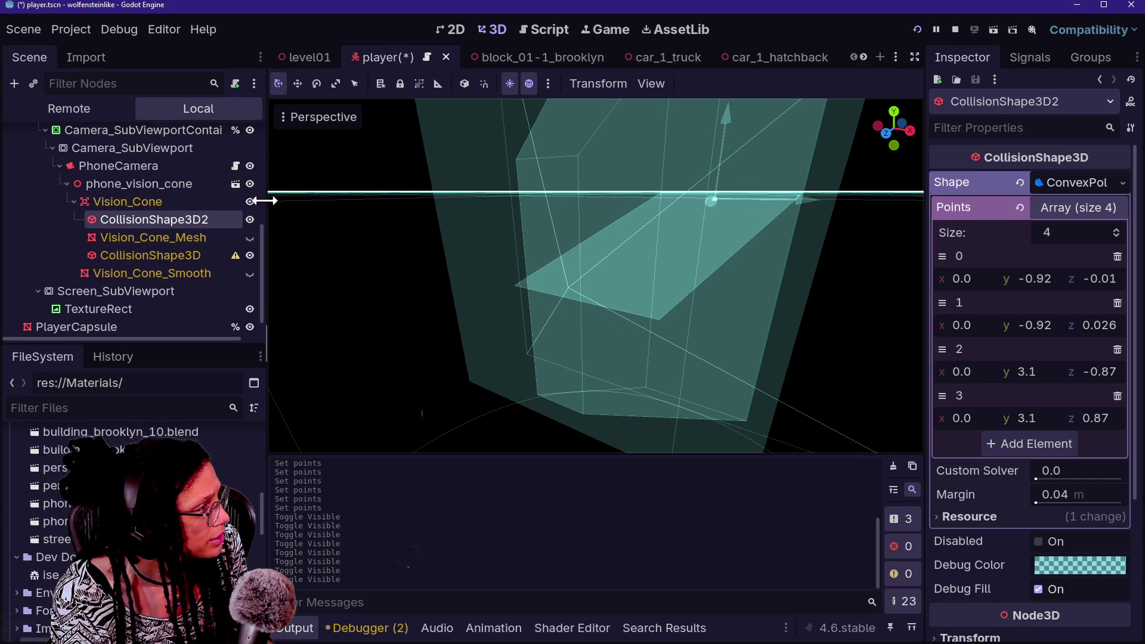
pyautogui.click(251, 218)
pyautogui.click(251, 218)
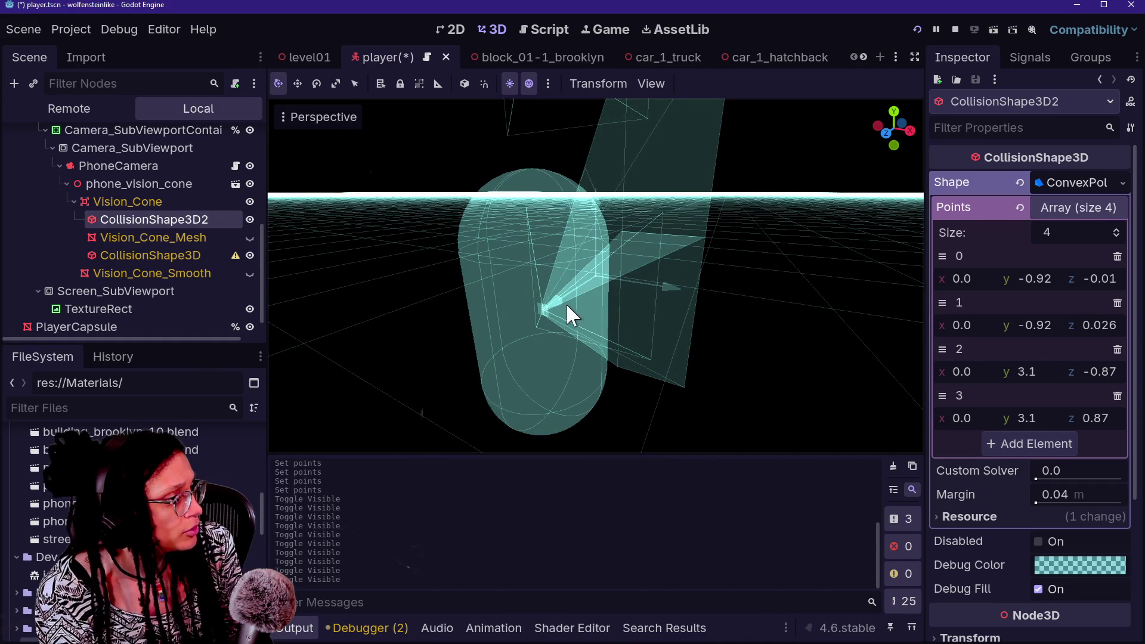
pyautogui.moveTo(532, 314)
pyautogui.mouseDown()
pyautogui.moveTo(501, 263)
pyautogui.moveTo(447, 224)
pyautogui.moveTo(534, 316)
pyautogui.mouseUp()
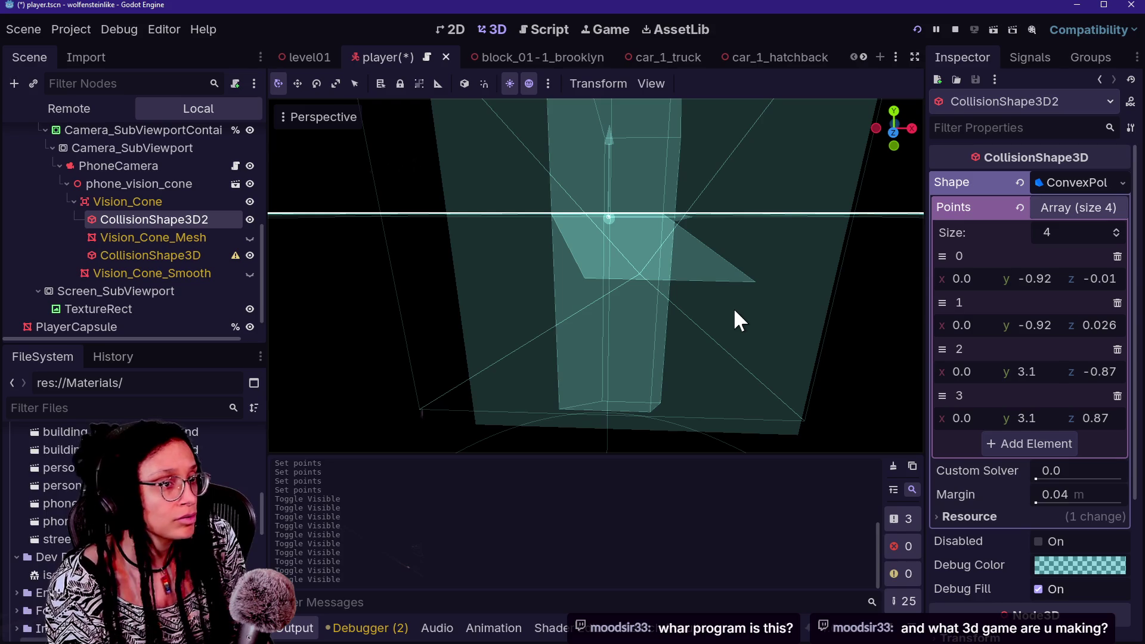
pyautogui.hotkey('alt', 'Tab')
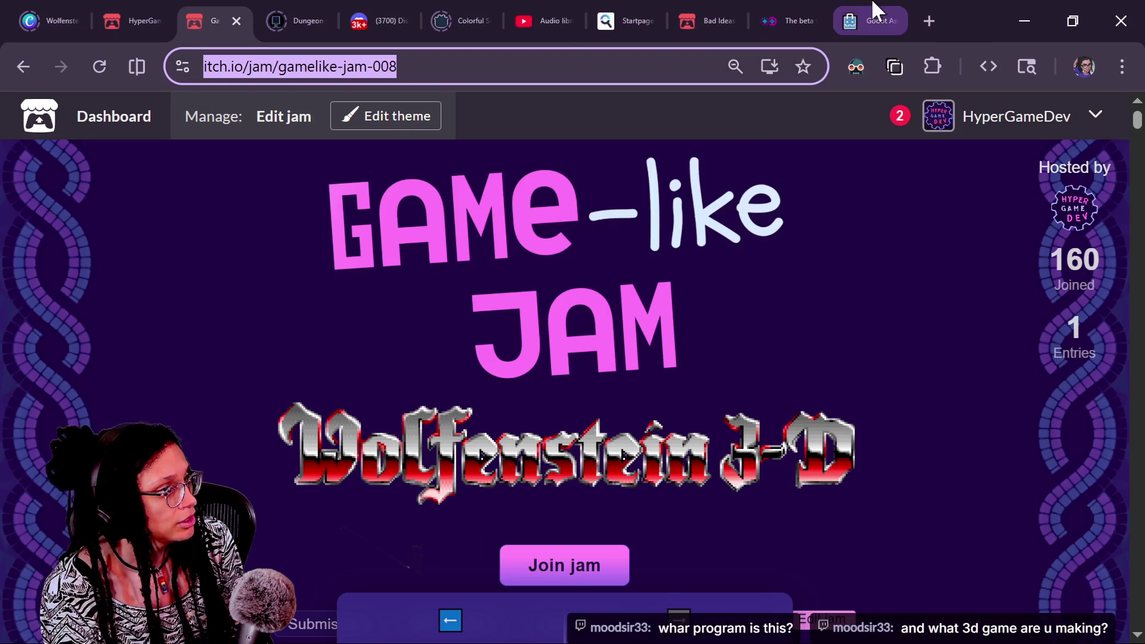
# Search 'godot download' in a new tab and open the Godot 4 for Windows download page
pyautogui.click(928, 16)
pyautogui.write('goo')
pyautogui.press('BackSpace')
pyautogui.press('BackSpace')
pyautogui.write('dot download')
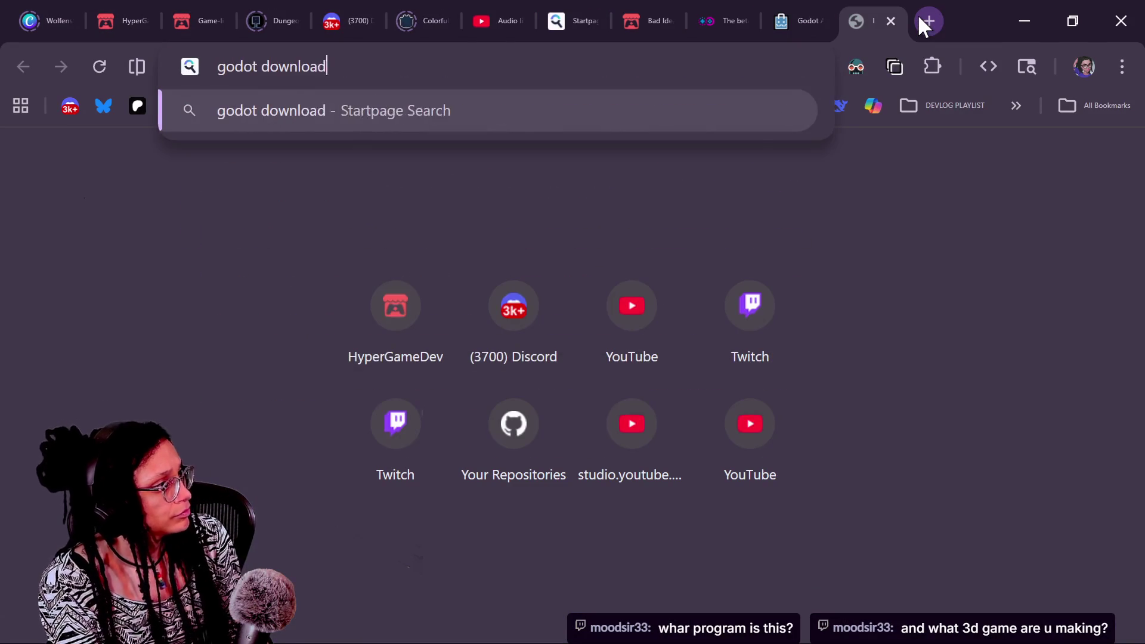
pyautogui.press('Return')
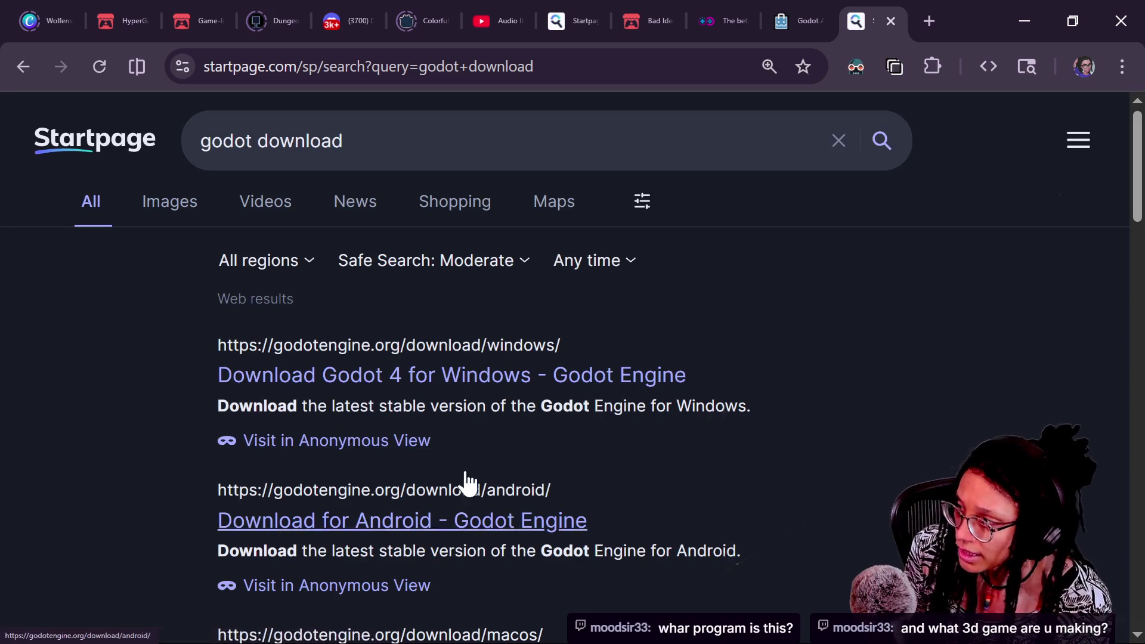
pyautogui.click(246, 381)
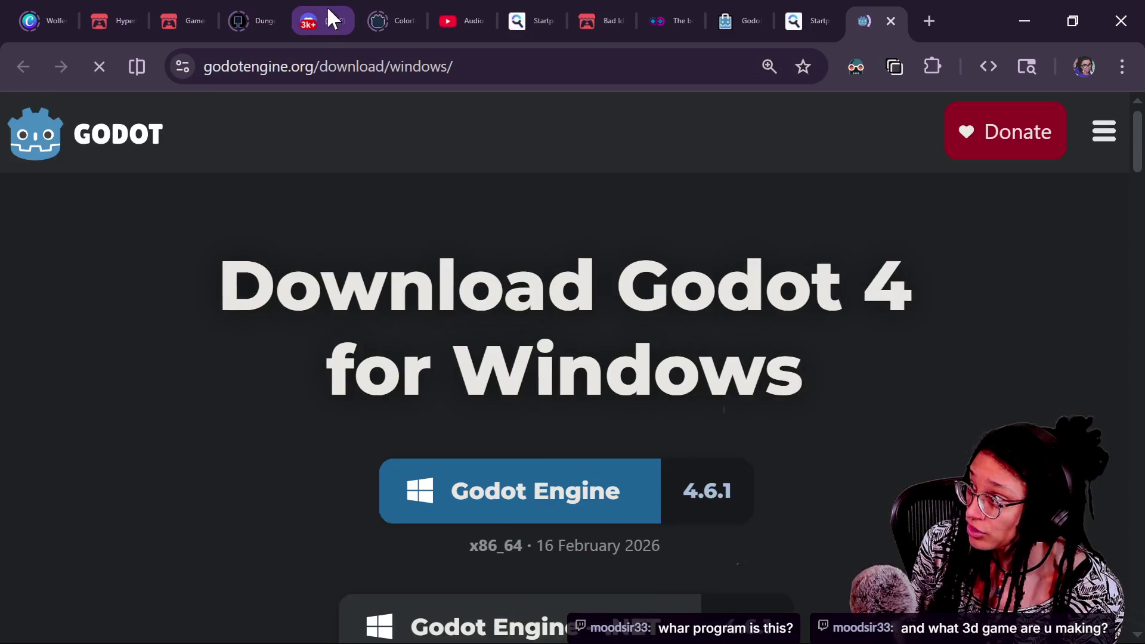
# Copy the base download URL into the stream chat and return to Godot
pyautogui.click(353, 56)
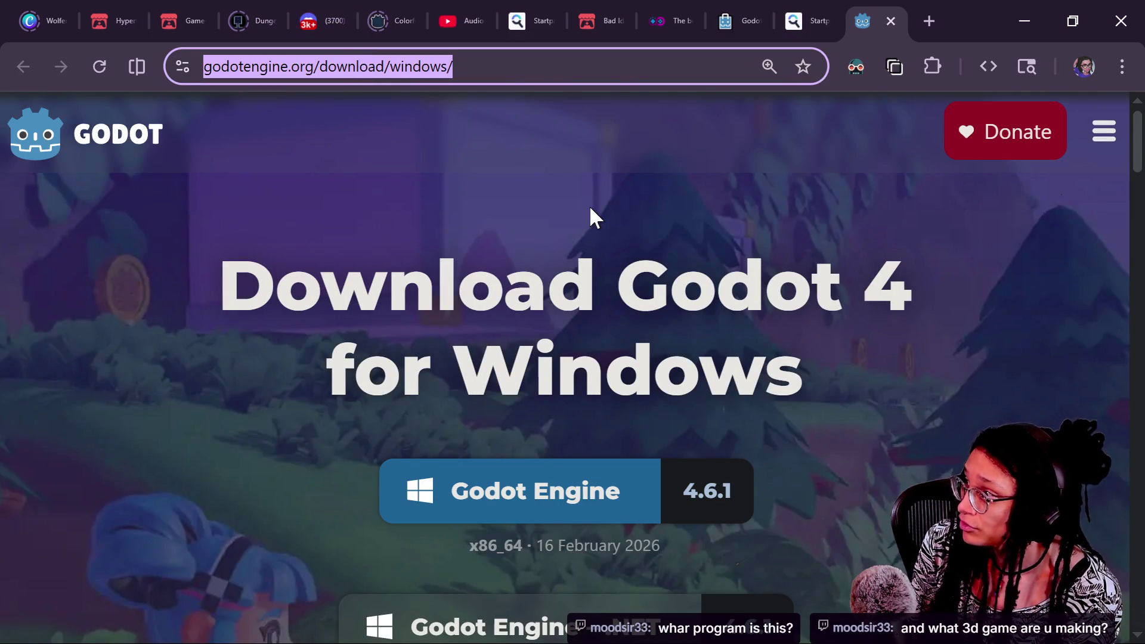
pyautogui.moveTo(589, 206); pyautogui.dragTo(403, 87)
pyautogui.click(393, 68)
pyautogui.doubleClick(393, 67)
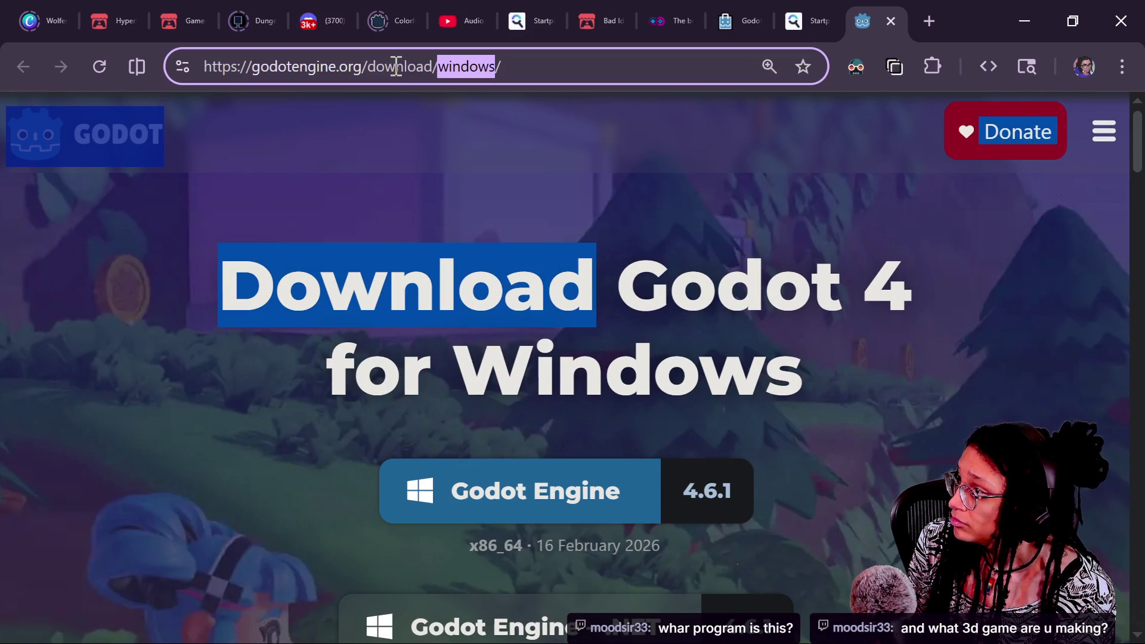
pyautogui.moveTo(438, 66); pyautogui.dragTo(51, 66)
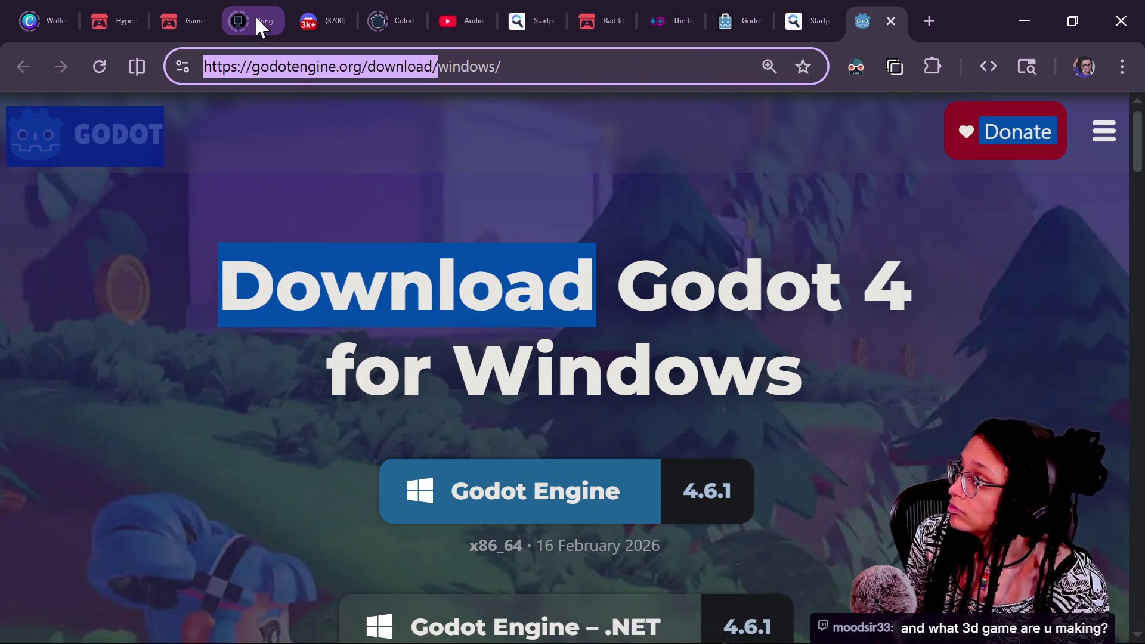
pyautogui.hotkey('alt', 'Tab')
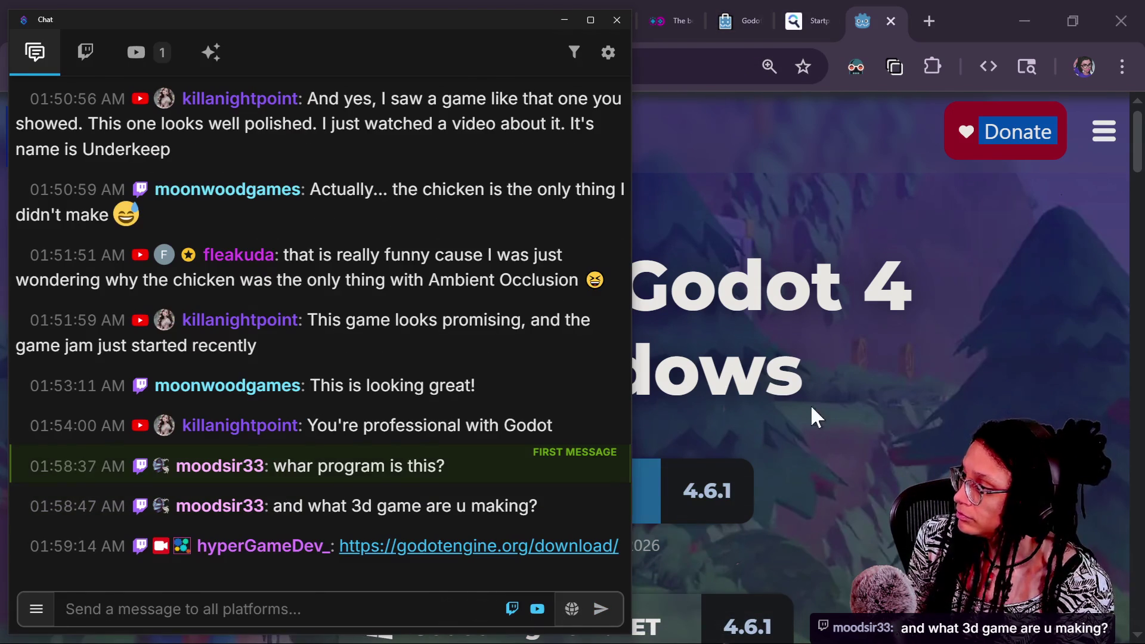
pyautogui.hotkey('alt', 'Tab')
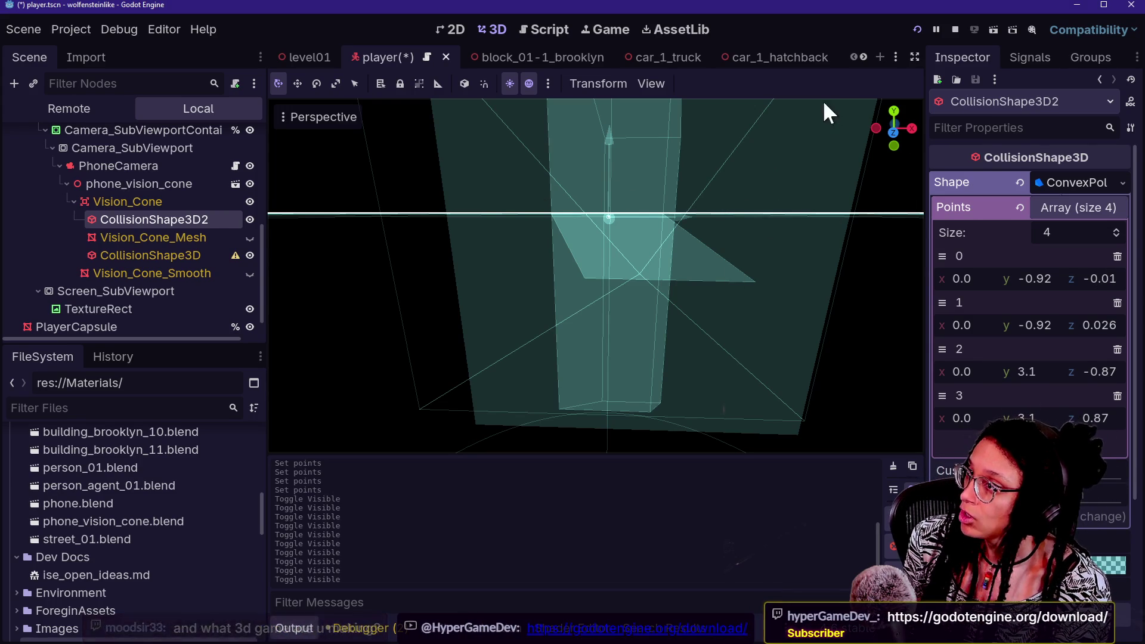
# Stop the running game and fly the editor camera close to the vision cone
pyautogui.moveTo(732, 251); pyautogui.dragTo(893, 47)
pyautogui.click(955, 29)
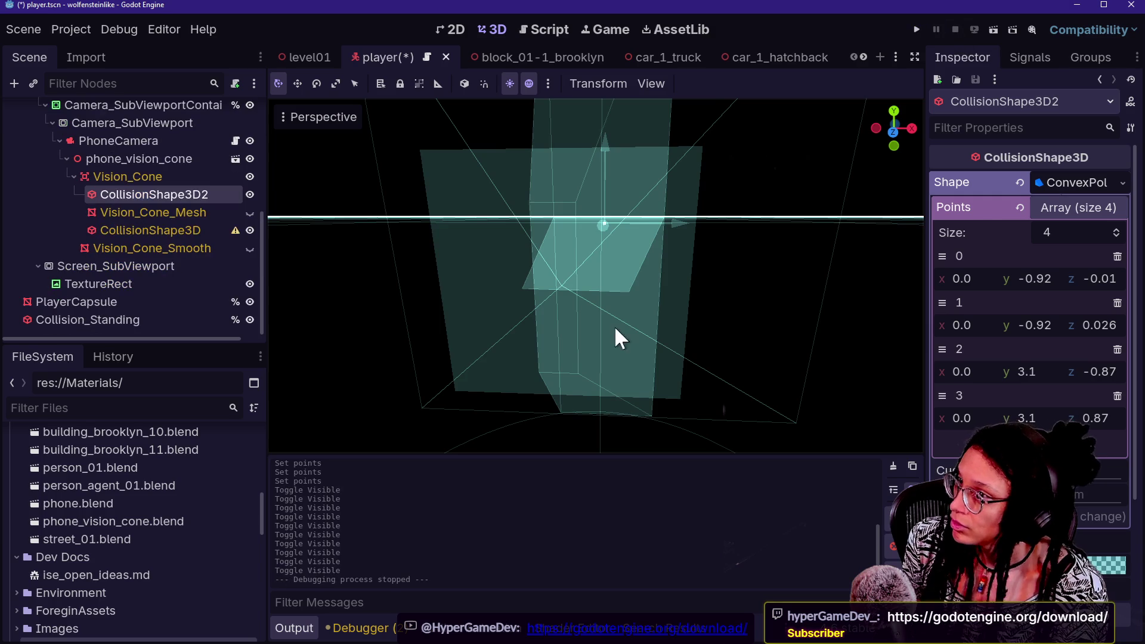
pyautogui.scroll(-3, 616, 332)
pyautogui.press('a')
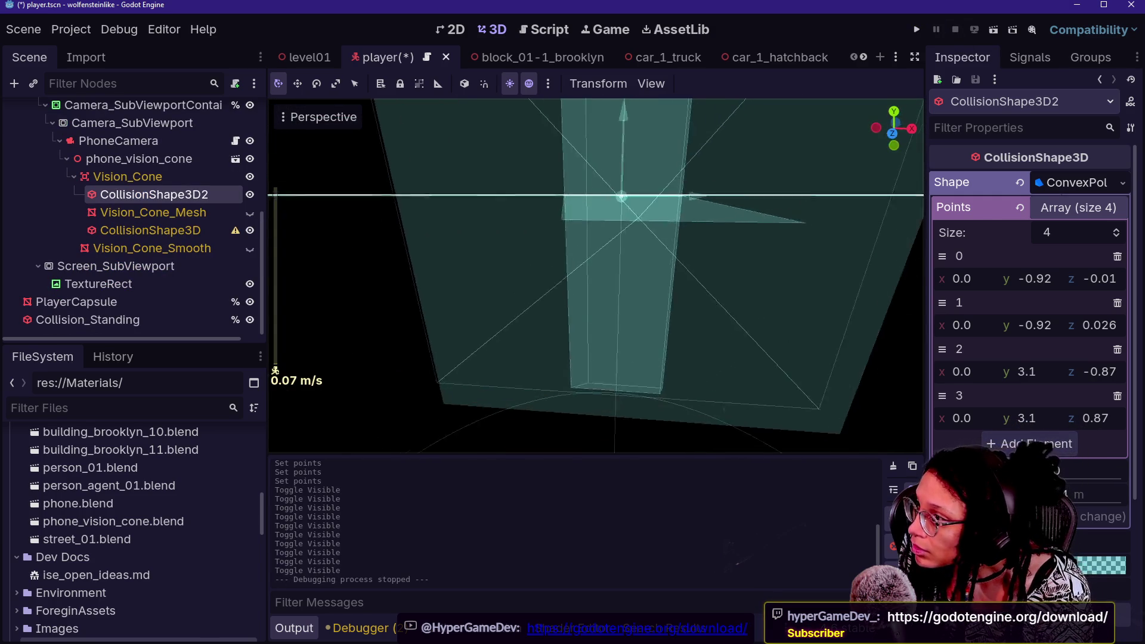
pyautogui.press('w')
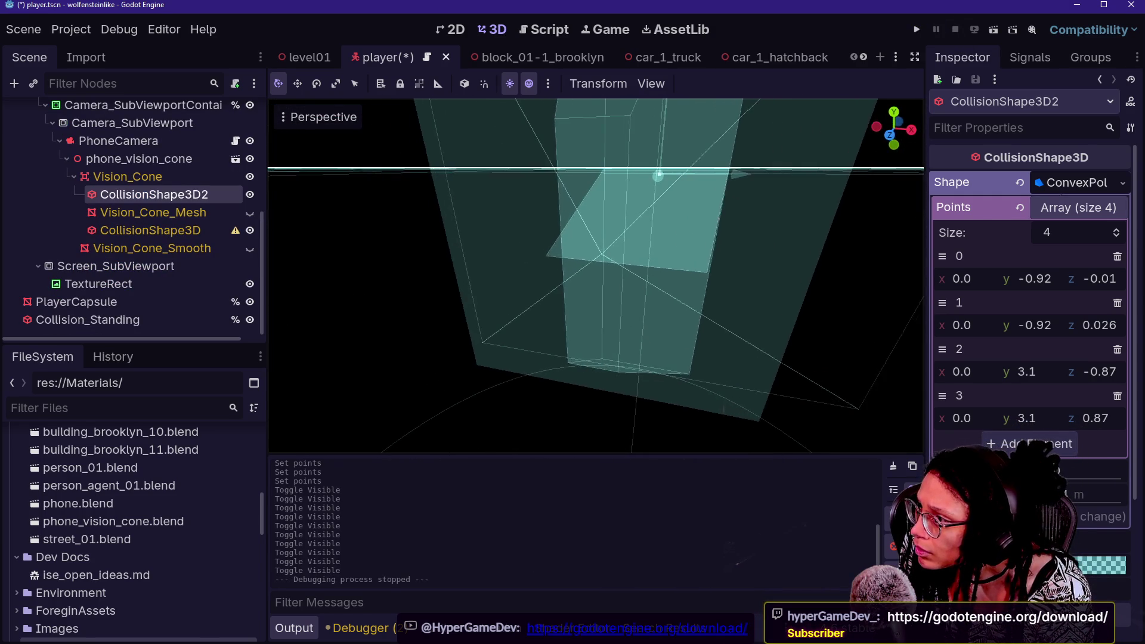
pyautogui.press('a')
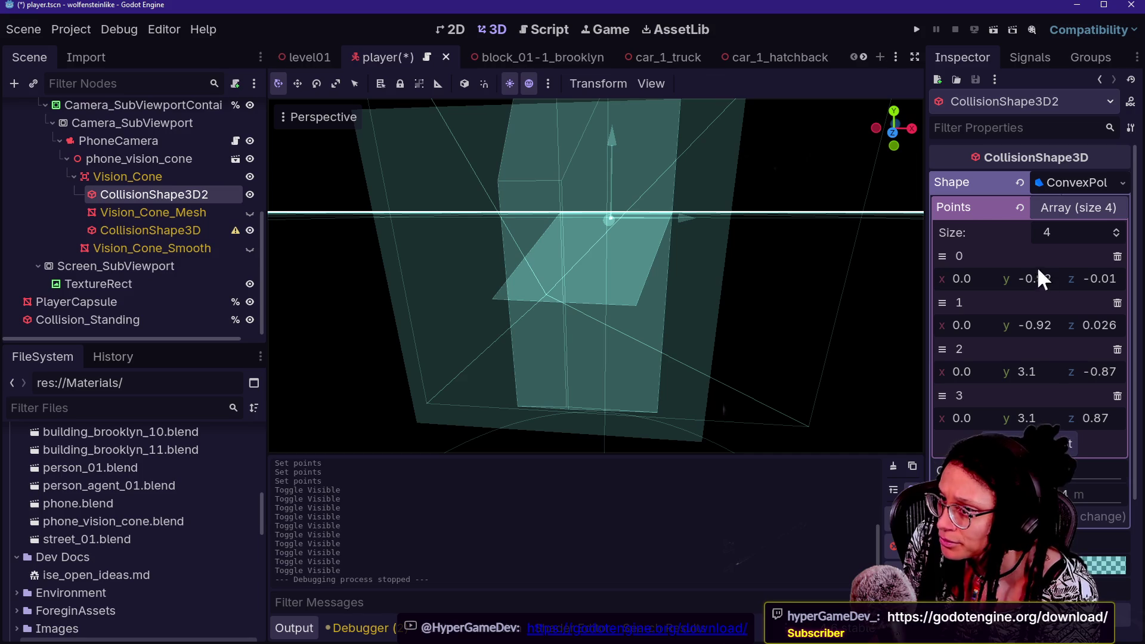
# Pull CollisionShape3D2 point 1's z down to 0.007, nudging point 0's z to -0.01
pyautogui.click(1107, 278)
pyautogui.hotkey('ctrl', 'z')
pyautogui.moveTo(1104, 315); pyautogui.dragTo(1106, 316)
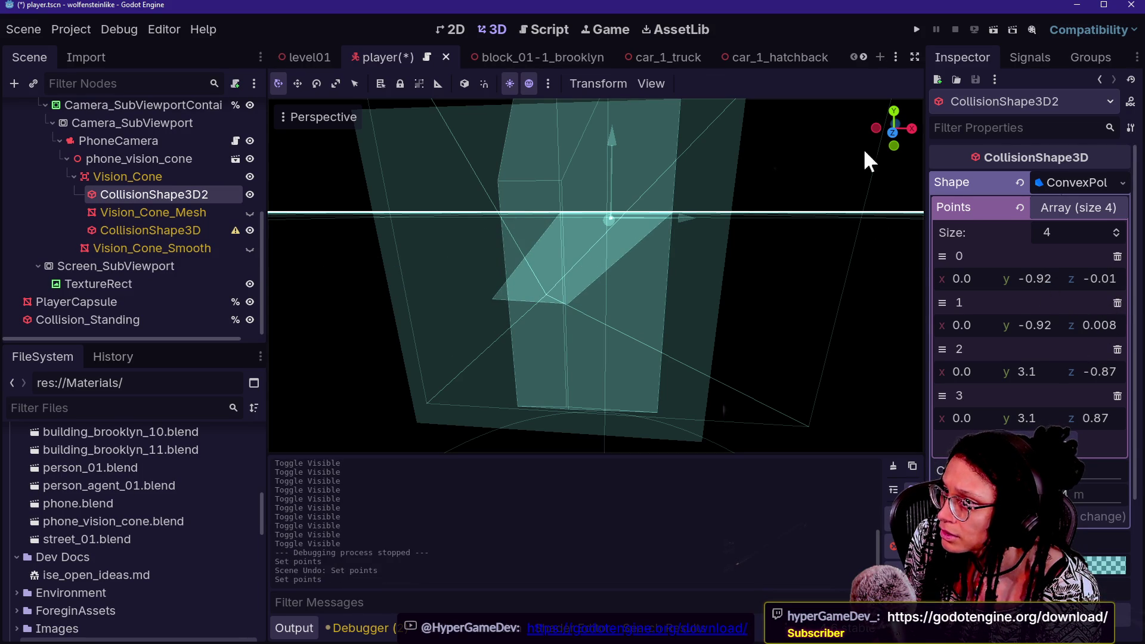
pyautogui.moveTo(886, 127); pyautogui.dragTo(858, 133)
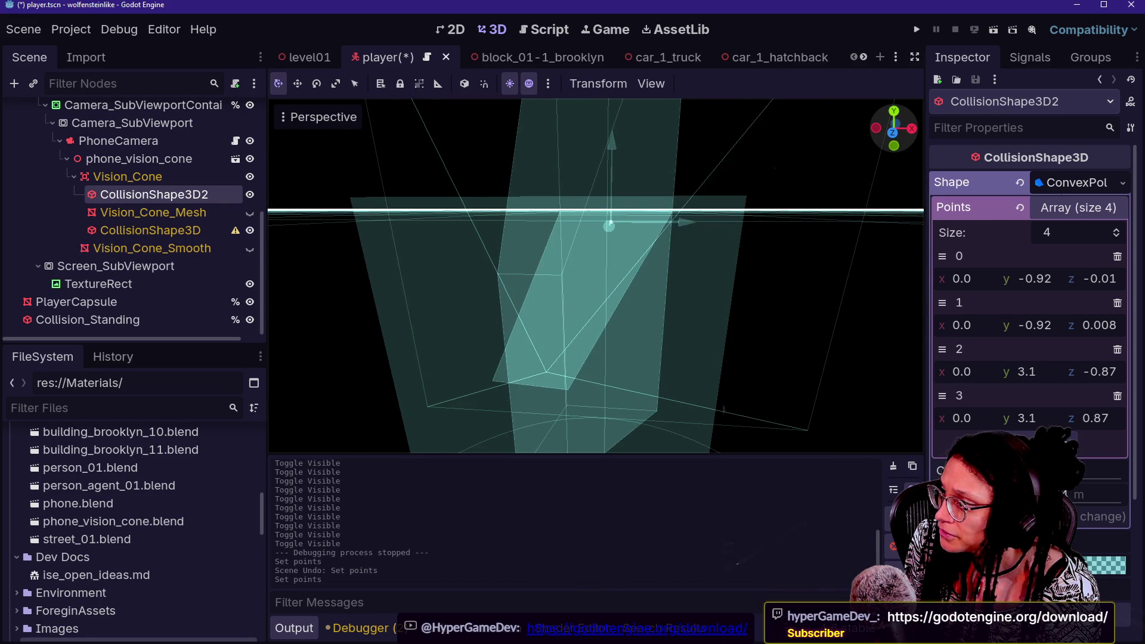
pyautogui.moveTo(1101, 325); pyautogui.dragTo(1091, 325)
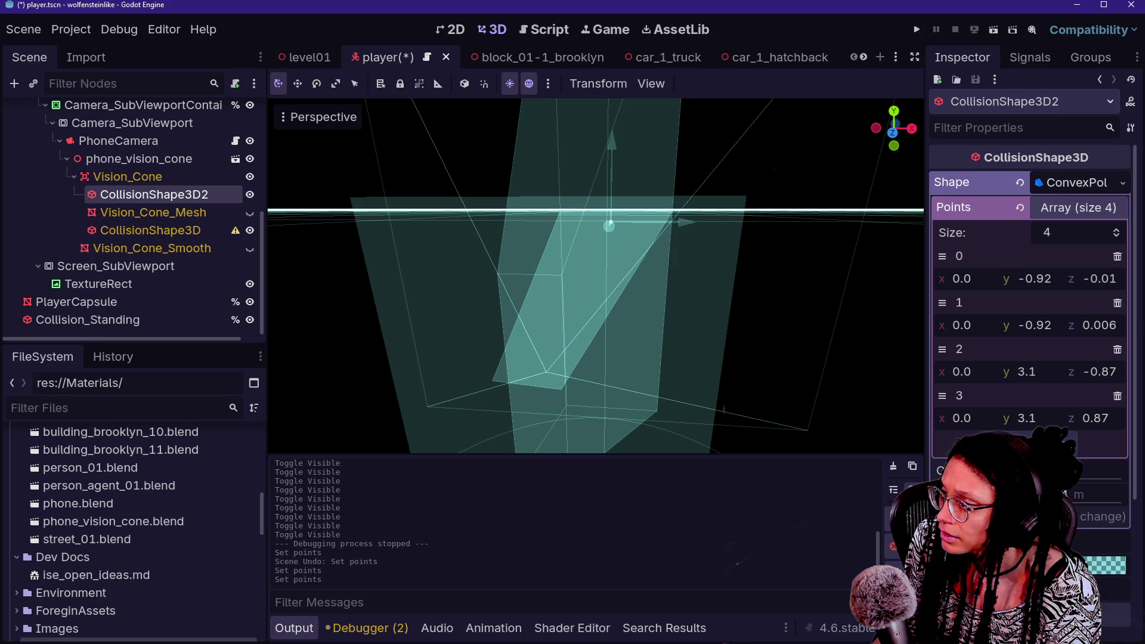
pyautogui.moveTo(1099, 285); pyautogui.dragTo(1103, 285)
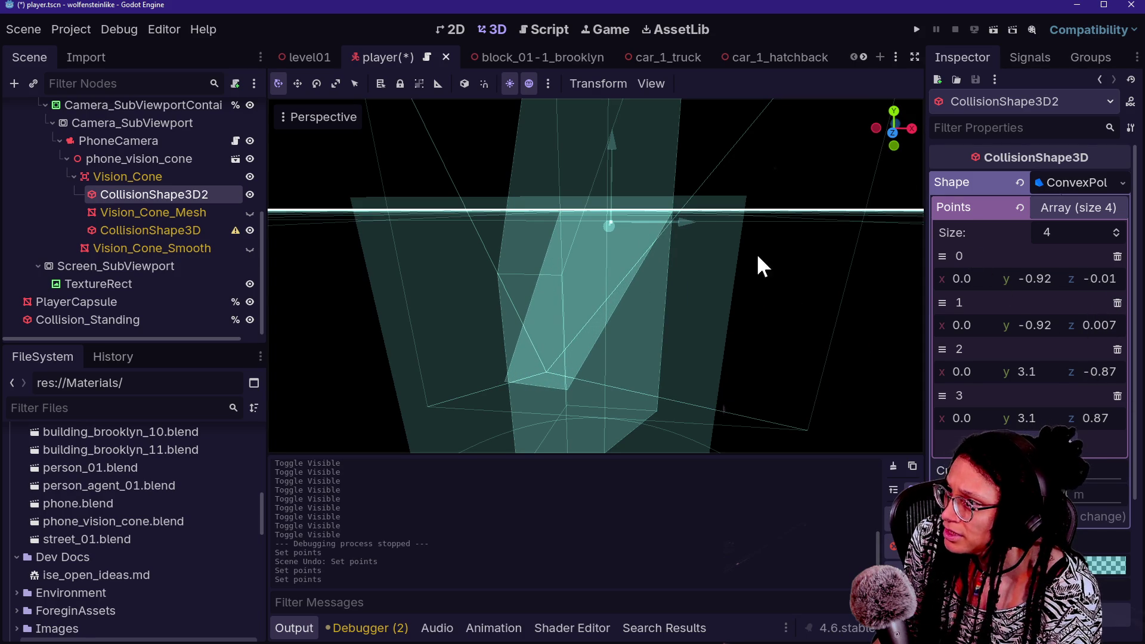
pyautogui.moveTo(763, 269); pyautogui.dragTo(763, 436)
pyautogui.scroll(-2, 596, 274)
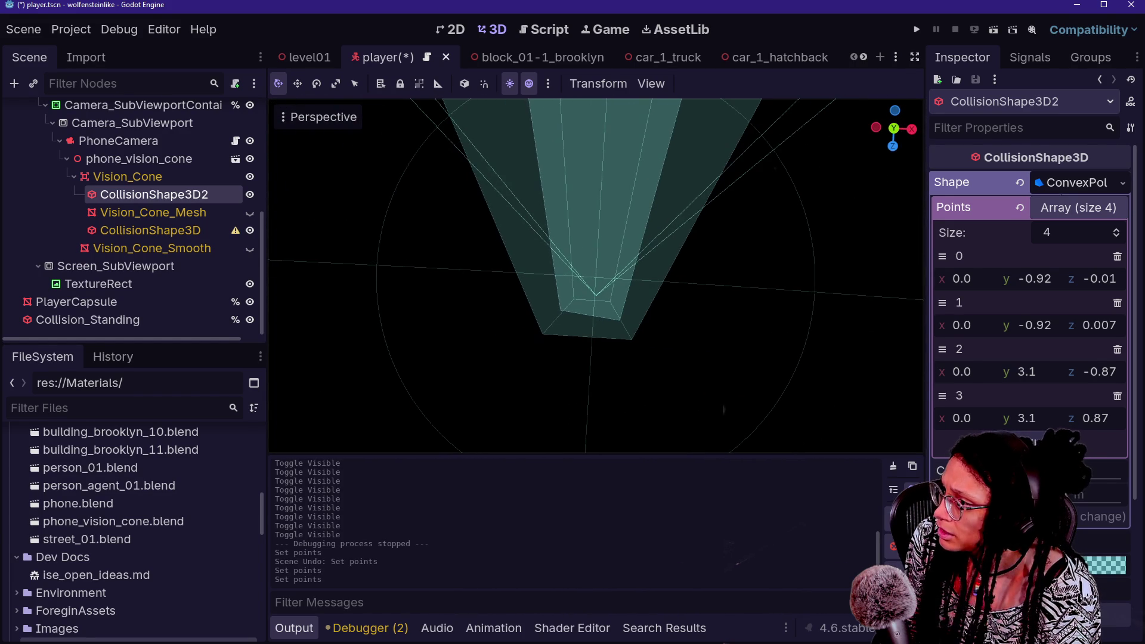
# Switch to top view, nudge points 0 and 1's z, and widen the Inspector
pyautogui.click(895, 129)
pyautogui.scroll(5, 735, 224)
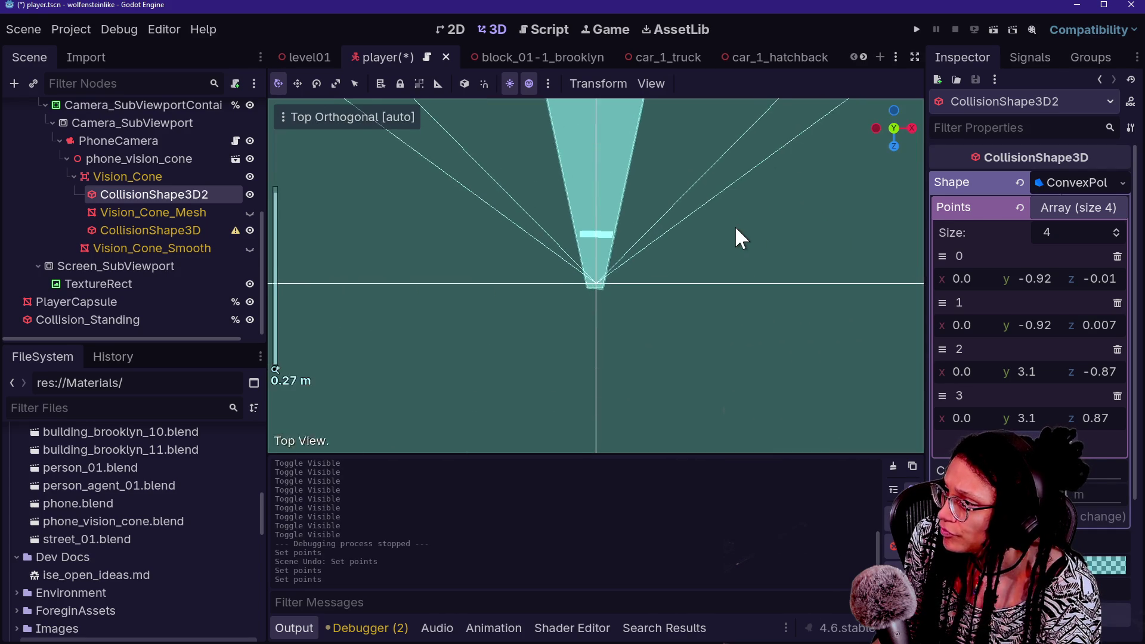
pyautogui.scroll(4, 734, 225)
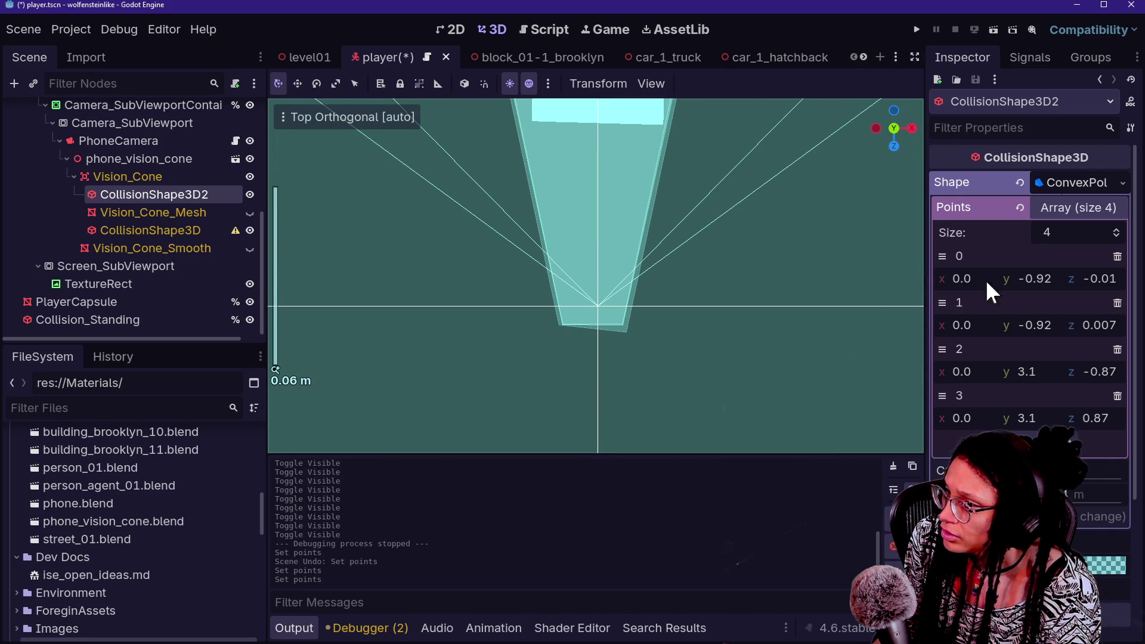
pyautogui.moveTo(1100, 325); pyautogui.dragTo(1112, 325)
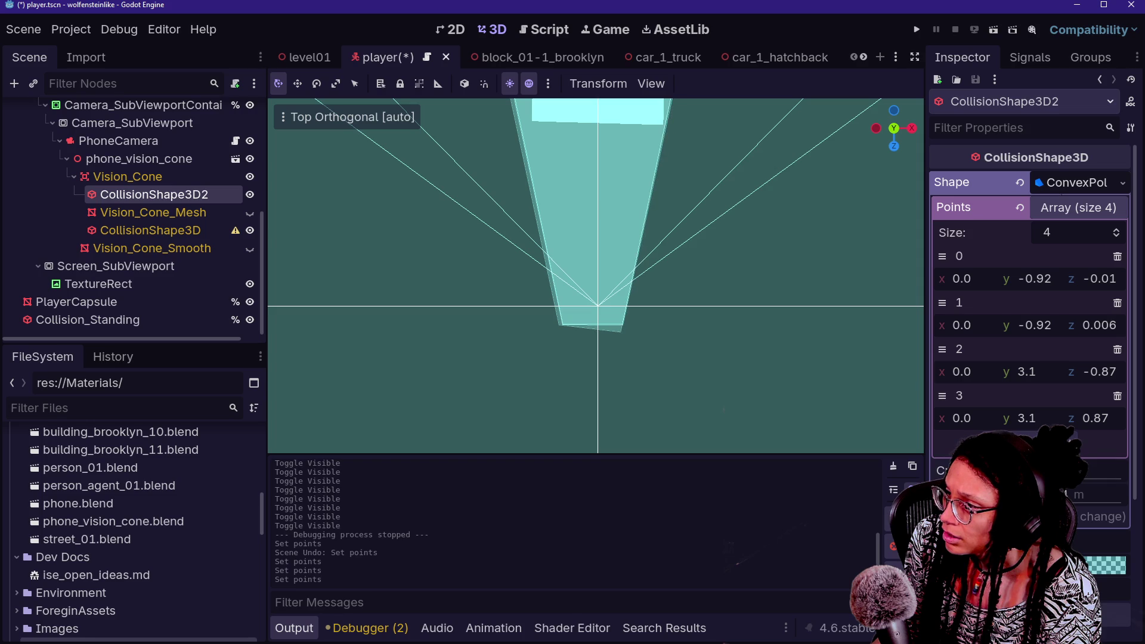
pyautogui.moveTo(1106, 280); pyautogui.dragTo(1079, 282)
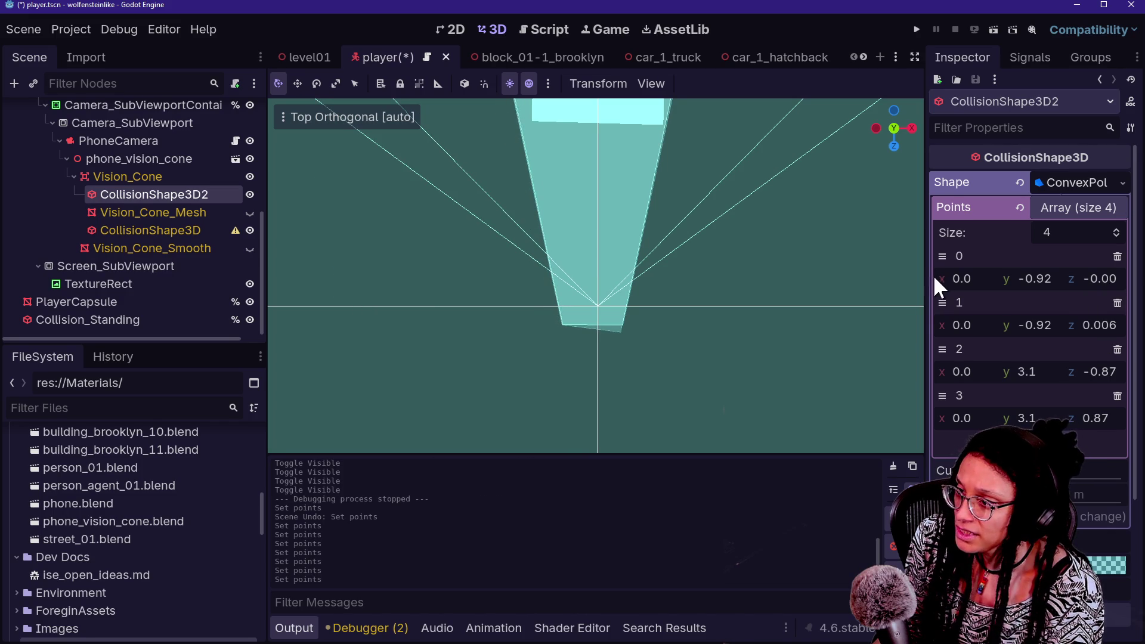
pyautogui.moveTo(925, 278); pyautogui.dragTo(895, 279)
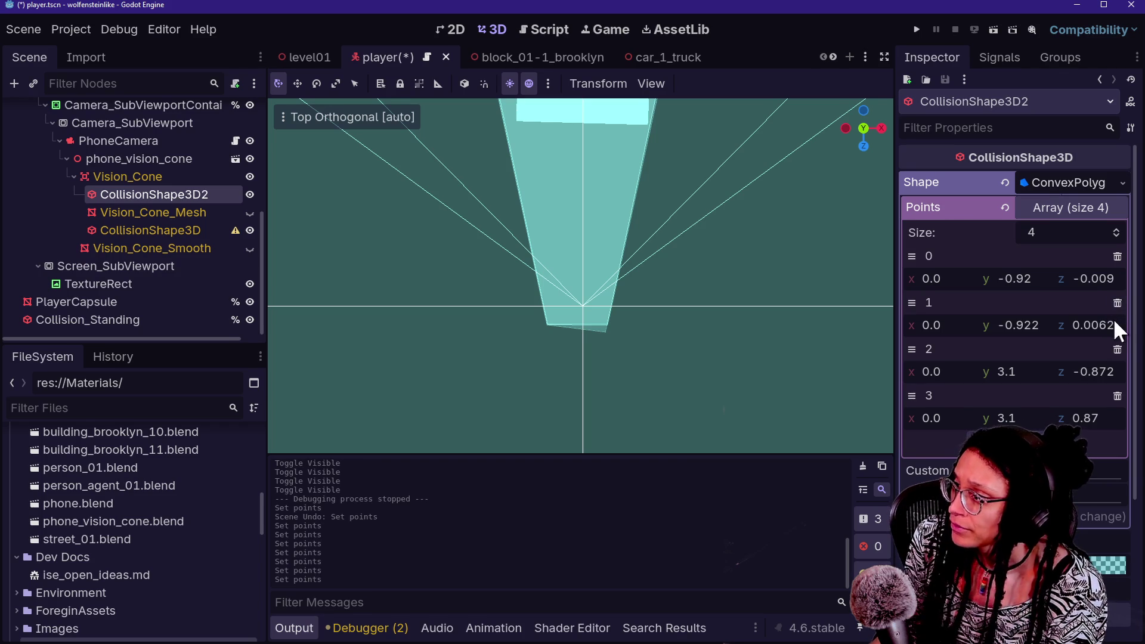
# Set point 1 to y -0.92 and z 0.009, mirroring point 0
pyautogui.moveTo(1107, 326); pyautogui.dragTo(1110, 327)
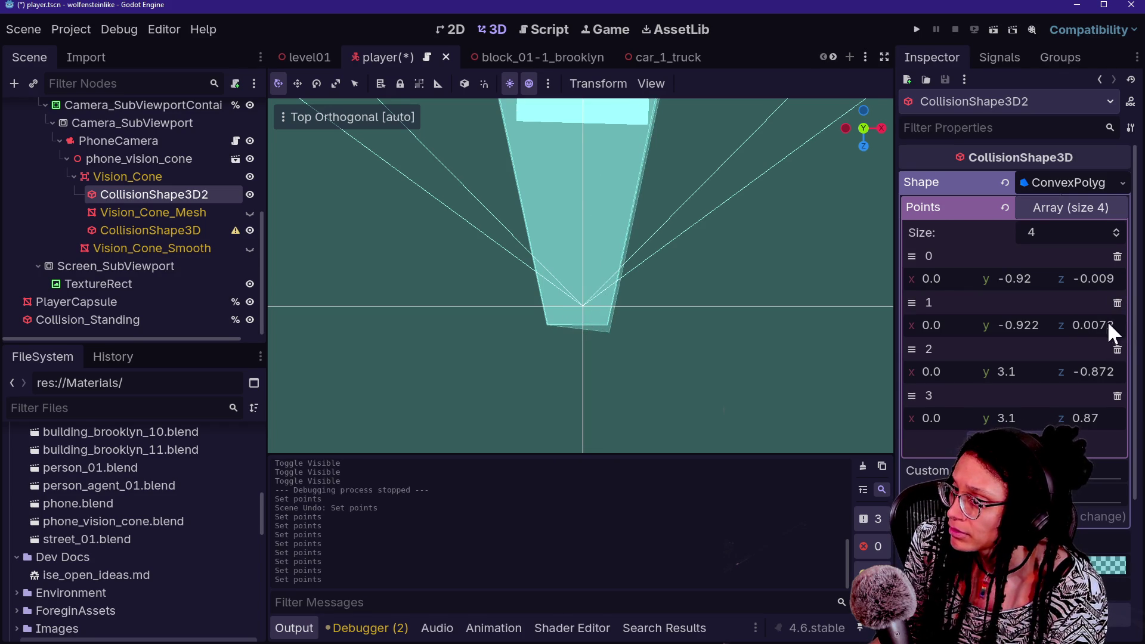
pyautogui.doubleClick(1040, 325)
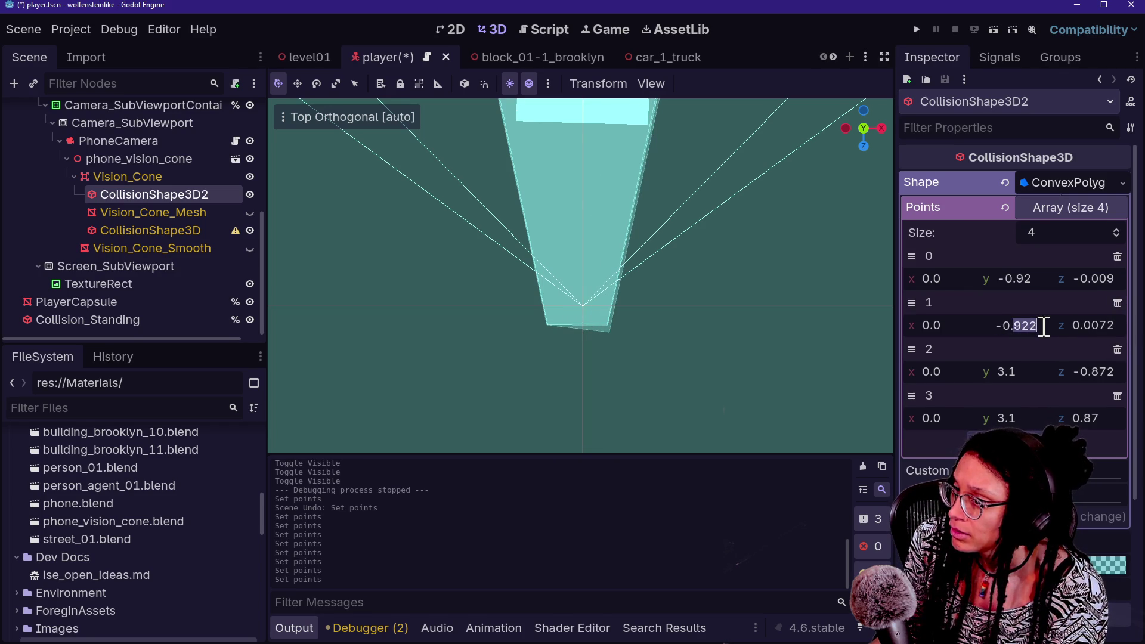
pyautogui.press('Return')
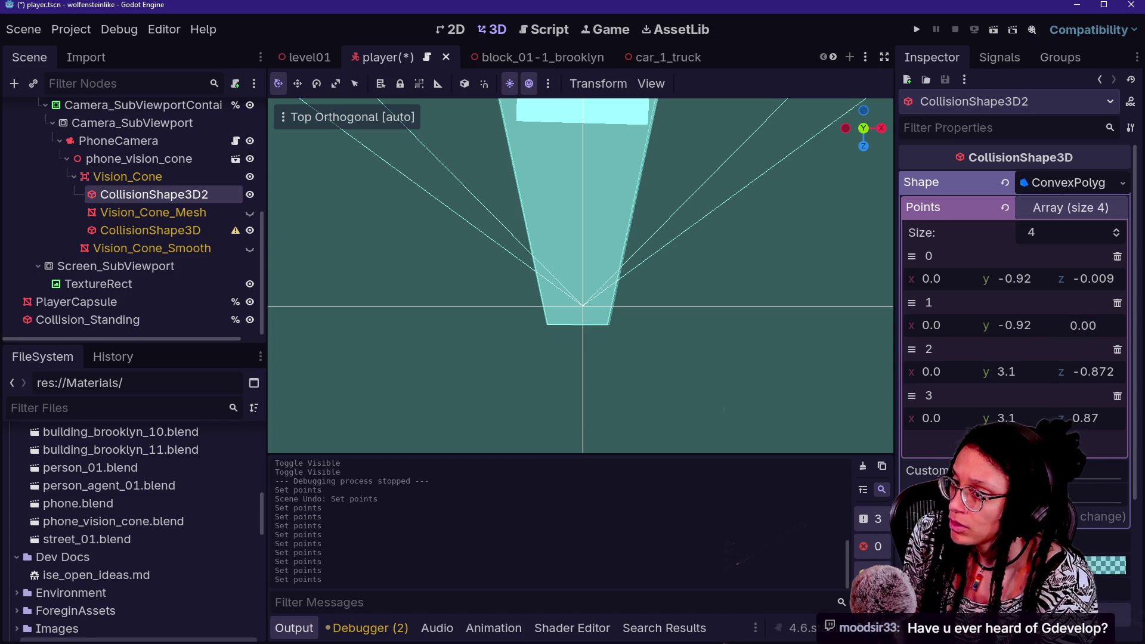
pyautogui.write('9')
pyautogui.press('Return')
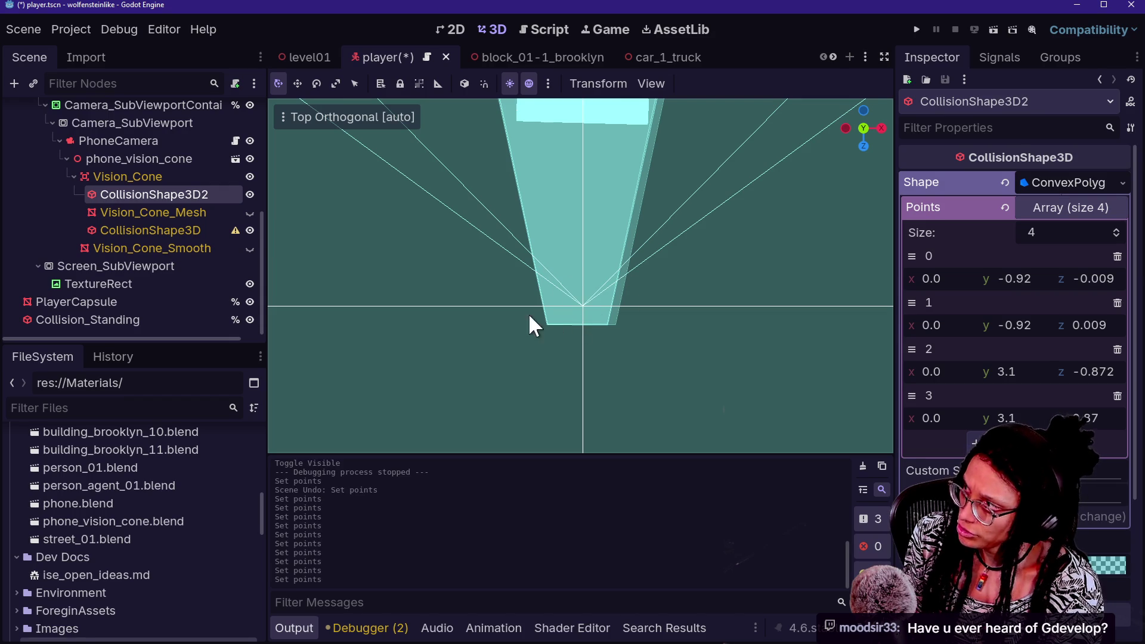
pyautogui.click(251, 228)
pyautogui.click(251, 227)
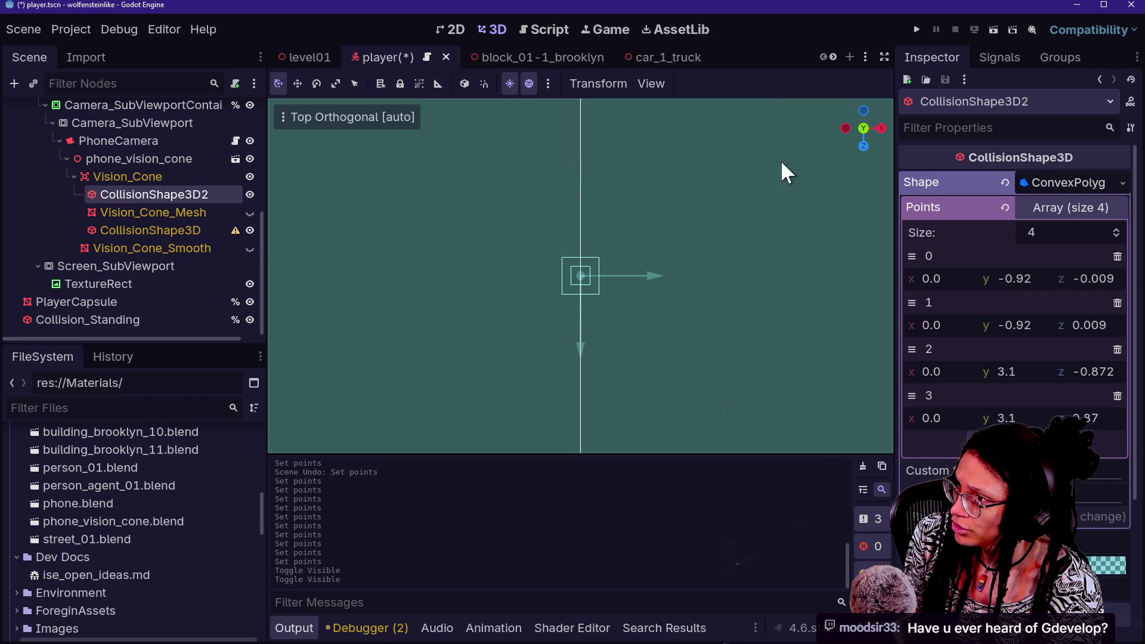
pyautogui.moveTo(857, 146); pyautogui.dragTo(692, 364)
pyautogui.scroll(2, 580, 277)
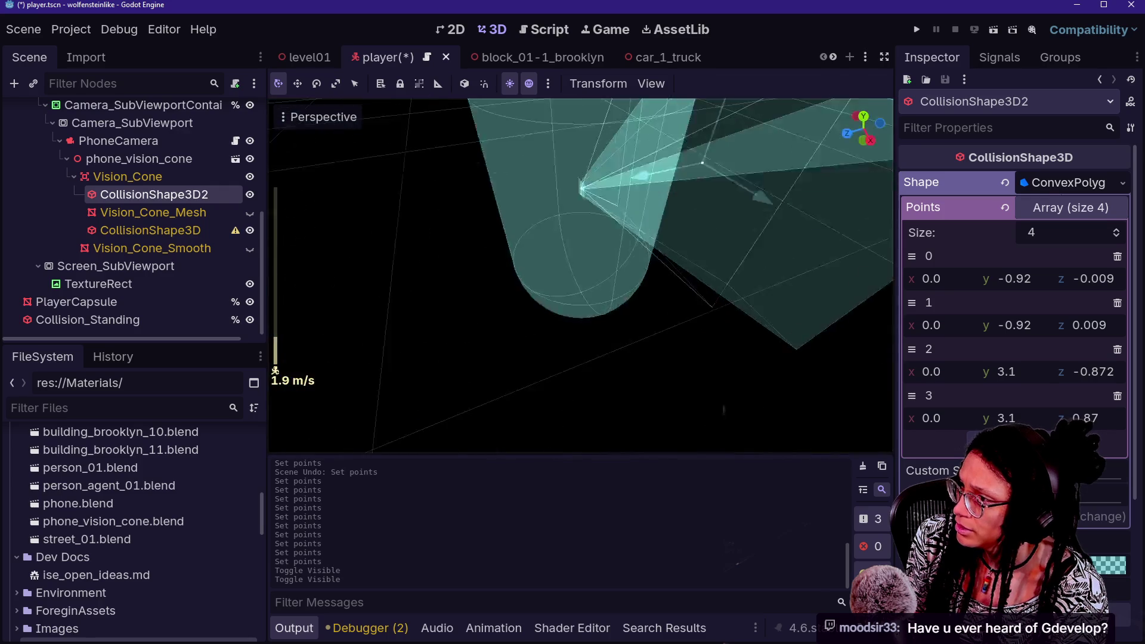
pyautogui.press('w')
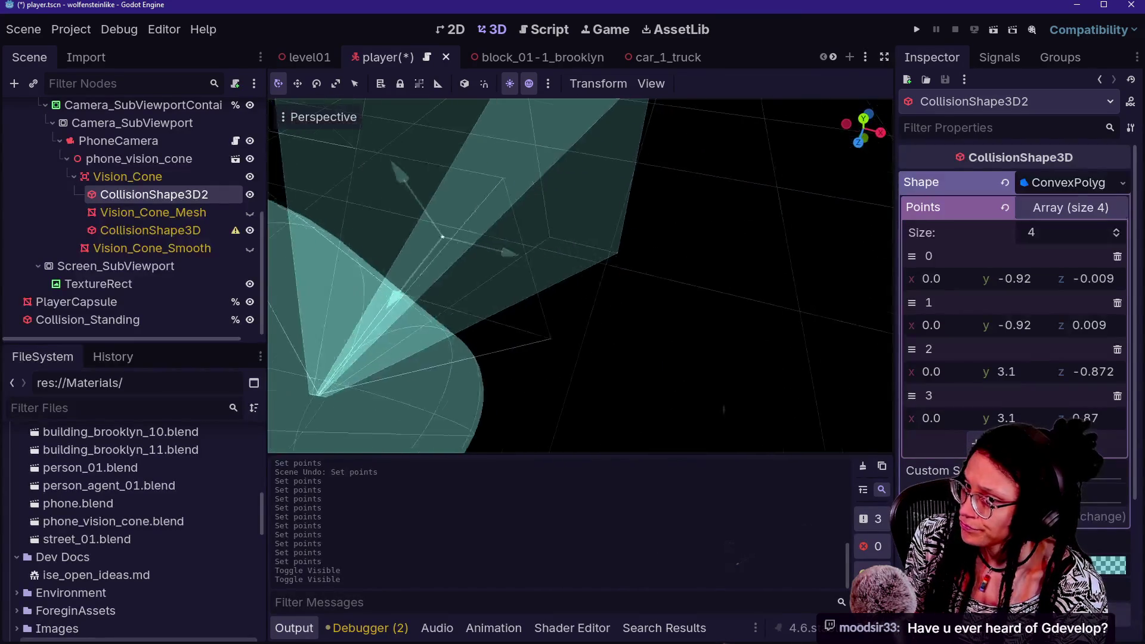
pyautogui.press('s')
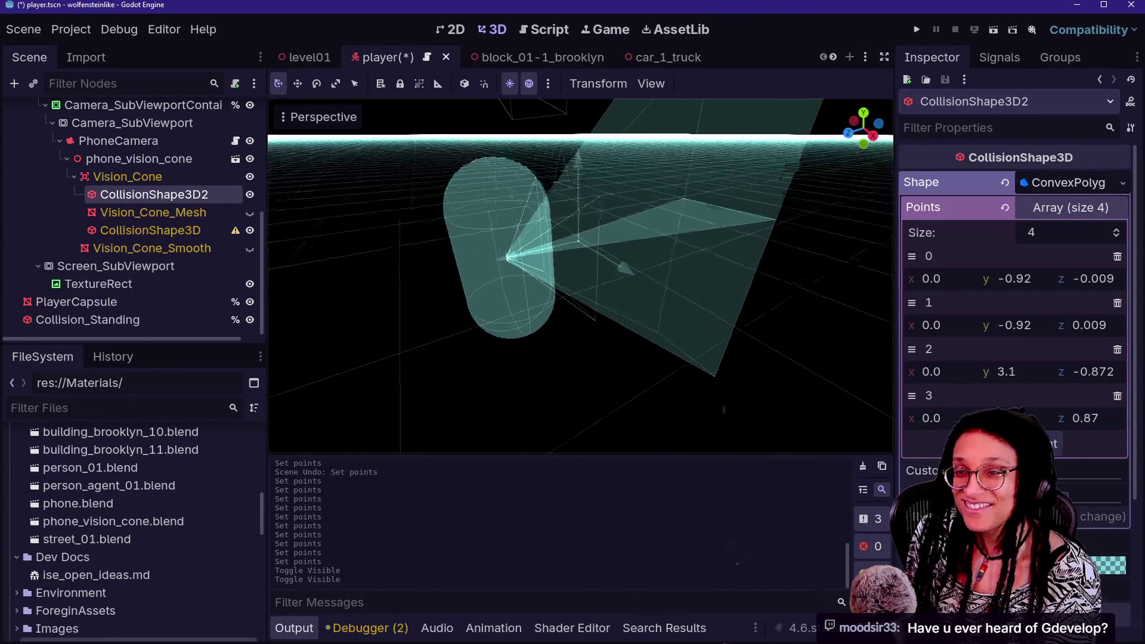
pyautogui.press('d')
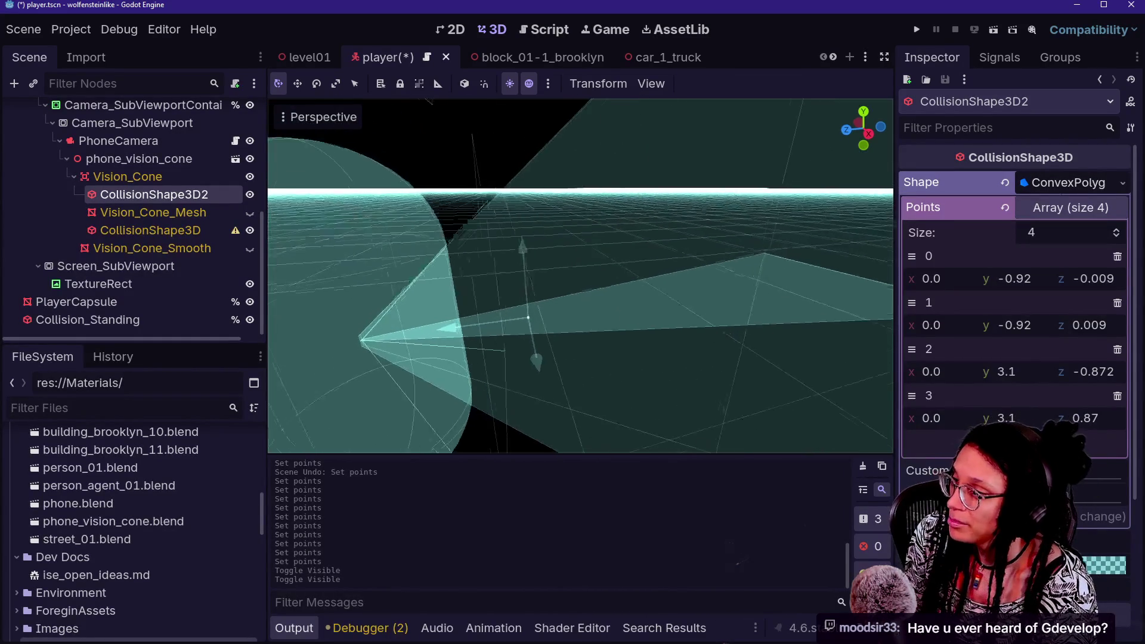
pyautogui.press('a')
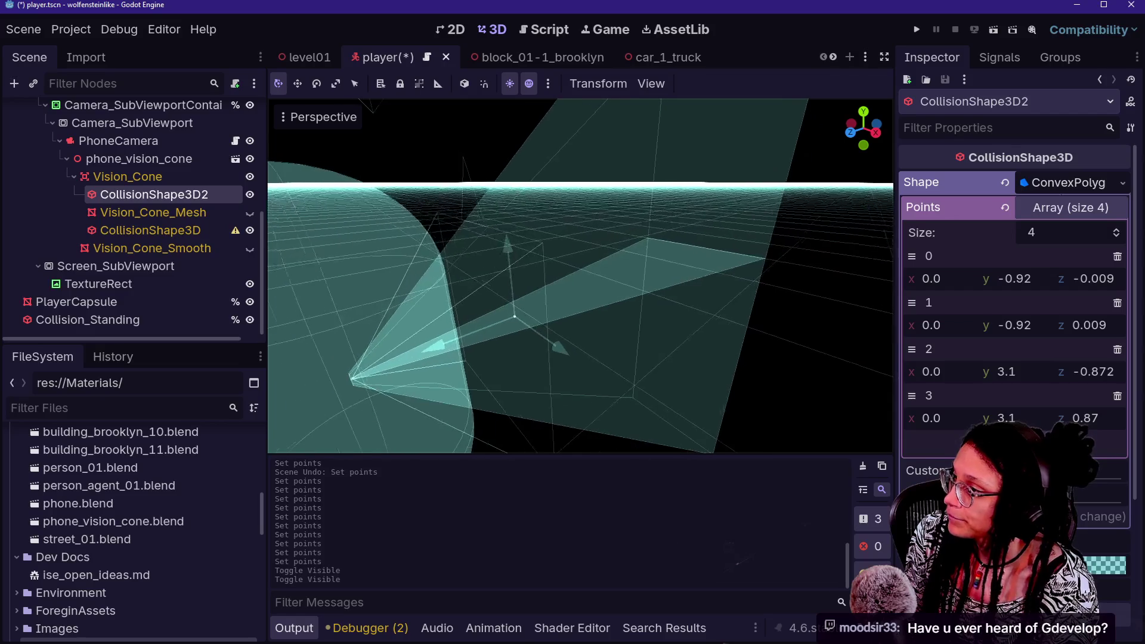
pyautogui.click(145, 176)
pyautogui.click(167, 213)
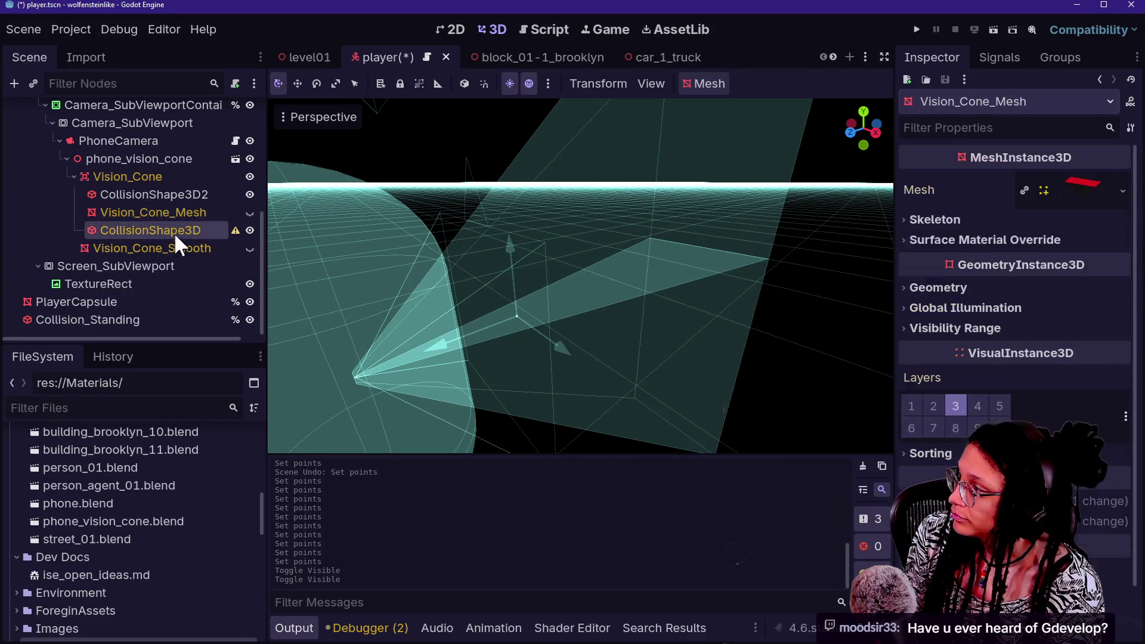
pyautogui.click(176, 230)
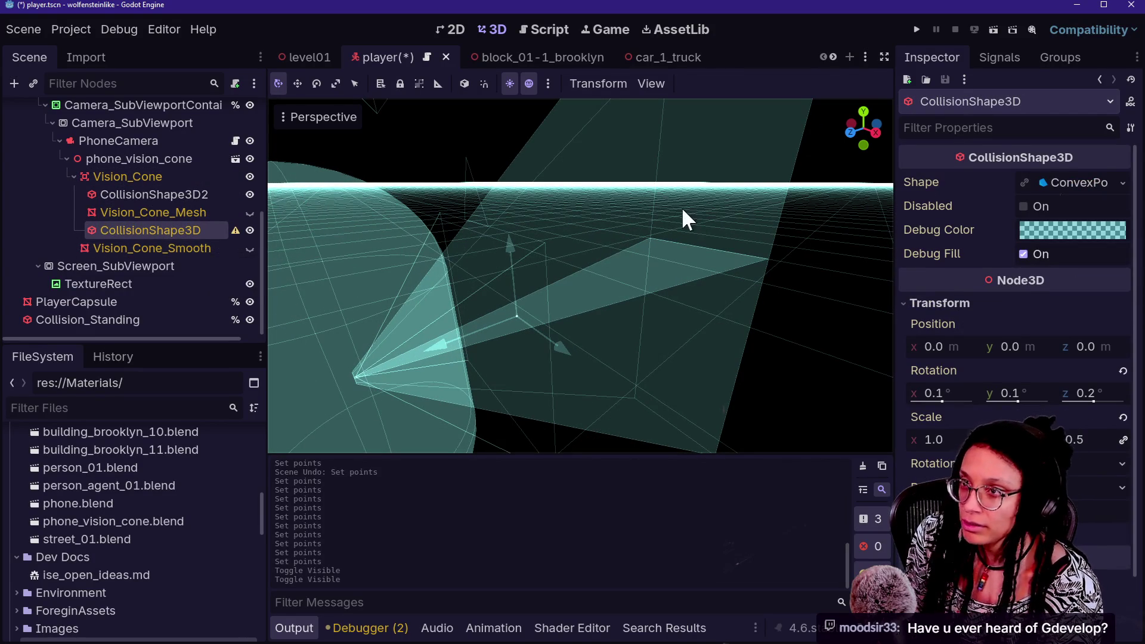
pyautogui.moveTo(971, 233)
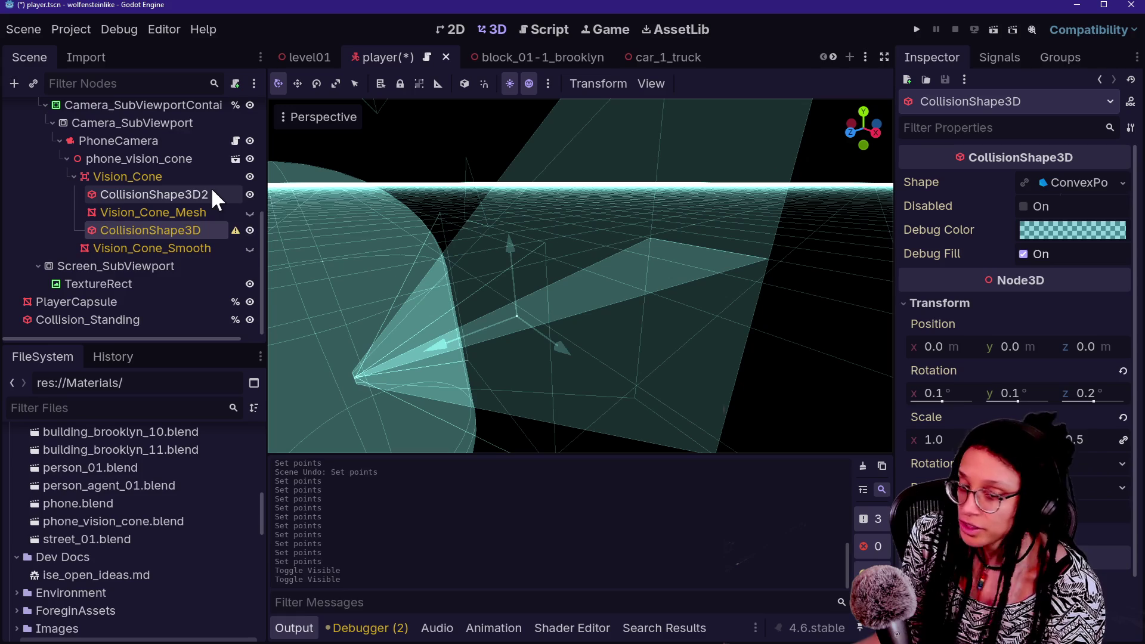
pyautogui.moveTo(560, 49)
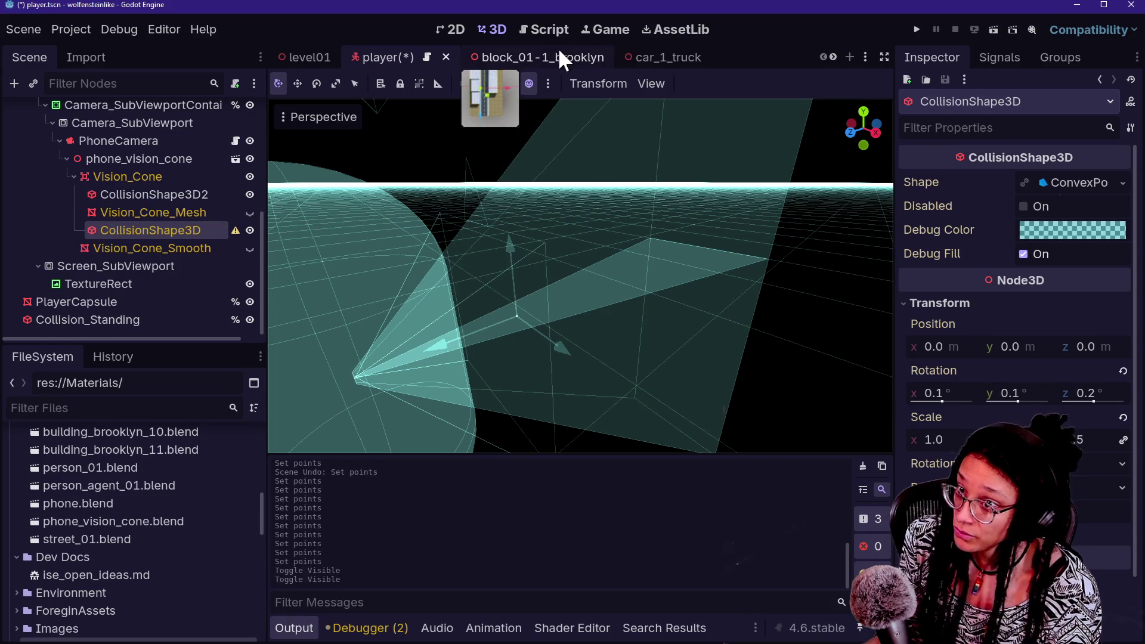
pyautogui.hotkey('alt', 'Tab')
# Search the web for 'gdevelop' and open the official GDevelop site
pyautogui.click(640, 71)
pyautogui.hotkey('ctrl', 'a')
pyautogui.write('gdev')
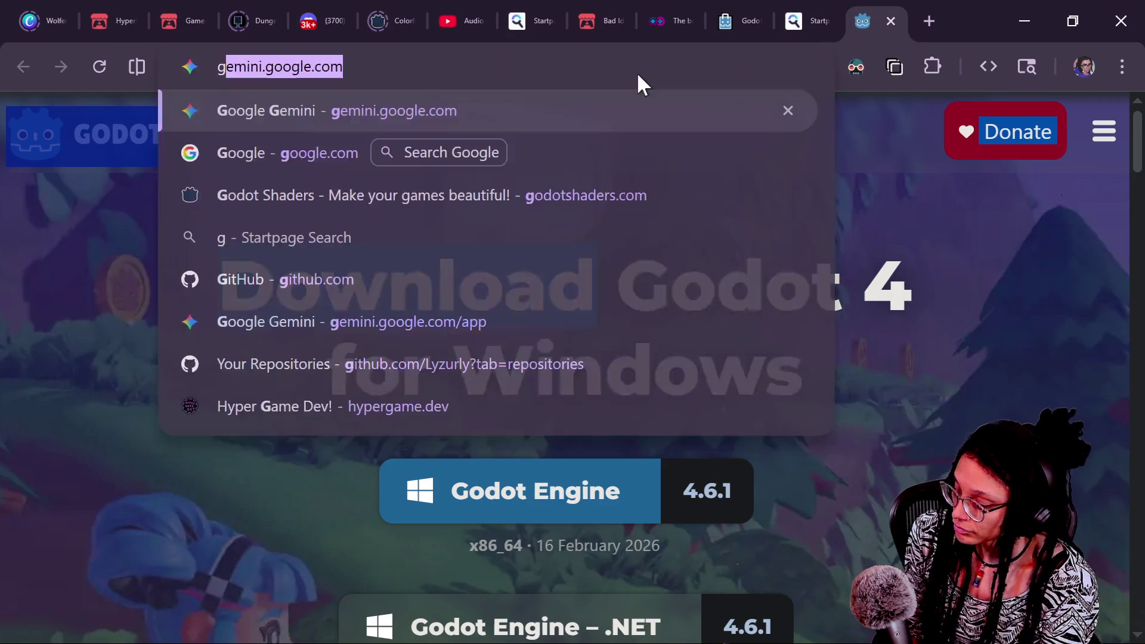
pyautogui.press('BackSpace')
pyautogui.write('velop')
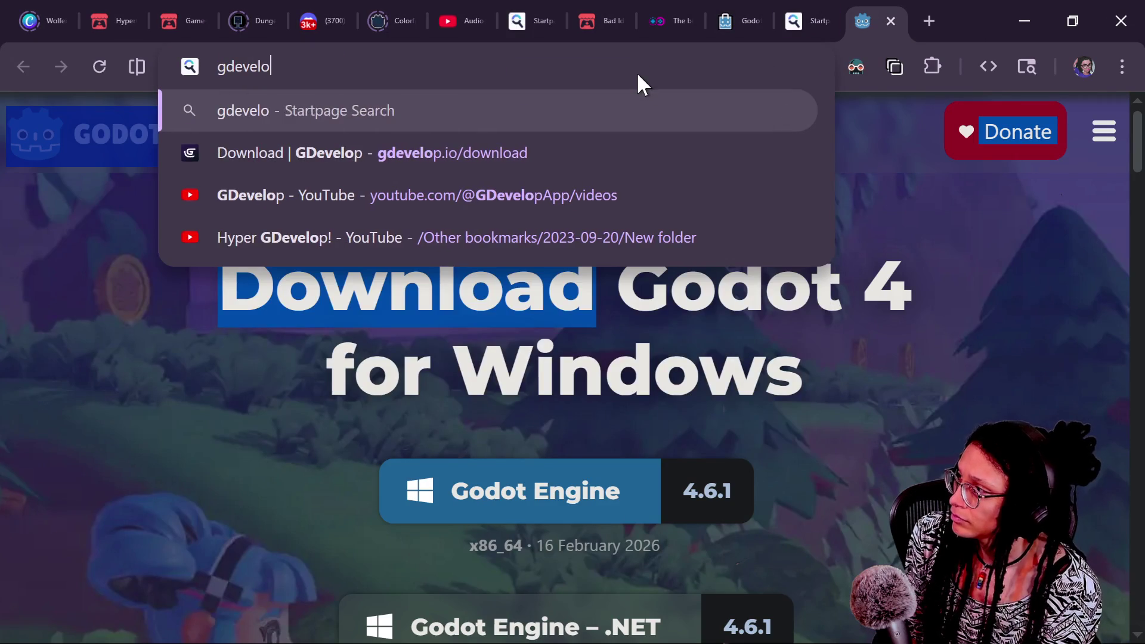
pyautogui.press('Return')
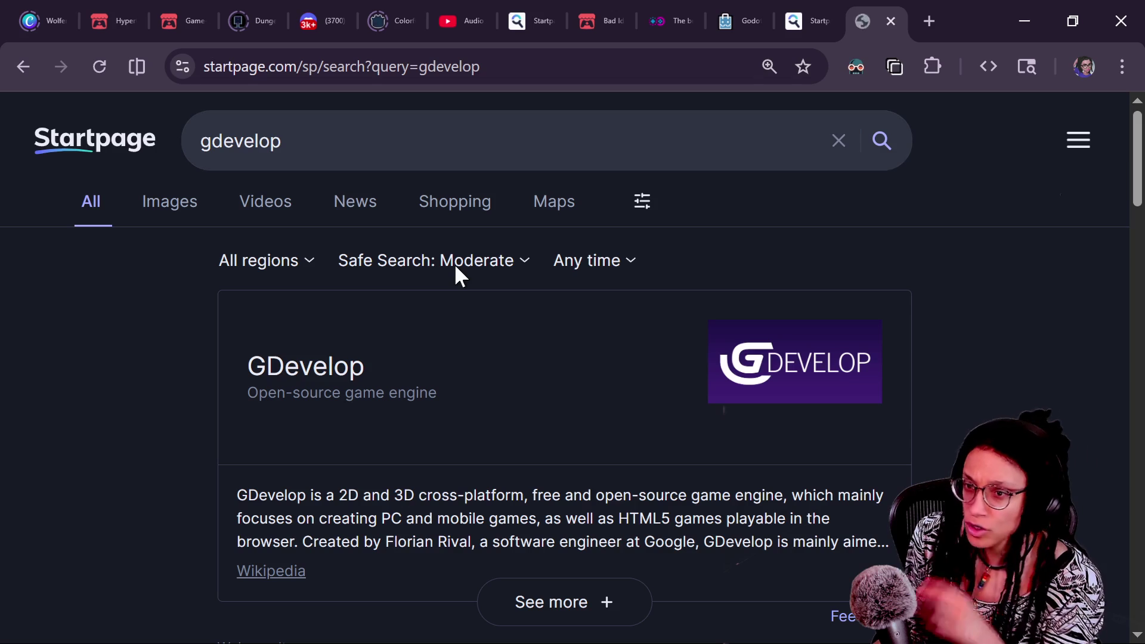
pyautogui.scroll(-5, 300, 366)
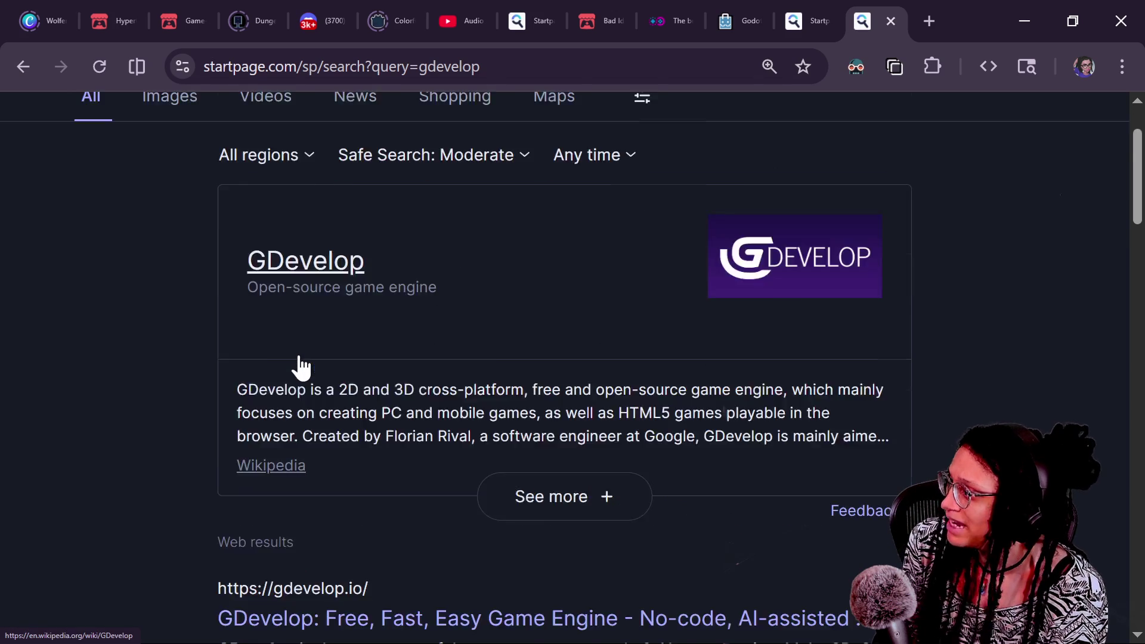
pyautogui.click(410, 409)
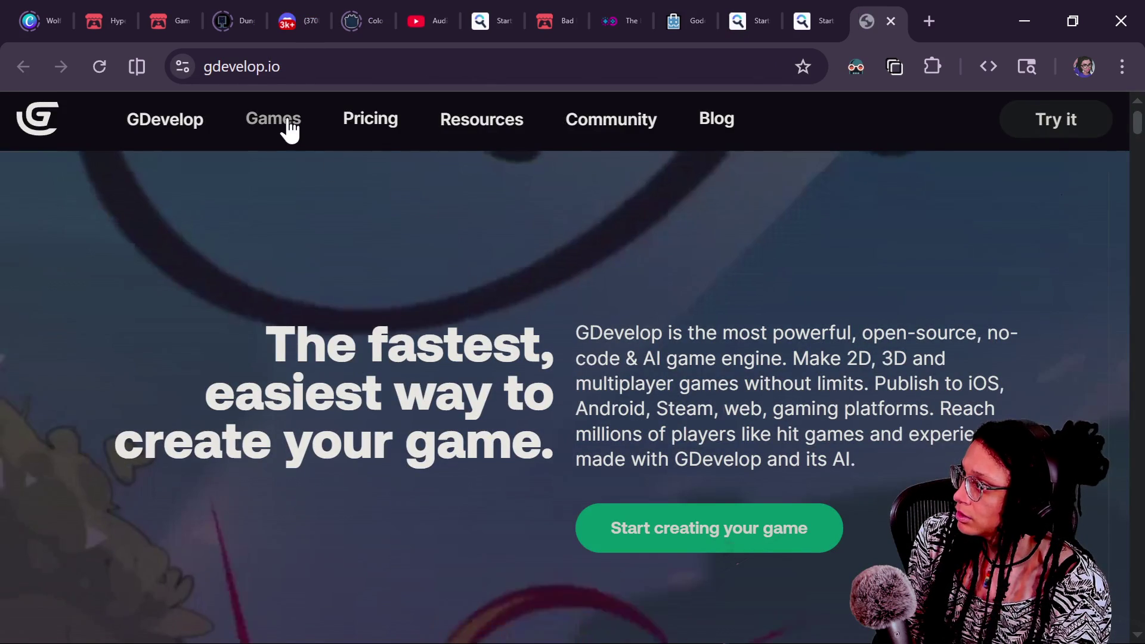
# Scroll through the GDevelop Games showcase page
pyautogui.click(284, 118)
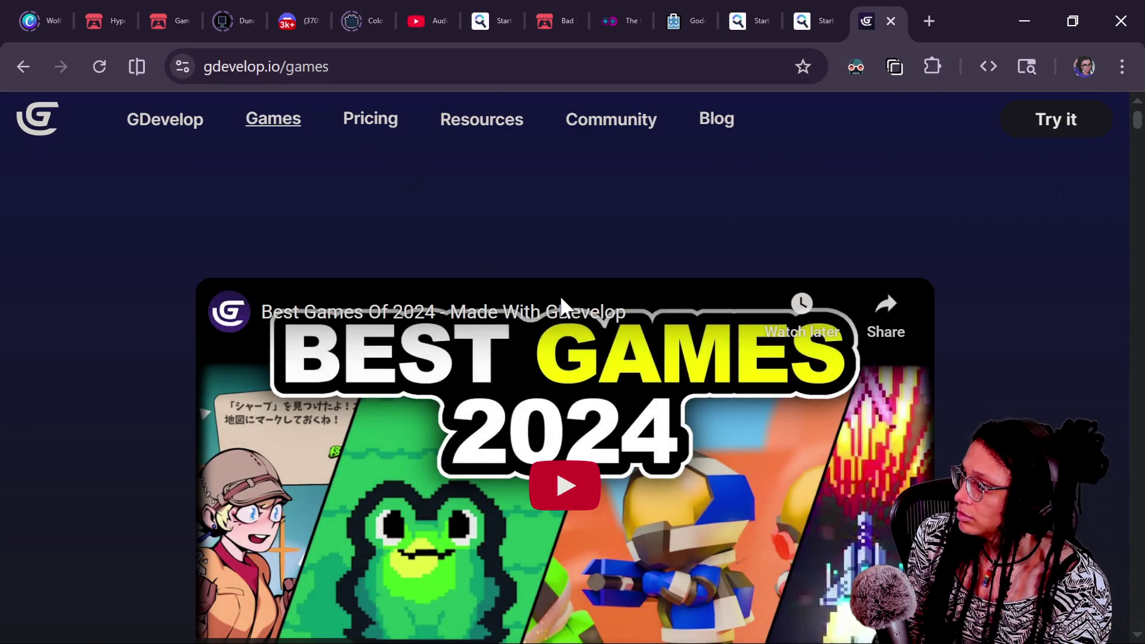
pyautogui.scroll(-10, 560, 294)
pyautogui.scroll(-15, 560, 295)
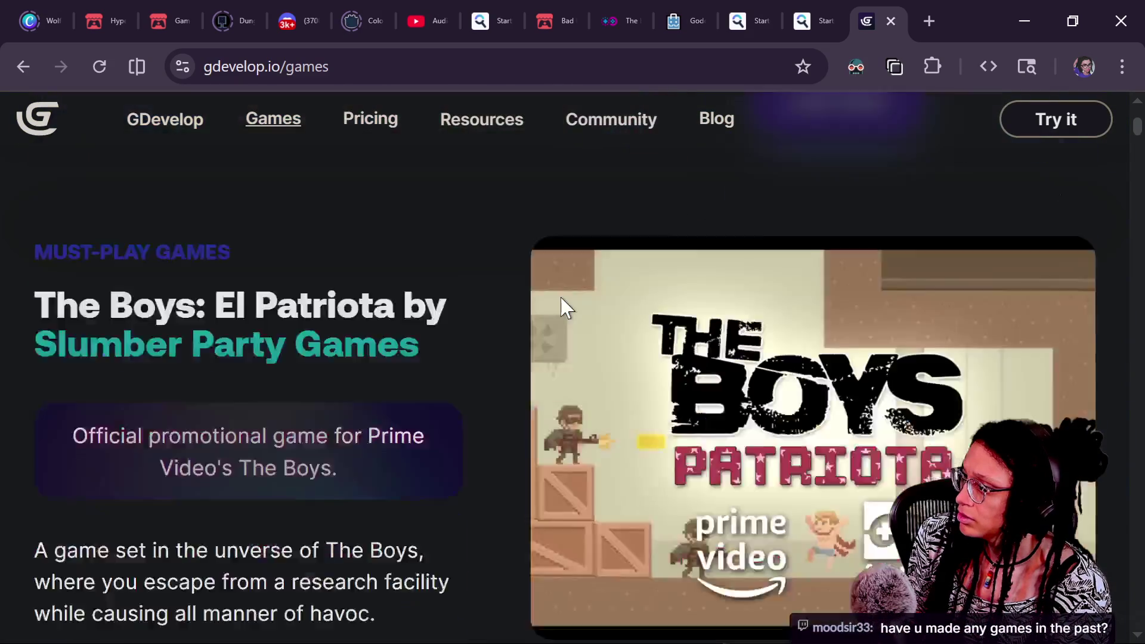
pyautogui.scroll(-15, 560, 298)
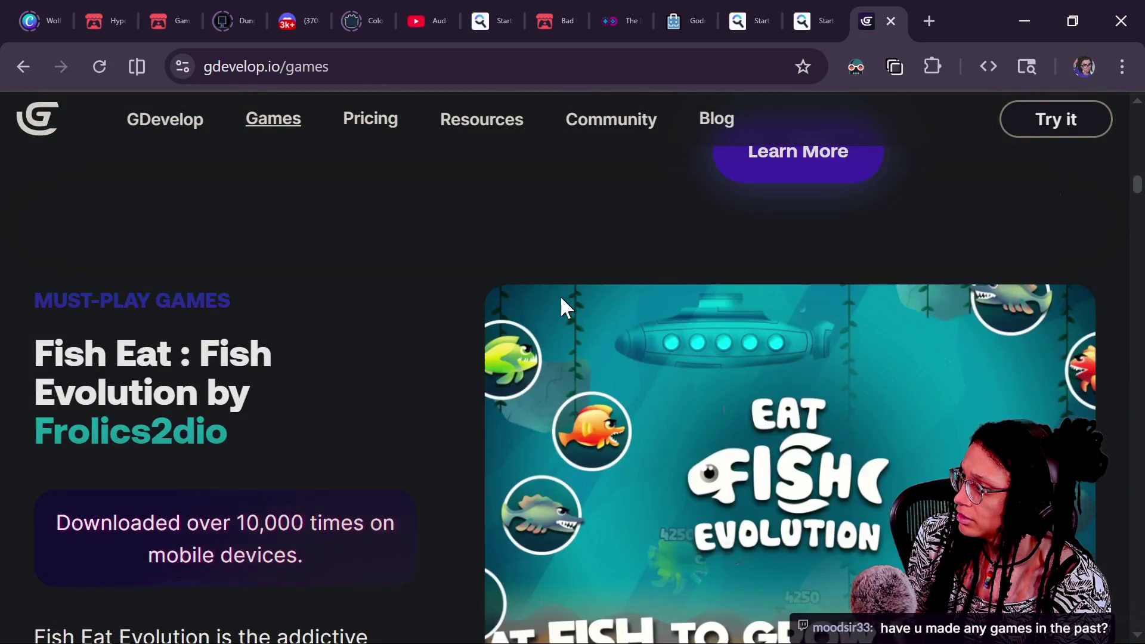
pyautogui.scroll(-15, 560, 298)
pyautogui.scroll(-15, 560, 295)
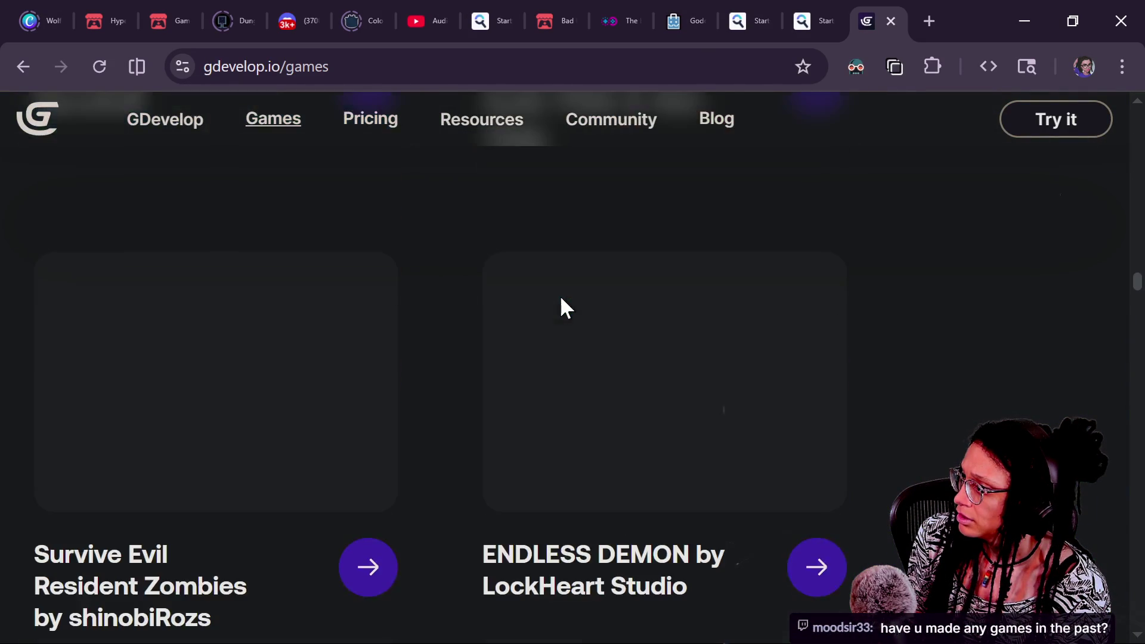
pyautogui.scroll(-5, 559, 294)
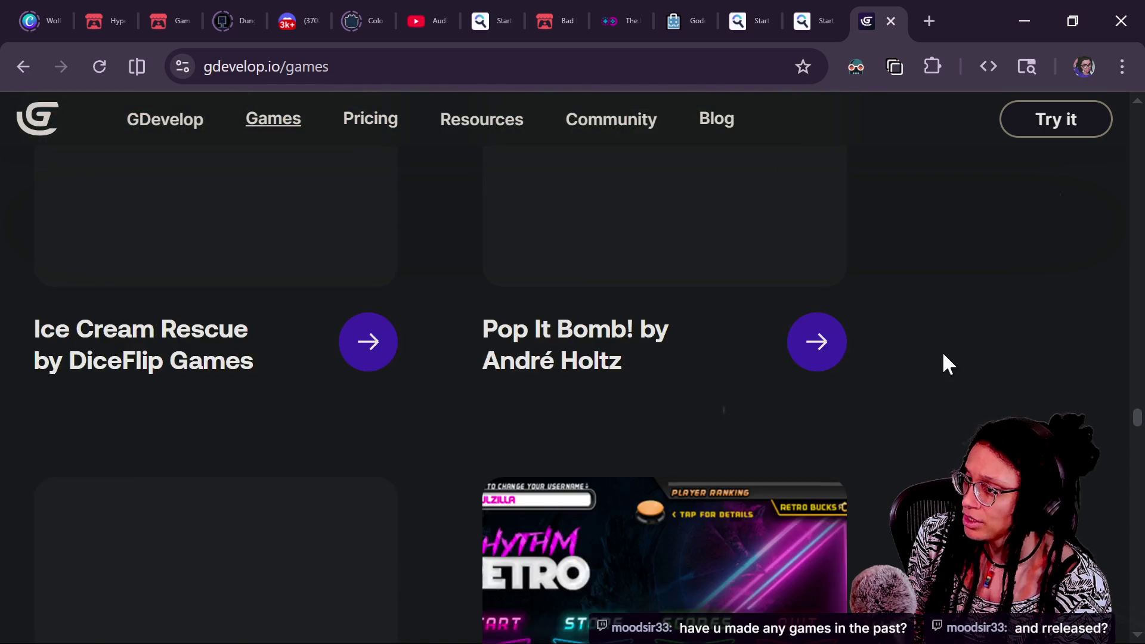
pyautogui.scroll(10, 1020, 350)
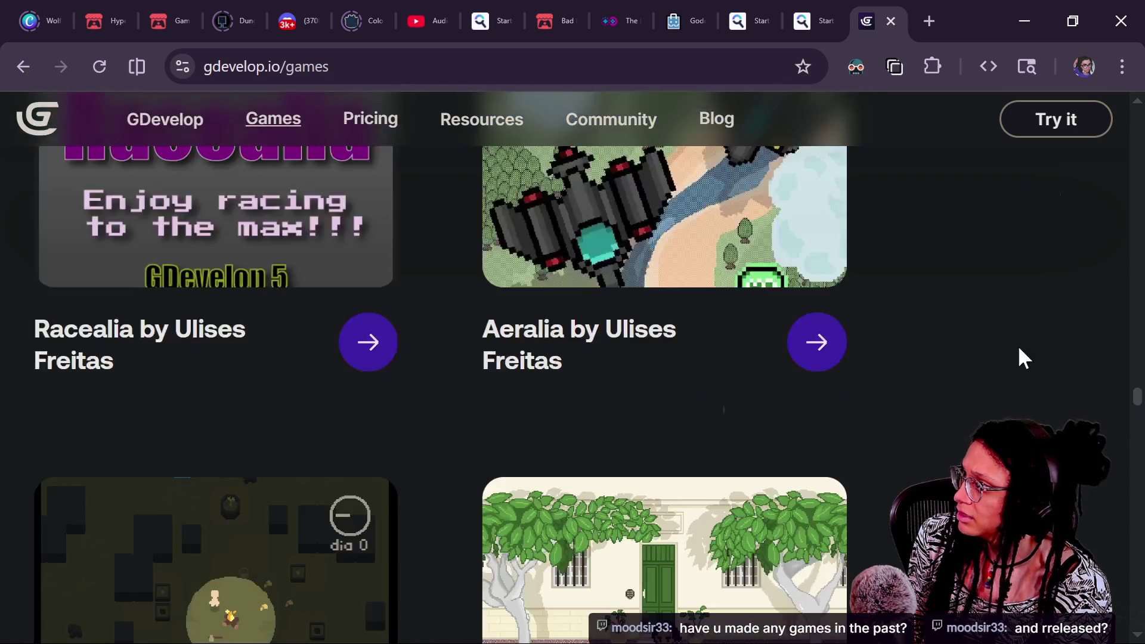
pyautogui.scroll(15, 1023, 357)
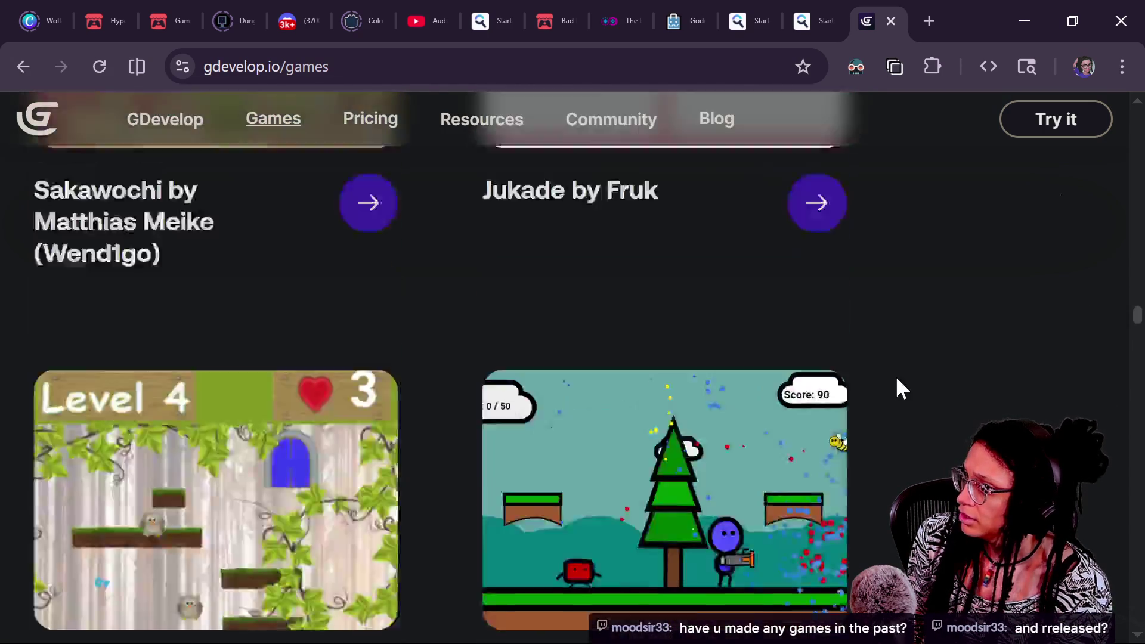
pyautogui.scroll(15, 901, 352)
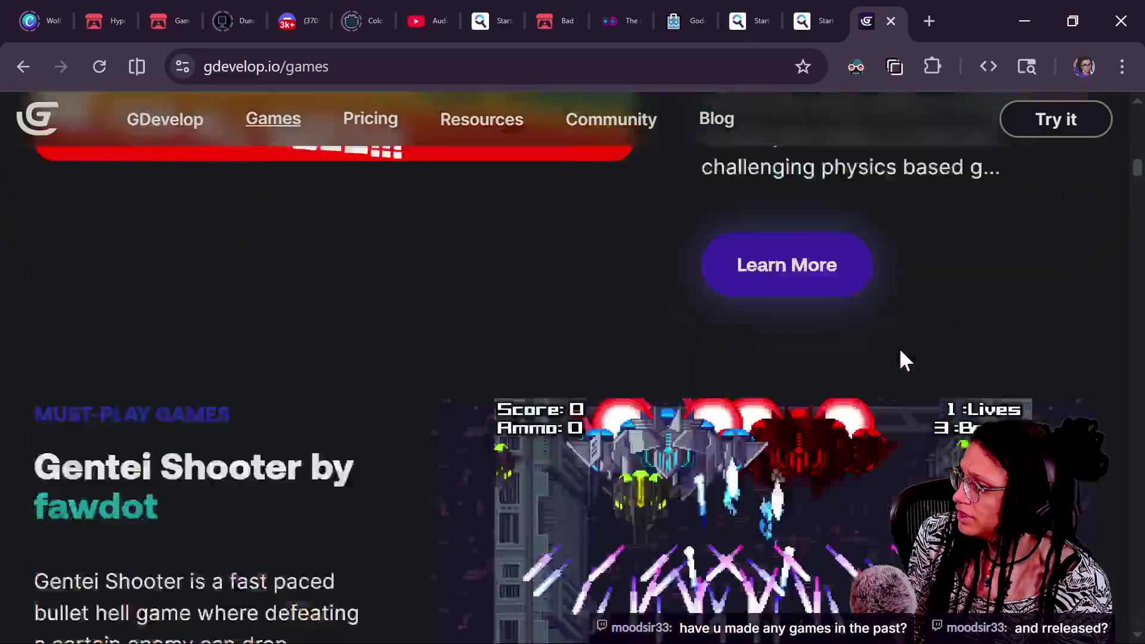
pyautogui.scroll(10, 901, 353)
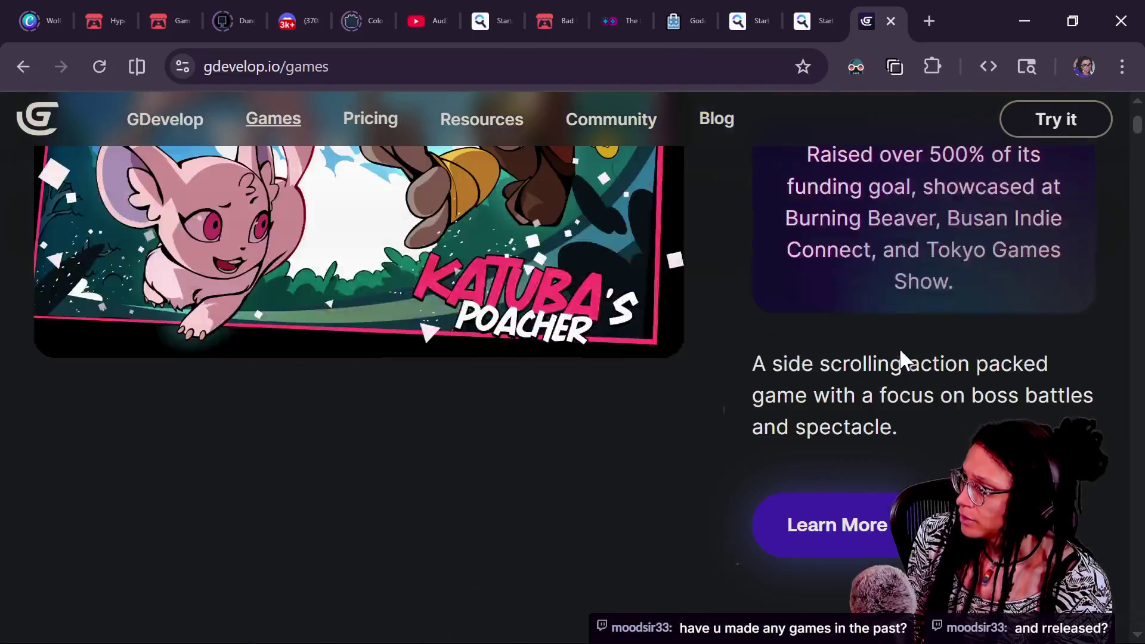
pyautogui.scroll(10, 901, 353)
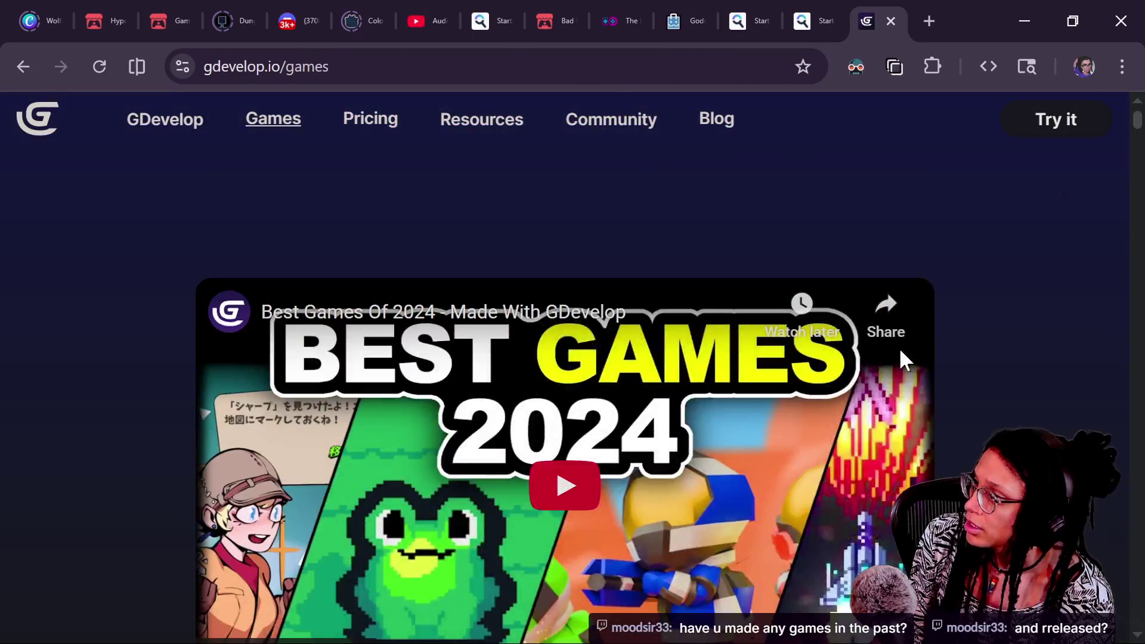
# Search 'gdgames', open gd.games, and scroll to This week's top 5
pyautogui.click(560, 66)
pyautogui.write('gdgames')
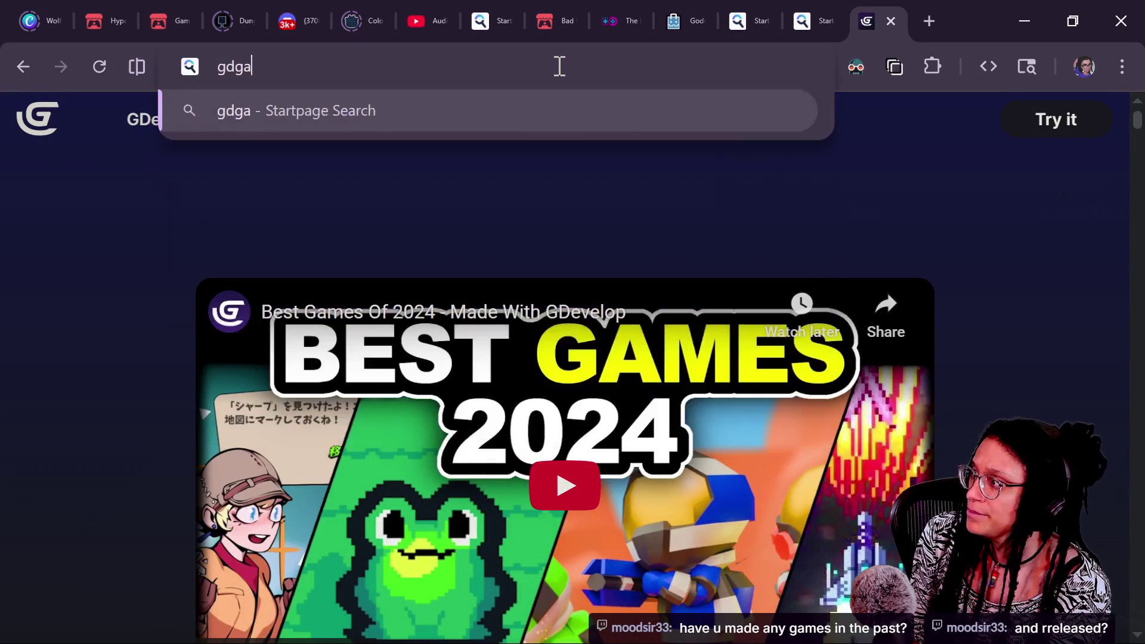
pyautogui.press('Return')
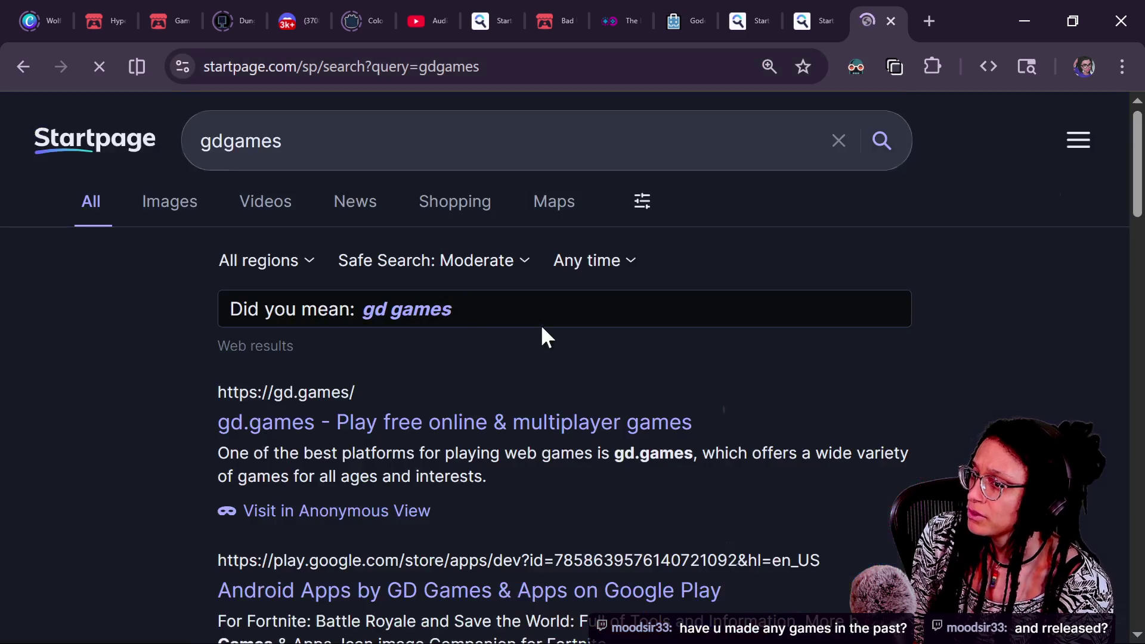
pyautogui.click(300, 424)
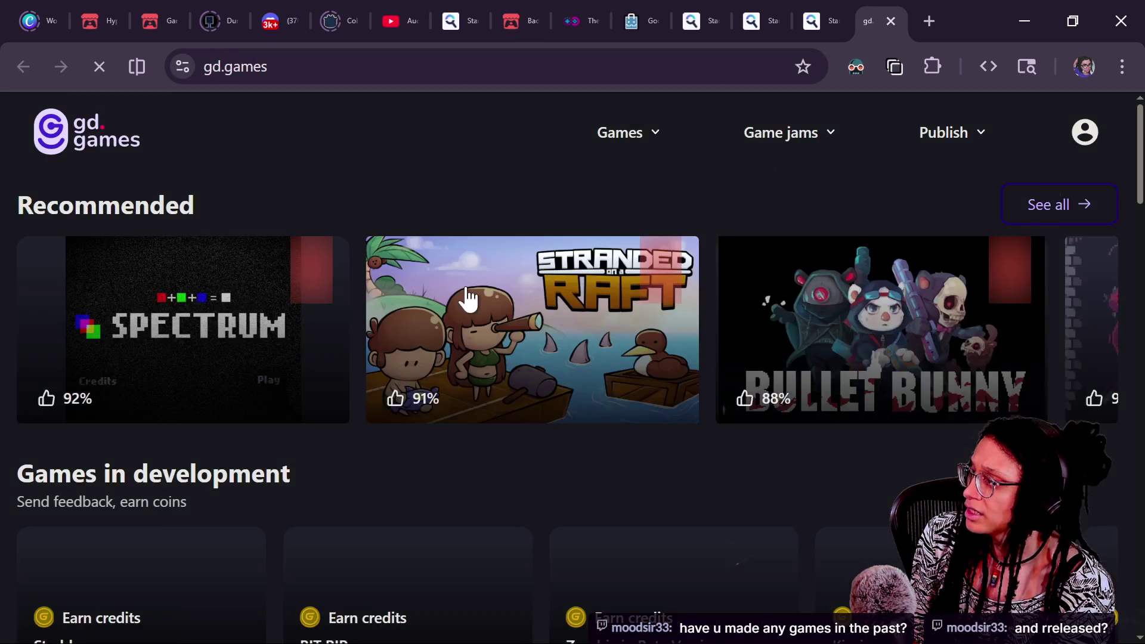
pyautogui.click(260, 66)
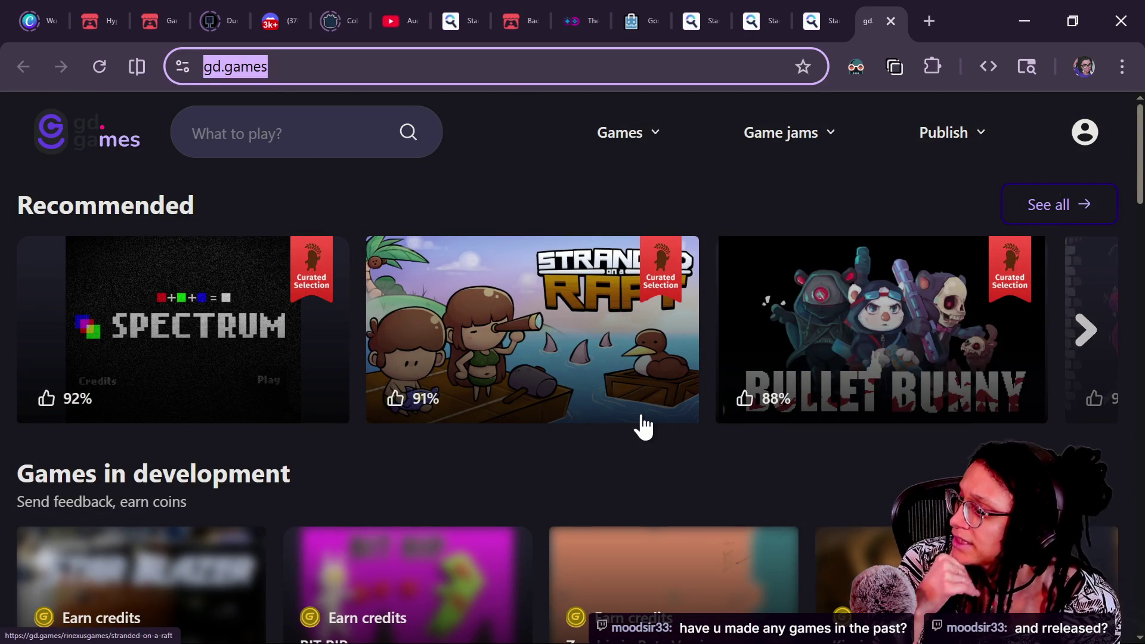
pyautogui.scroll(-9, 684, 486)
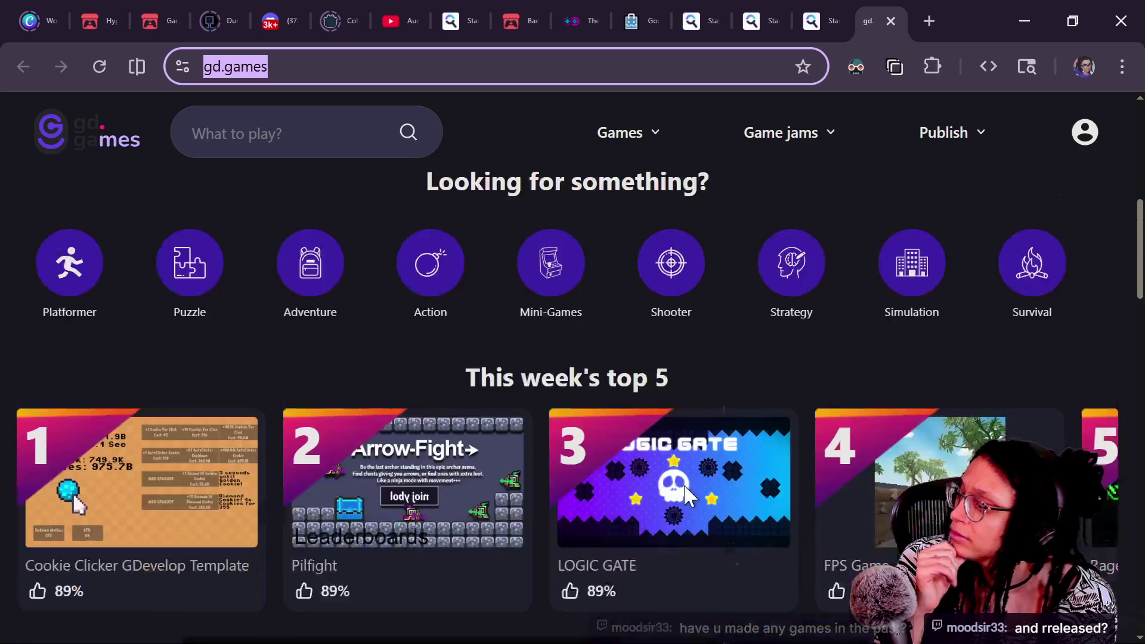
pyautogui.scroll(-2, 685, 495)
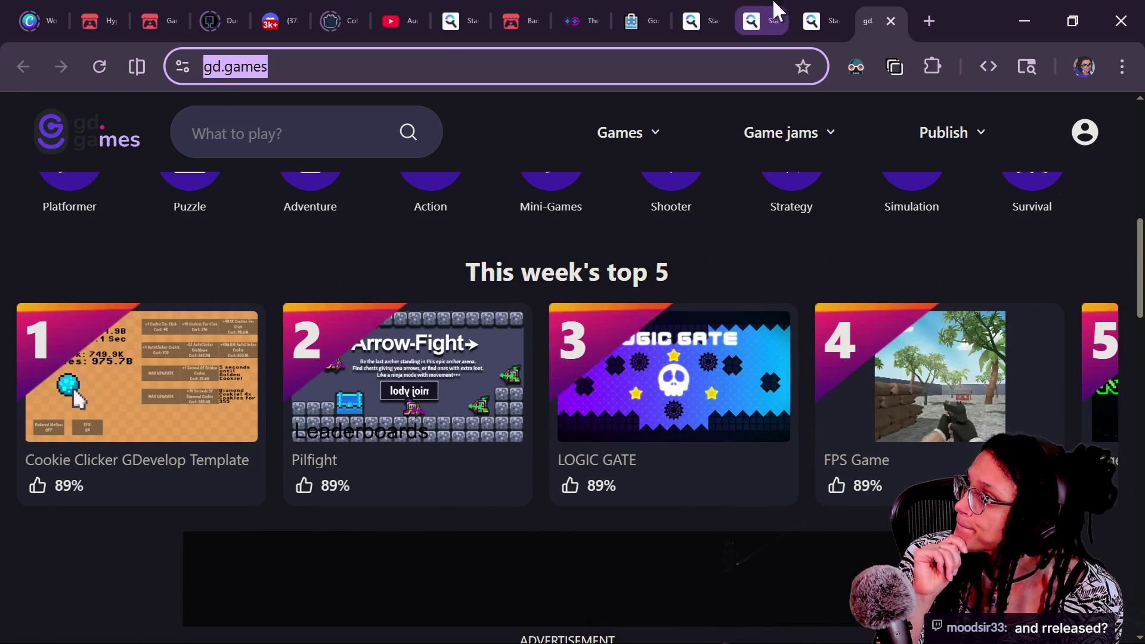
# Open the FPS Game from this week's top 5, enter its shop, and mute the site
pyautogui.moveTo(676, 162)
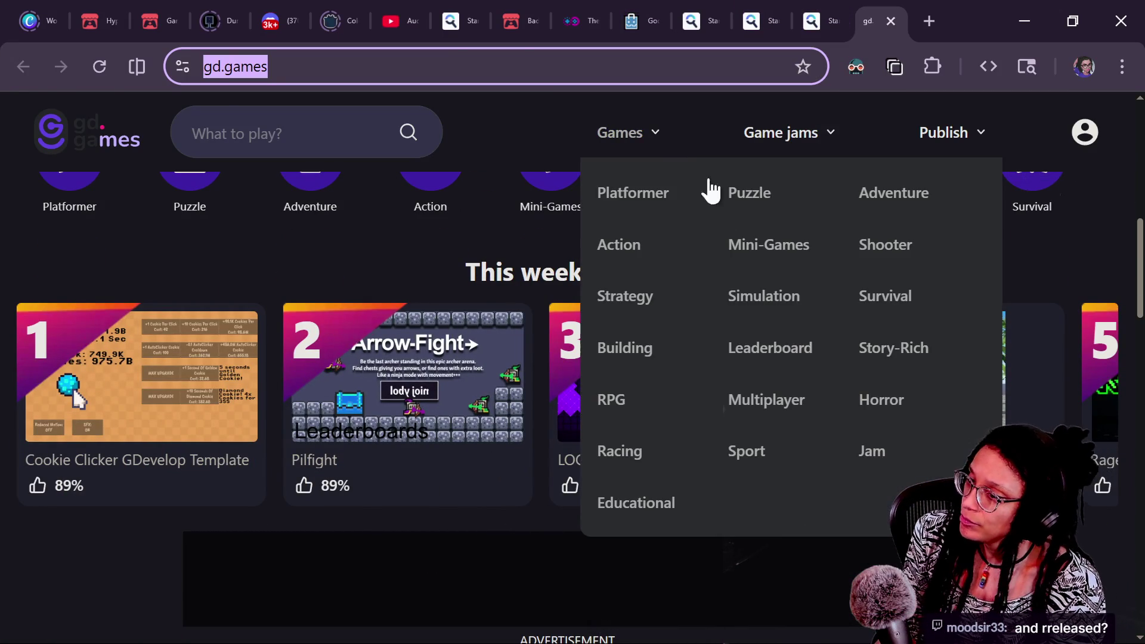
pyautogui.click(933, 446)
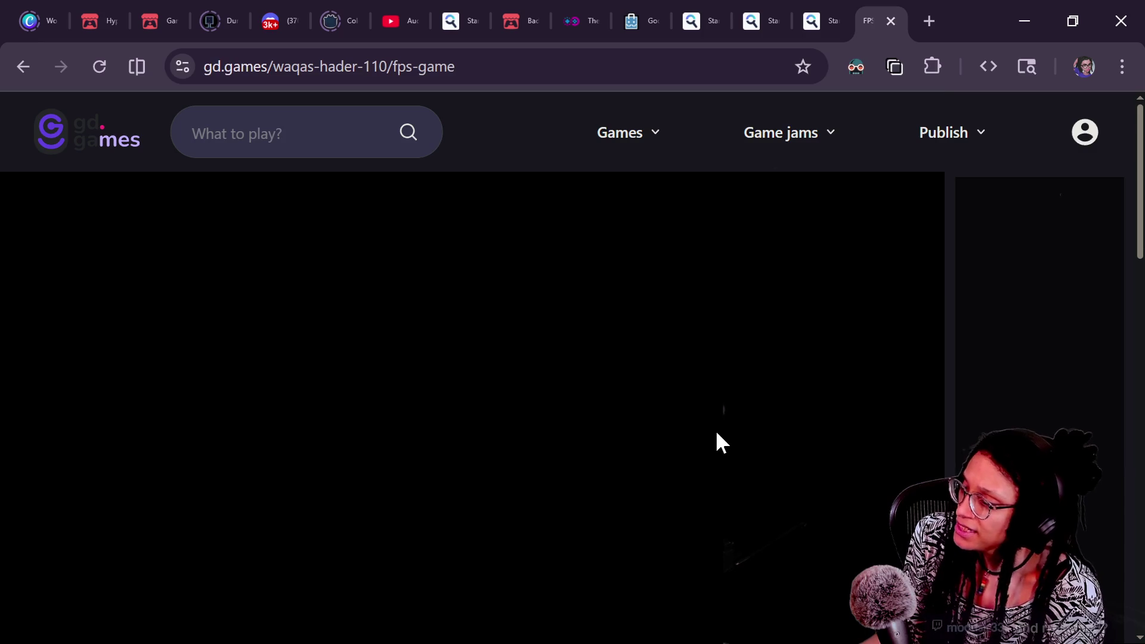
pyautogui.scroll(-1, 686, 435)
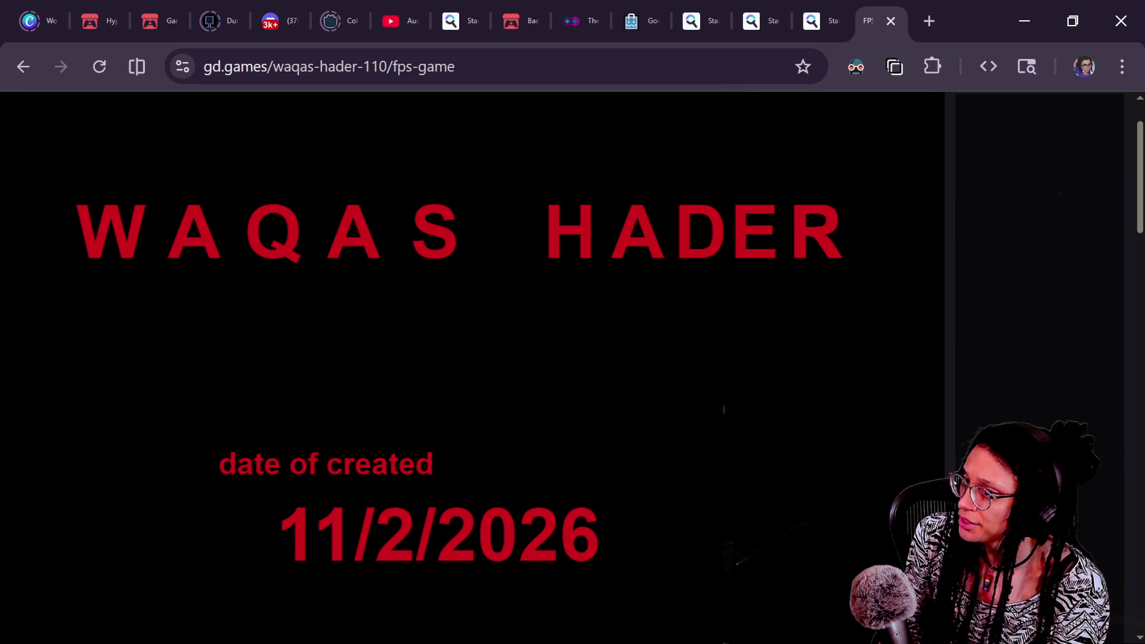
pyautogui.scroll(-2, 471, 327)
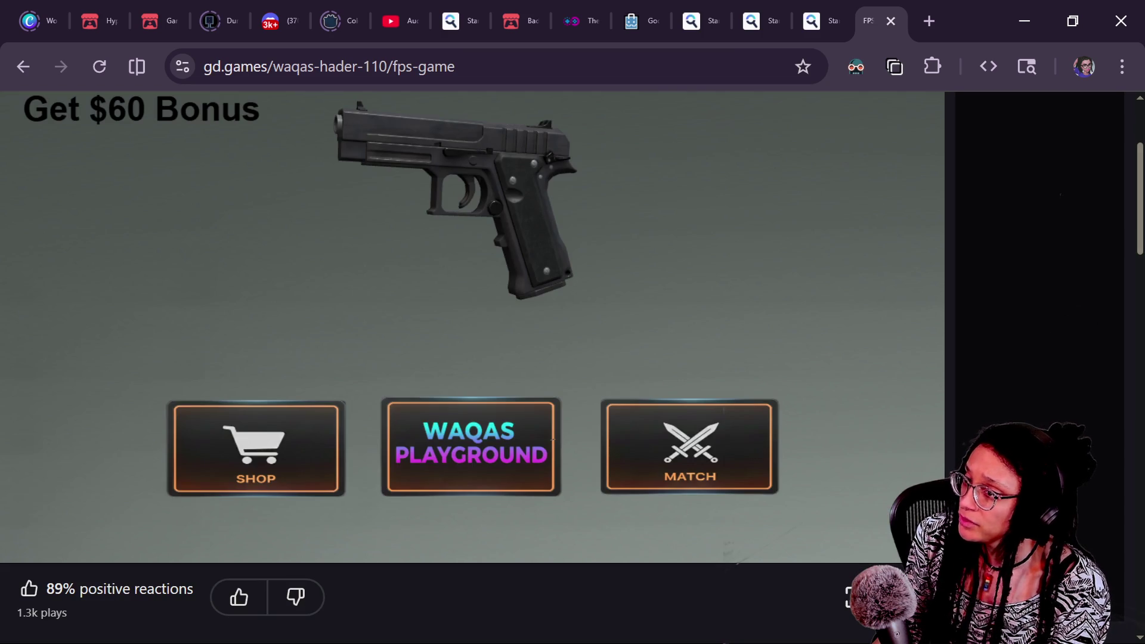
pyautogui.scroll(2, 1139, 220)
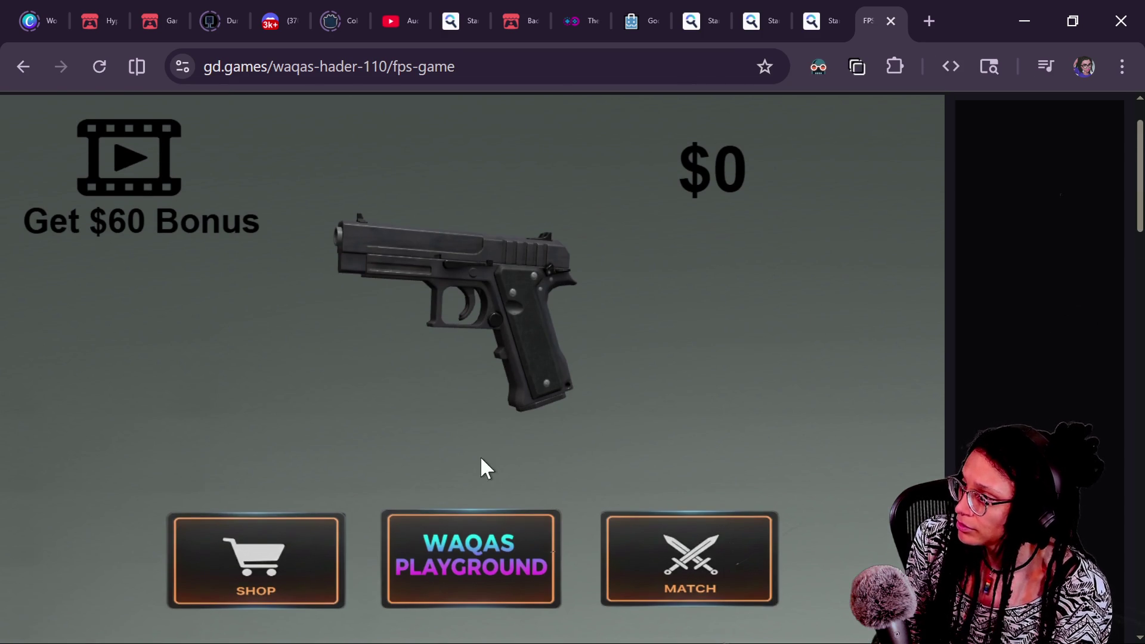
pyautogui.click(416, 528)
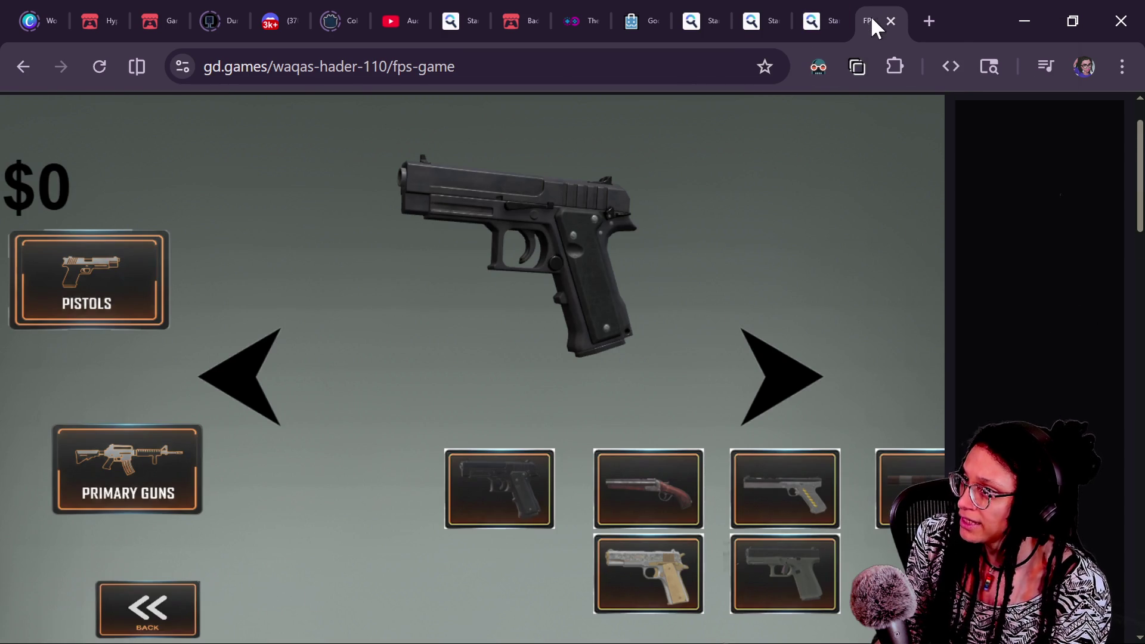
pyautogui.rightClick(871, 15)
pyautogui.click(954, 279)
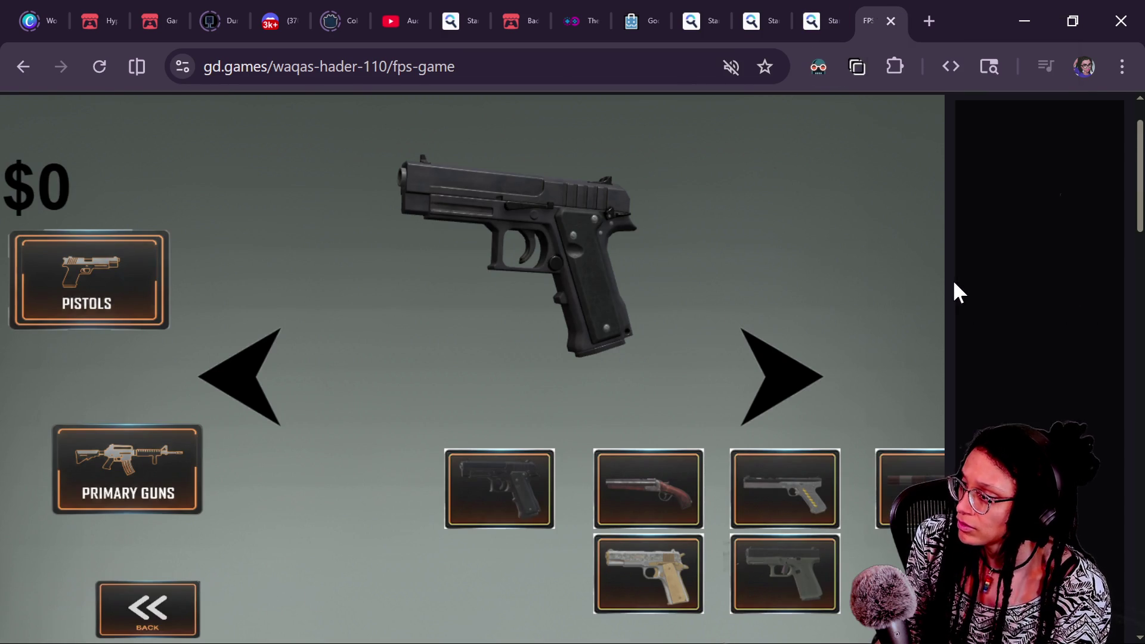
# Preview the $500 shotgun and pistol in the shop and zoom the page to 75%
pyautogui.click(765, 384)
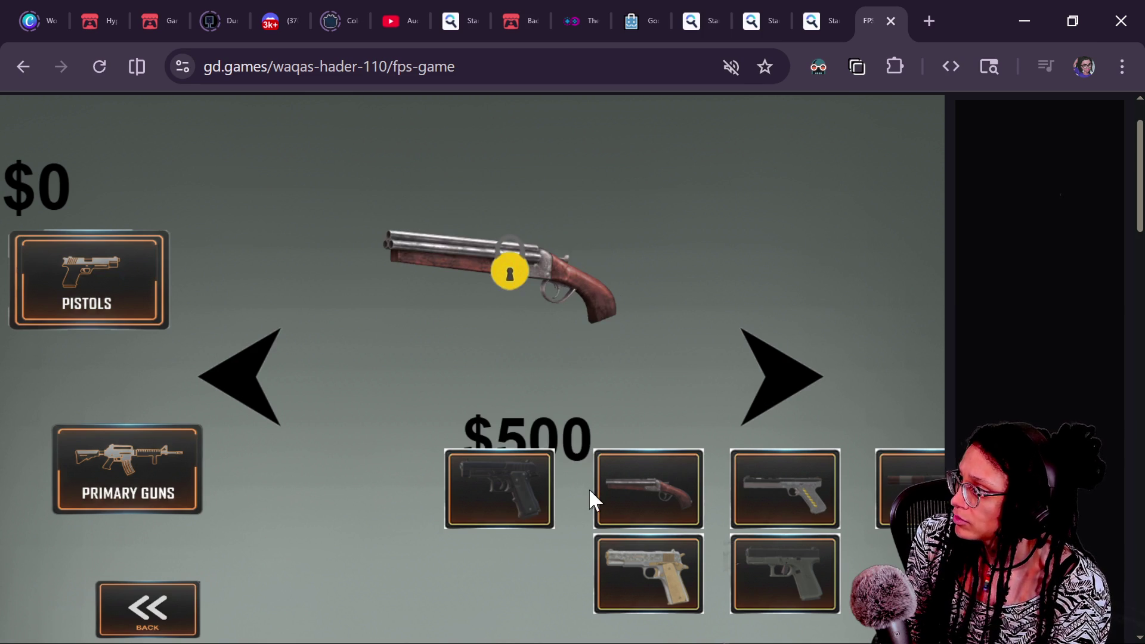
pyautogui.click(257, 411)
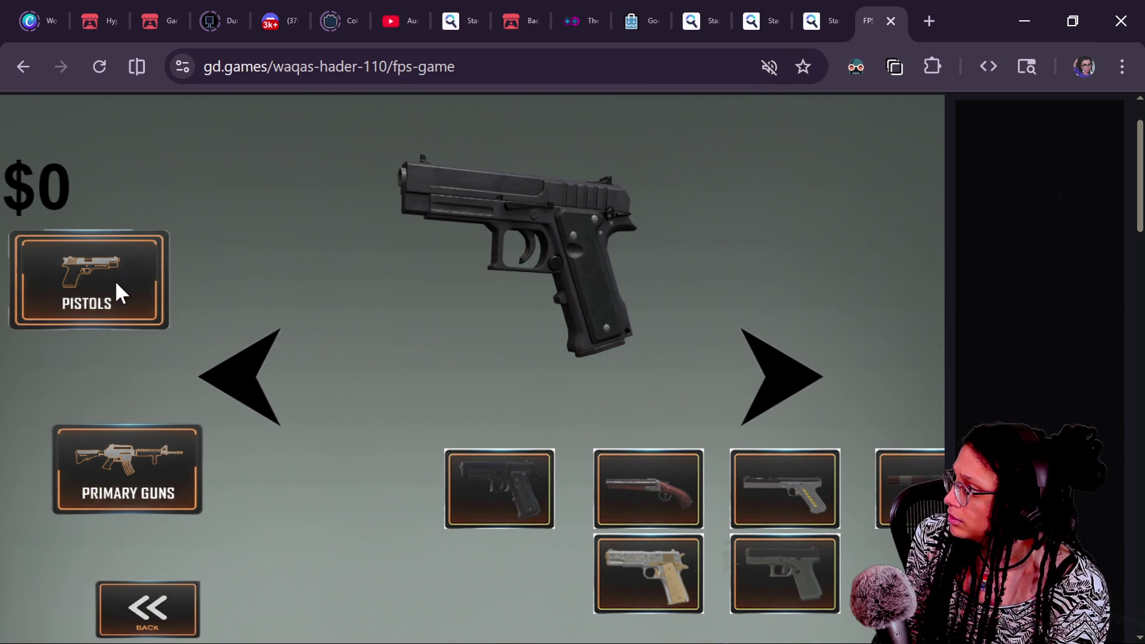
pyautogui.scroll(-3, 387, 496)
pyautogui.scroll(3, 570, 424)
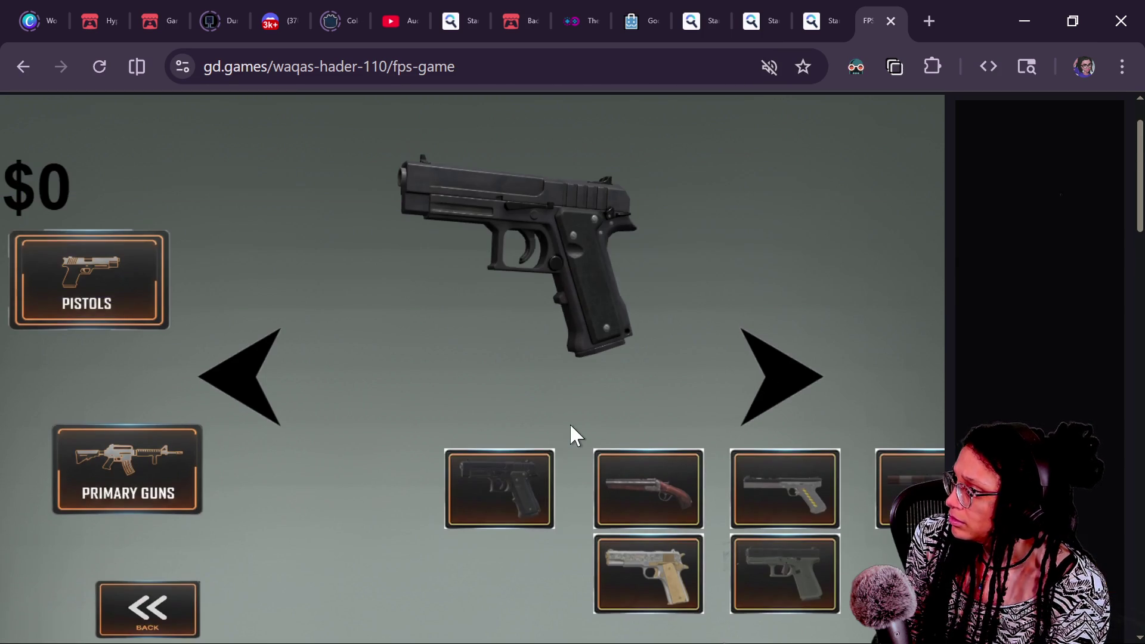
pyautogui.click(141, 614)
pyautogui.click(256, 587)
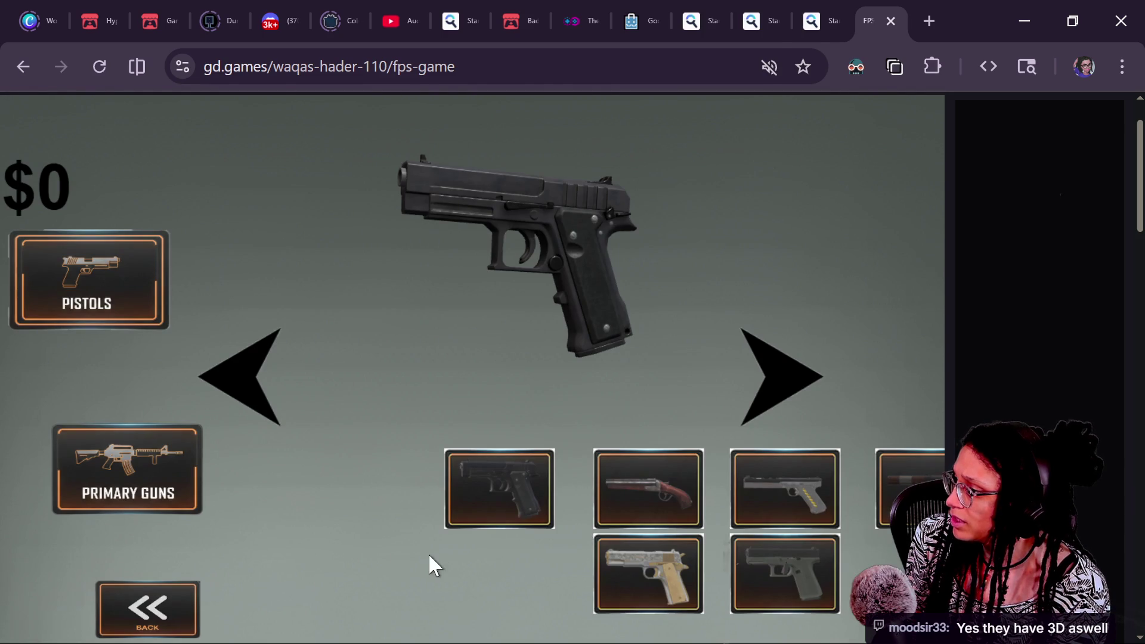
pyautogui.click(169, 609)
pyautogui.click(269, 579)
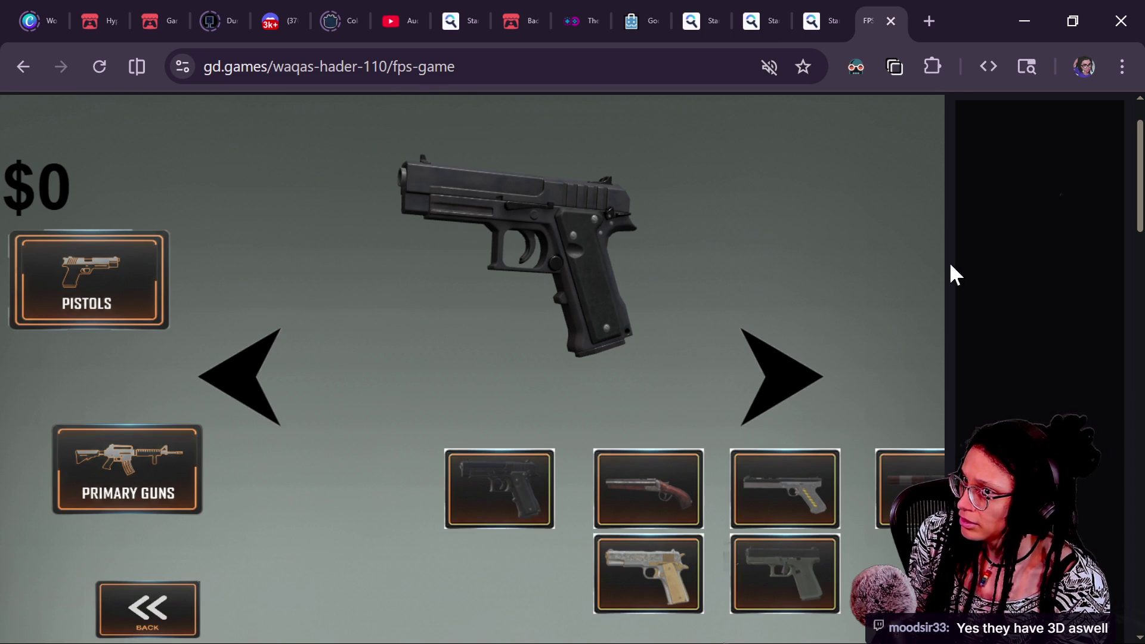
pyautogui.hotkey('ctrl', '-')
pyautogui.hotkey('ctrl', '-')
pyautogui.hotkey('ctrl', '-')
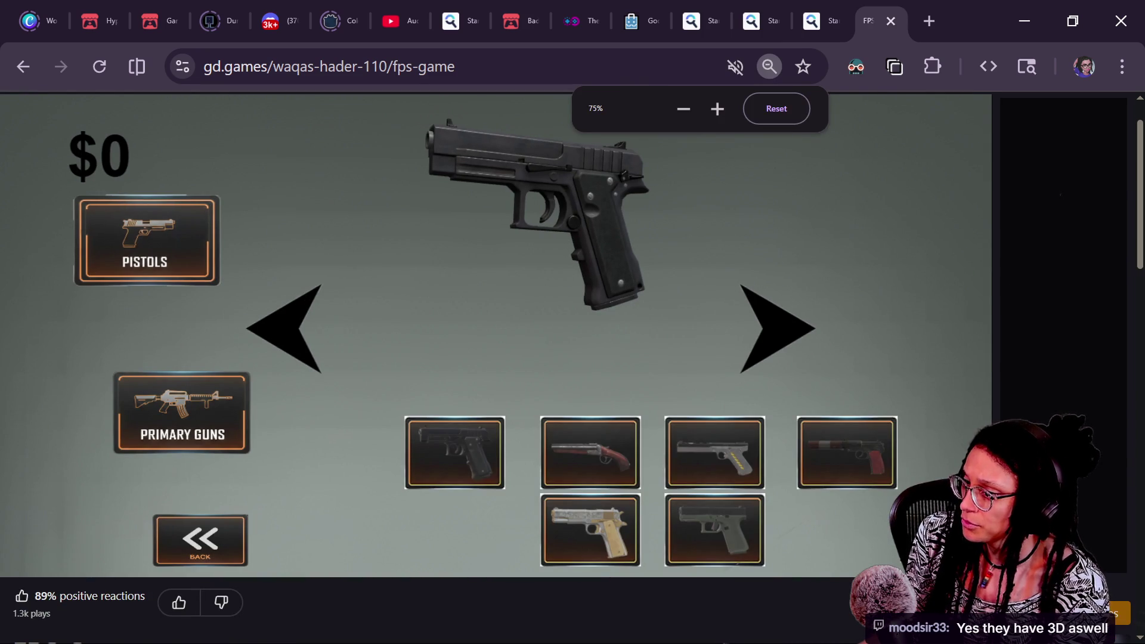
# Start Level 1 from the MATCH level selection screen
pyautogui.click(200, 540)
pyautogui.click(692, 493)
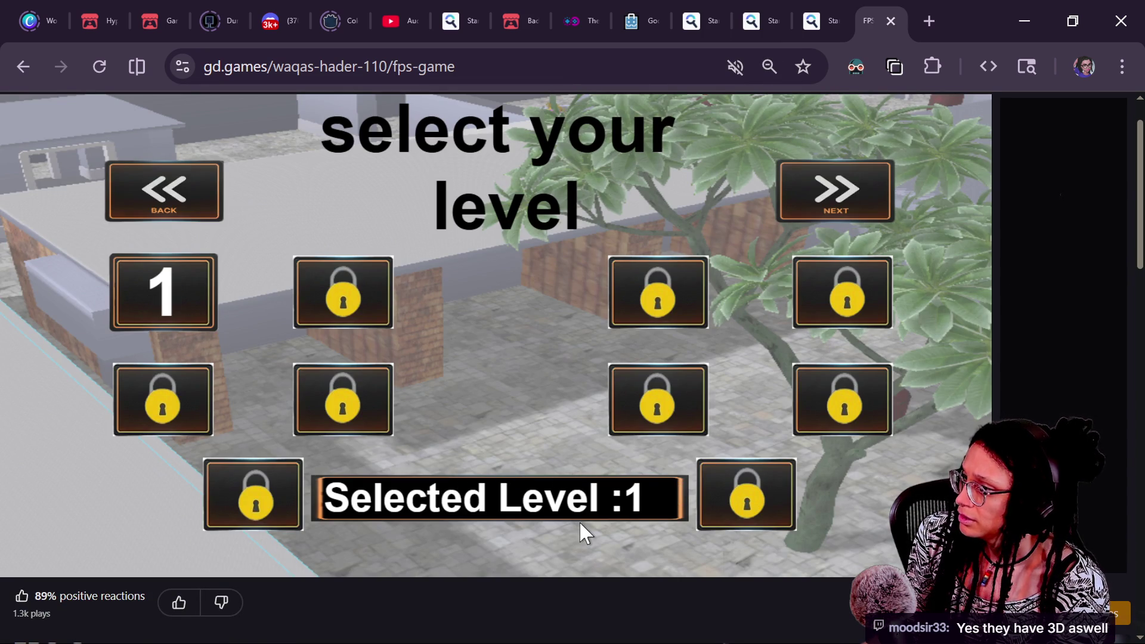
pyautogui.click(829, 194)
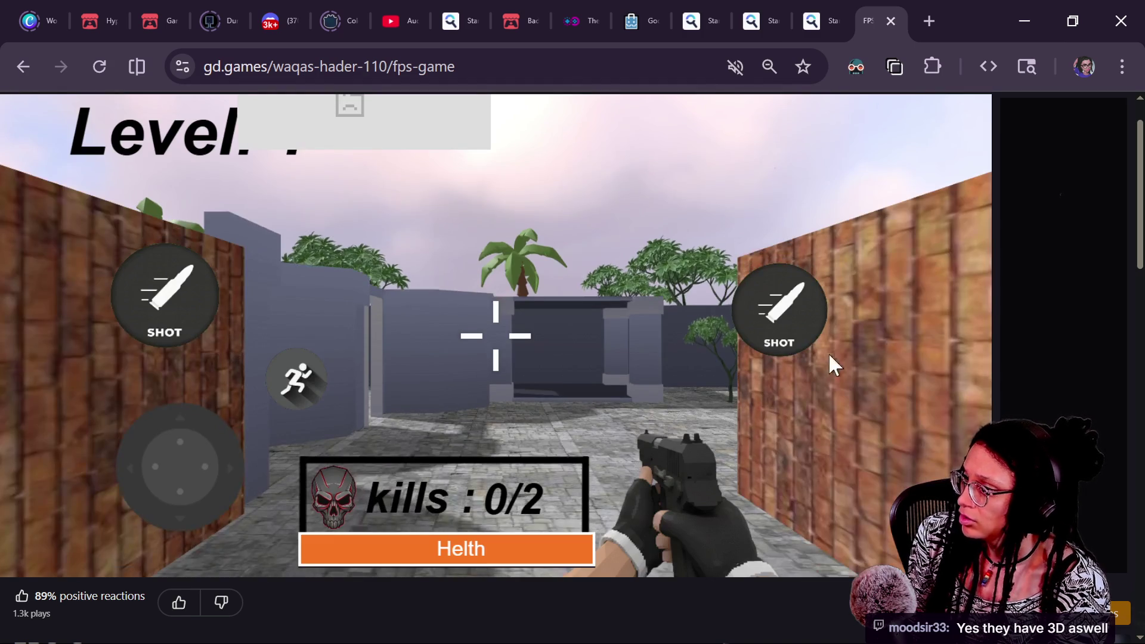
# Start Level 1 of FPS Game, walk toward the gate, and make the game fullscreen
pyautogui.click(829, 356)
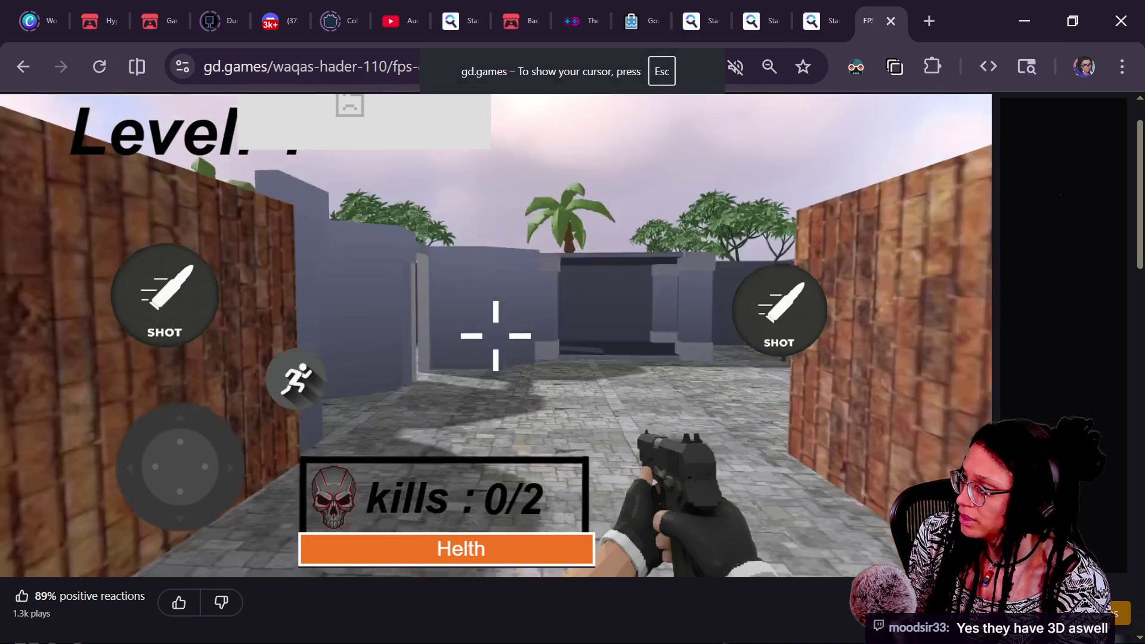
pyautogui.press('w')
pyautogui.scroll(1, 497, 335)
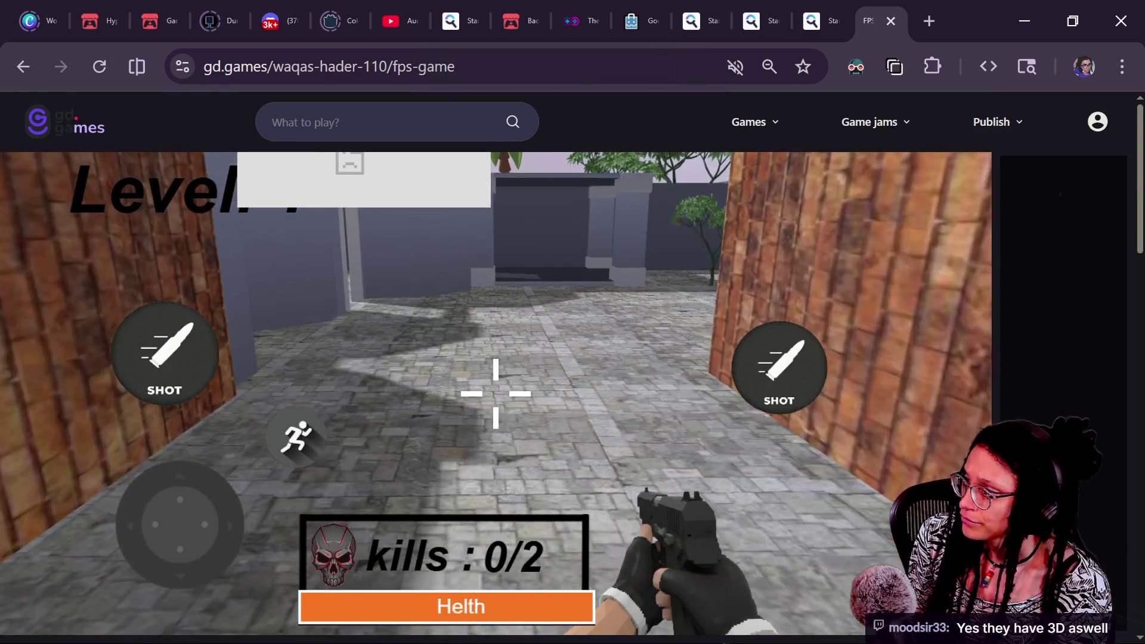
pyautogui.scroll(-2, 496, 335)
pyautogui.scroll(2, 496, 335)
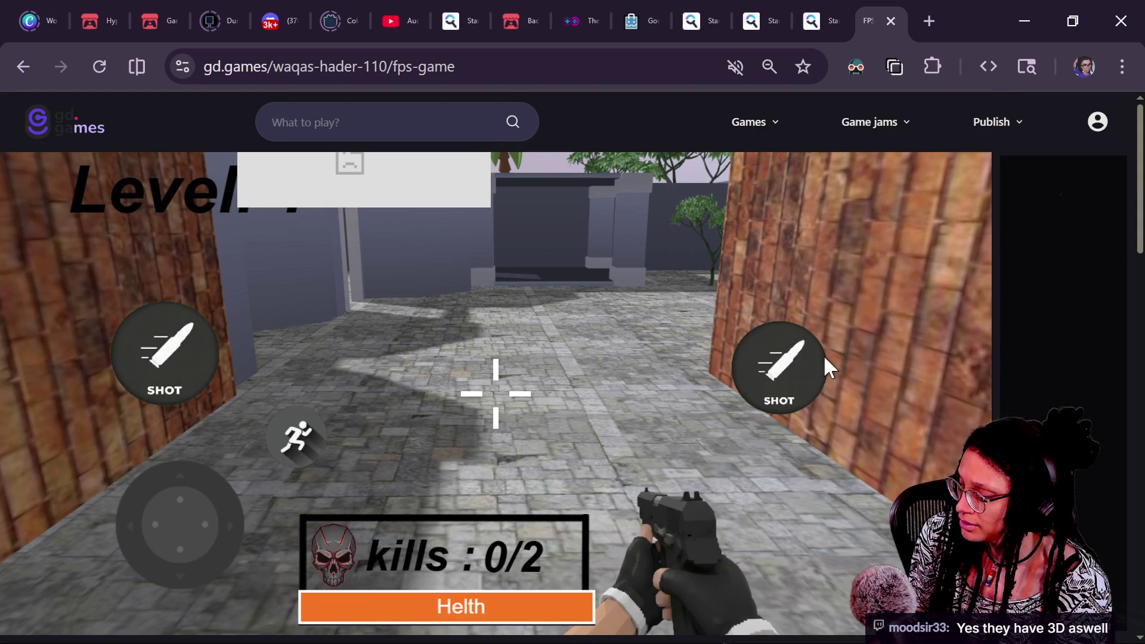
pyautogui.moveTo(1141, 239); pyautogui.dragTo(1140, 260)
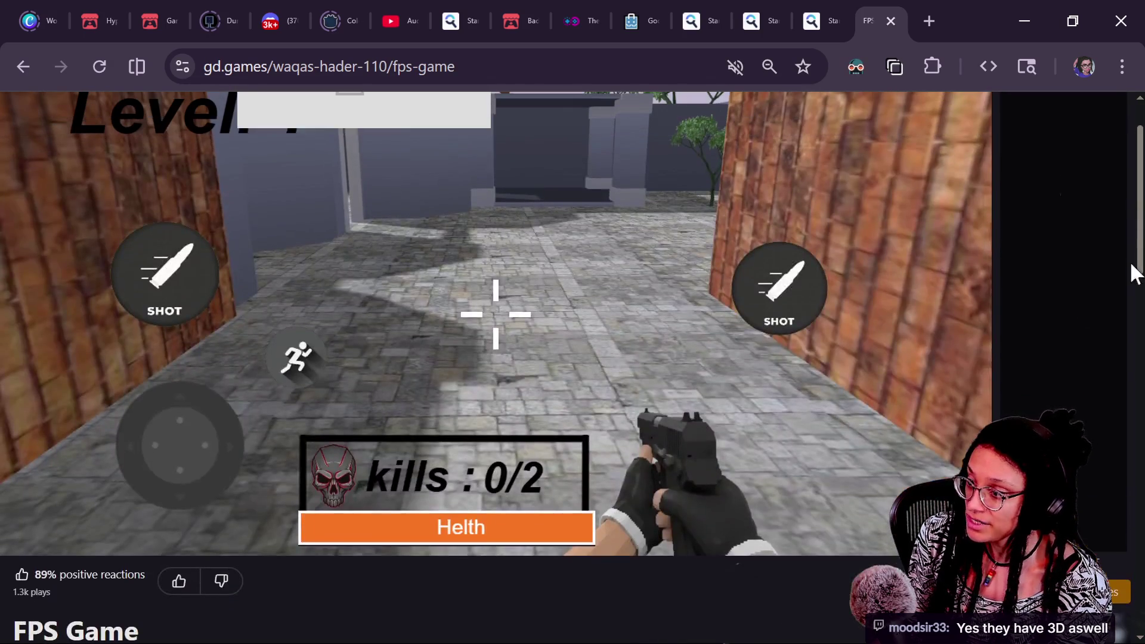
pyautogui.click(1115, 592)
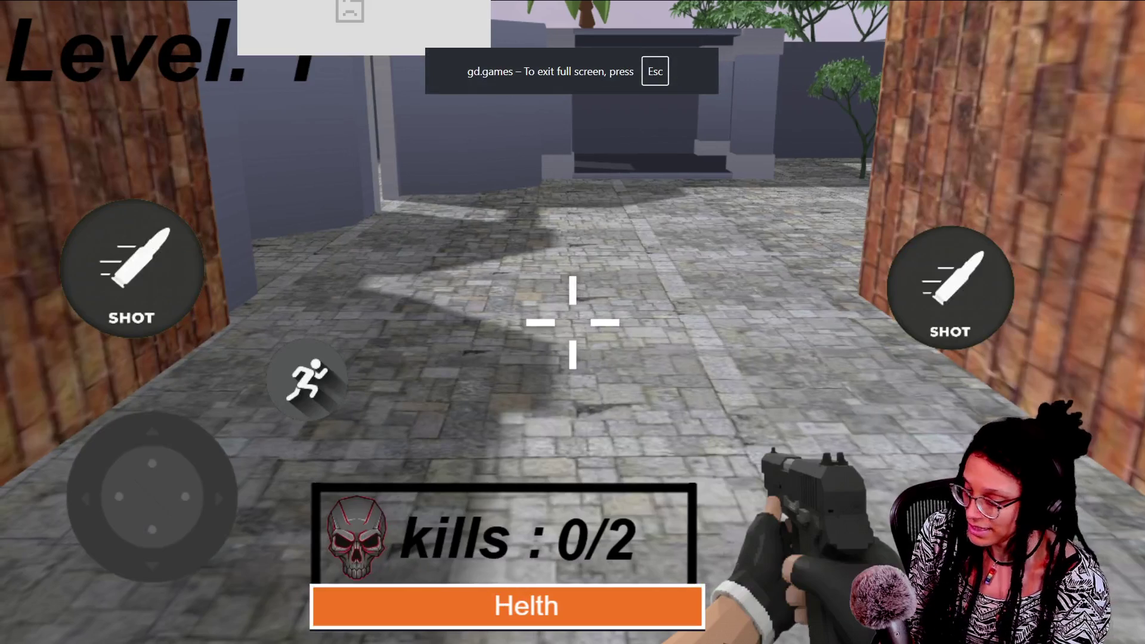
# Move past the brick wall and gate, turning toward the enemy
pyautogui.press('d')
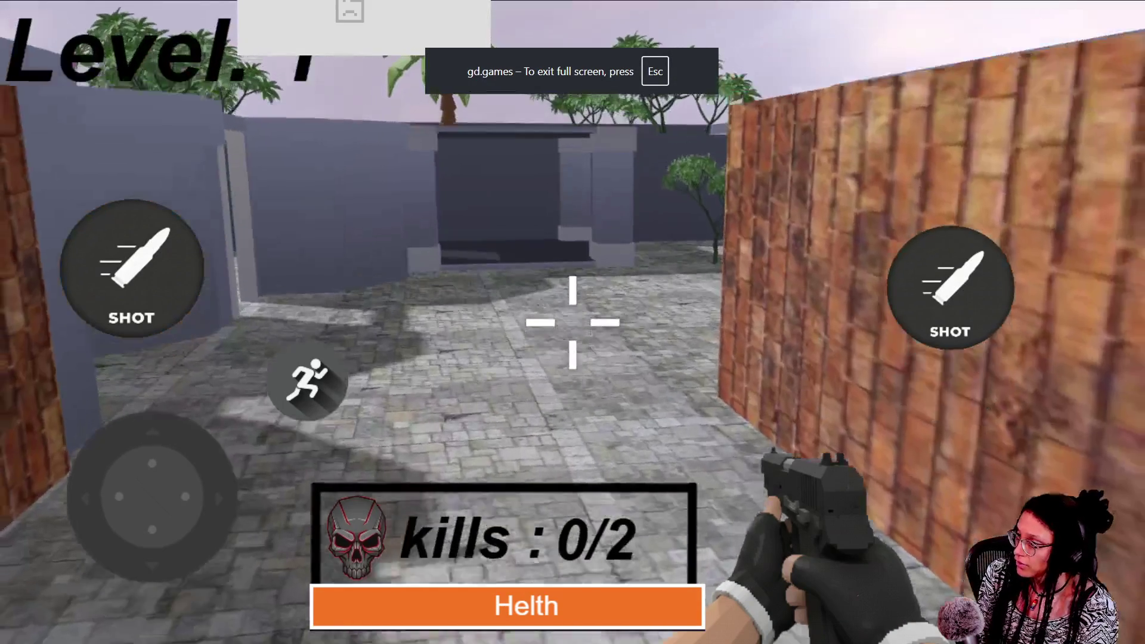
pyautogui.press('w')
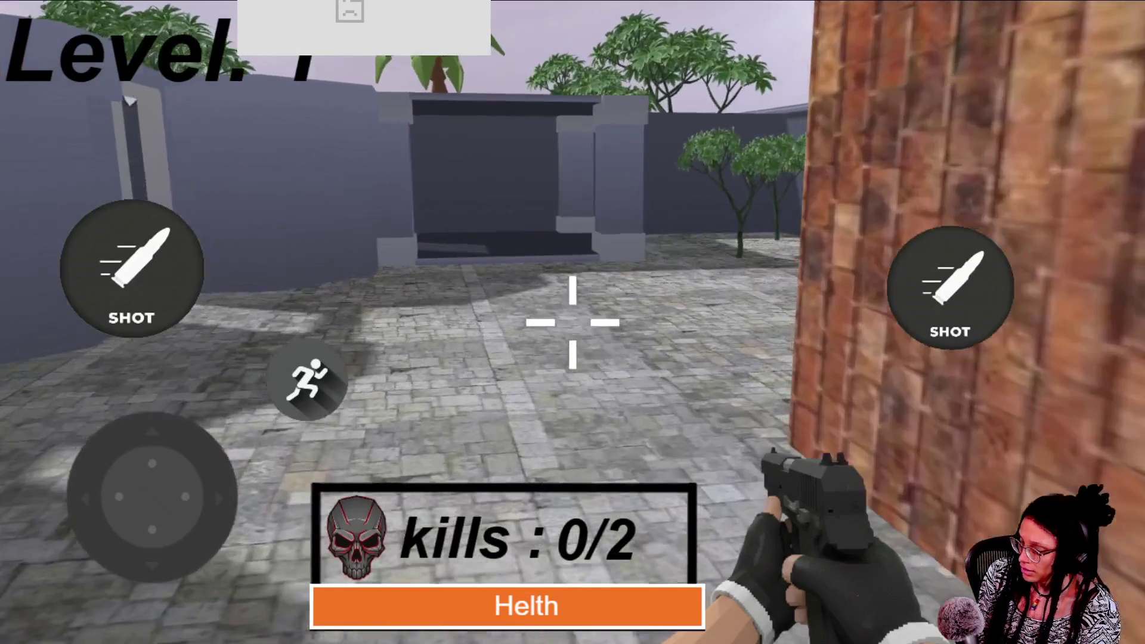
pyautogui.press('d')
pyautogui.press('a')
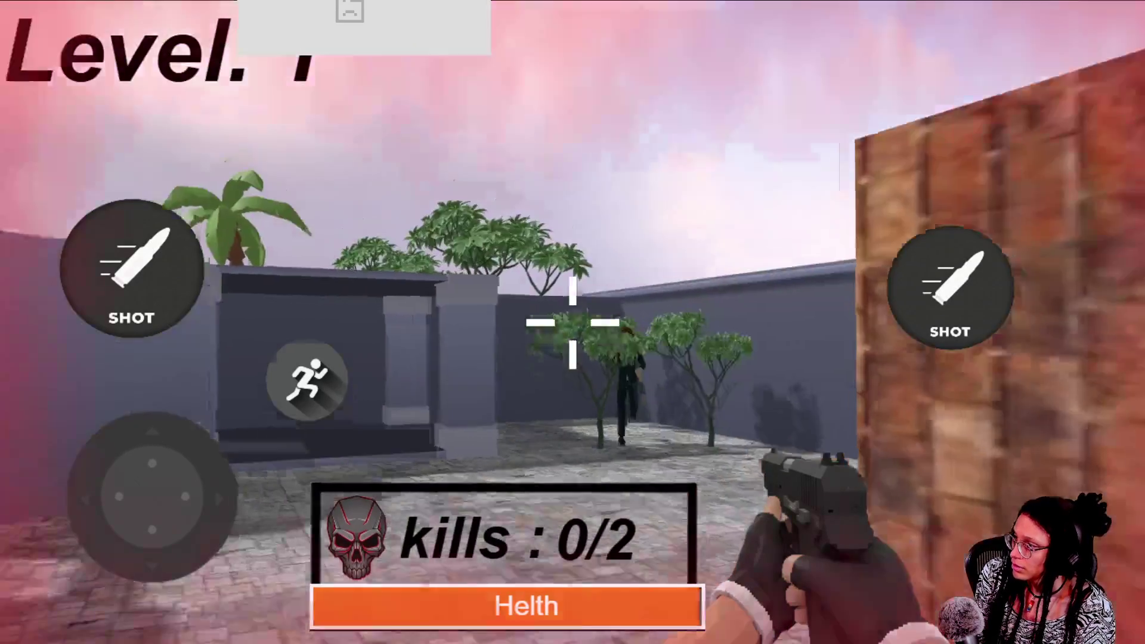
pyautogui.press('a')
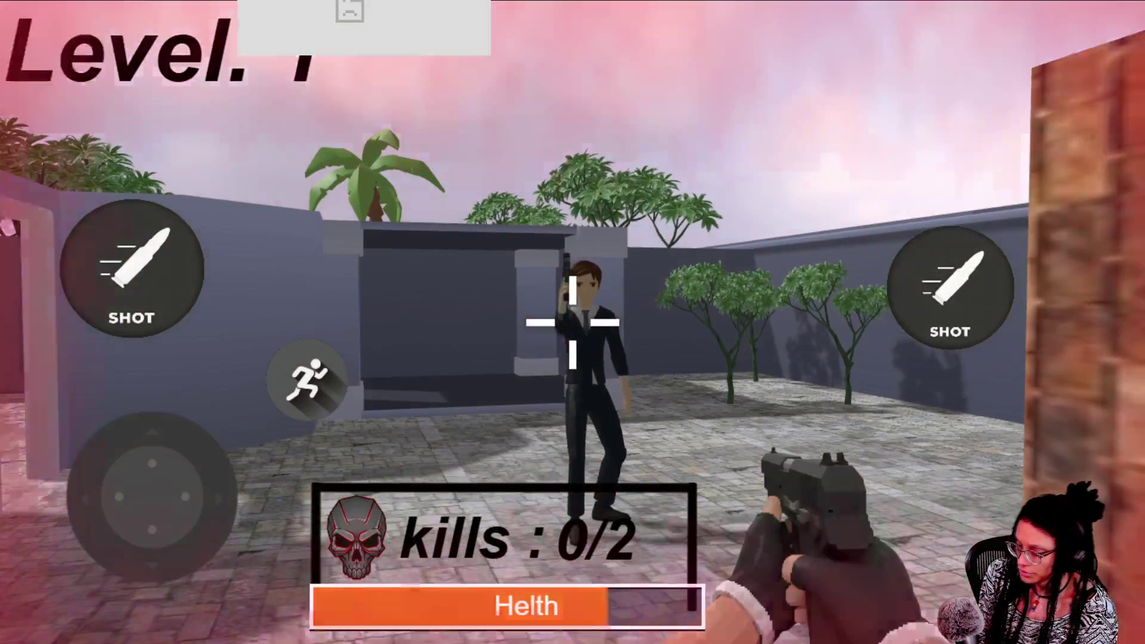
pyautogui.press('capslock')
pyautogui.hotkey('ctrl', 'shift', 'd')
# Line the enemy up in the crosshair, then exit fullscreen mode
pyautogui.press('Escape')
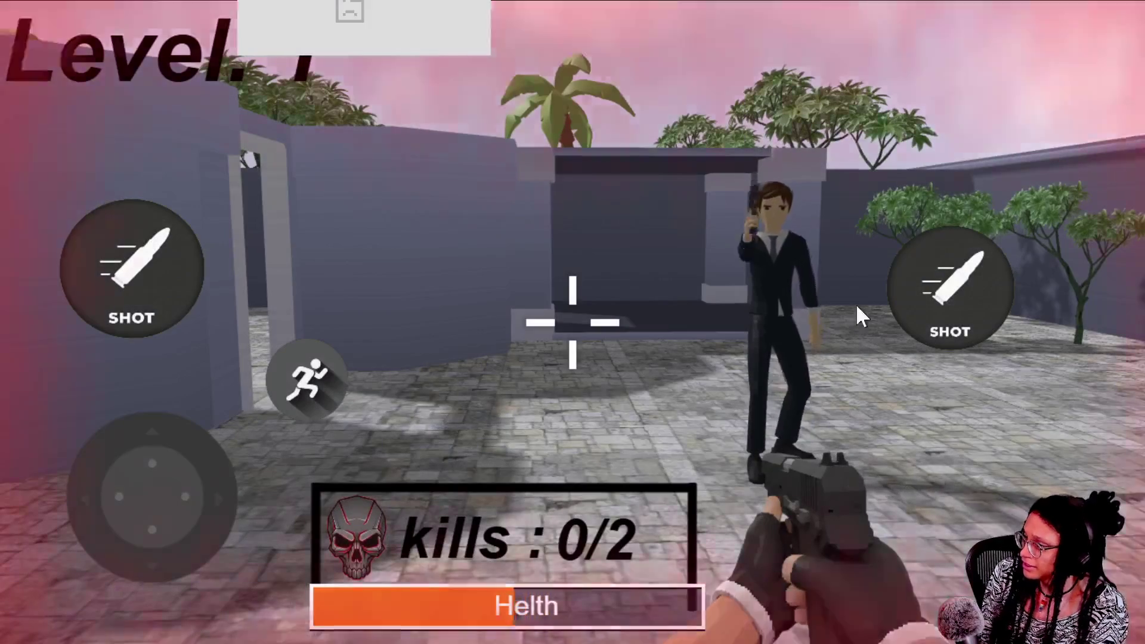
pyautogui.press('s')
pyautogui.press('d')
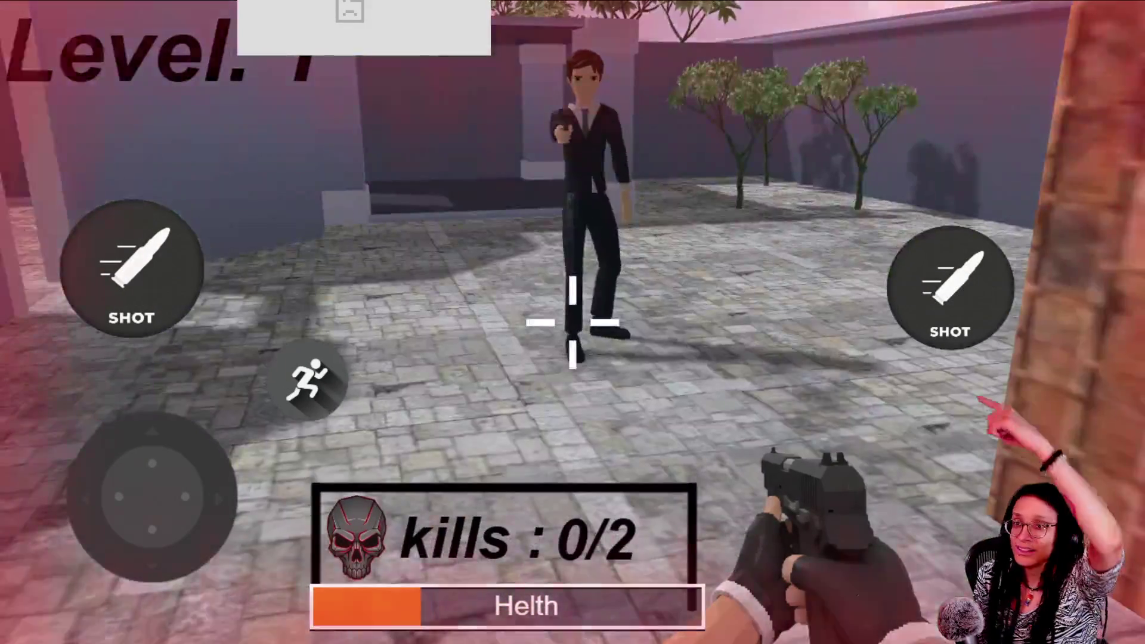
pyautogui.press('Escape')
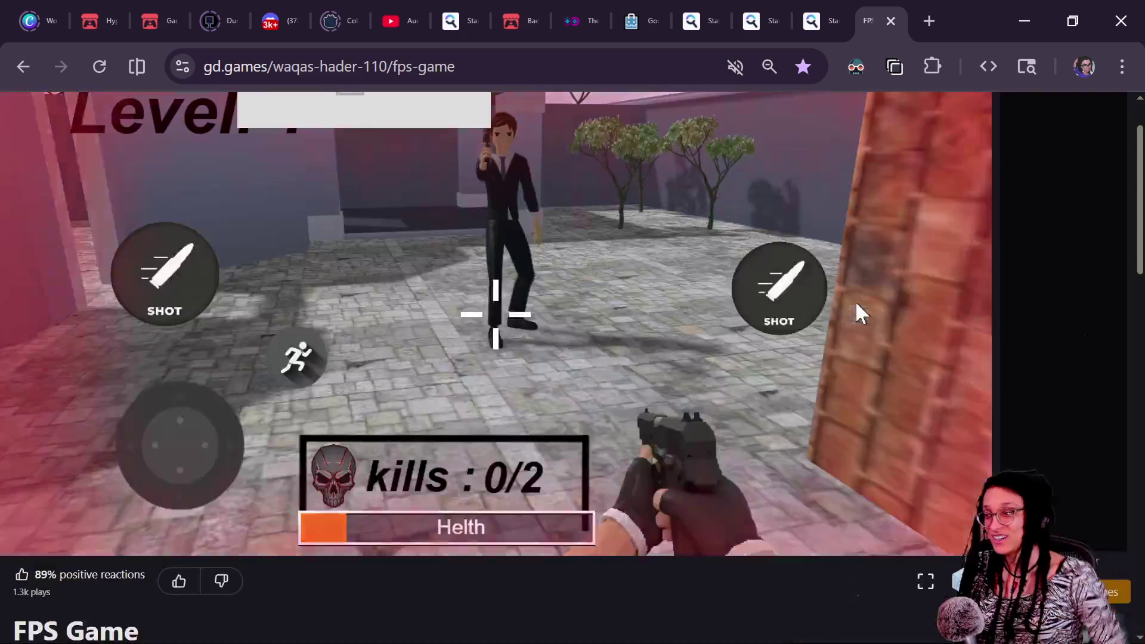
pyautogui.click(878, 289)
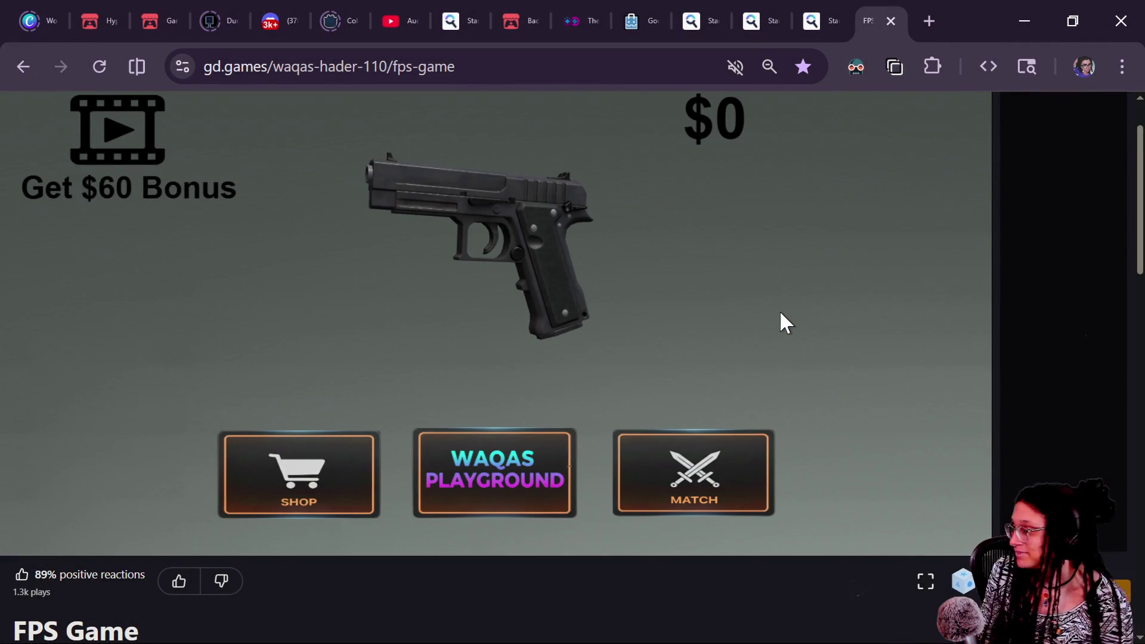
# Leave FPS Game's level selection and return to the gd.games home page
pyautogui.click(694, 477)
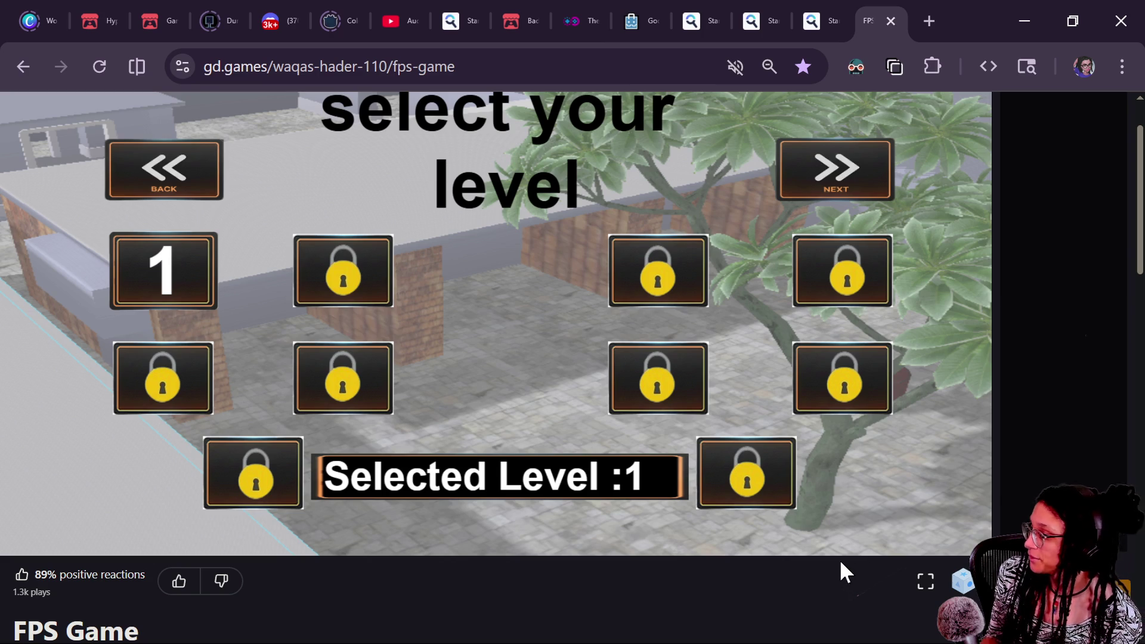
pyautogui.scroll(3, 839, 560)
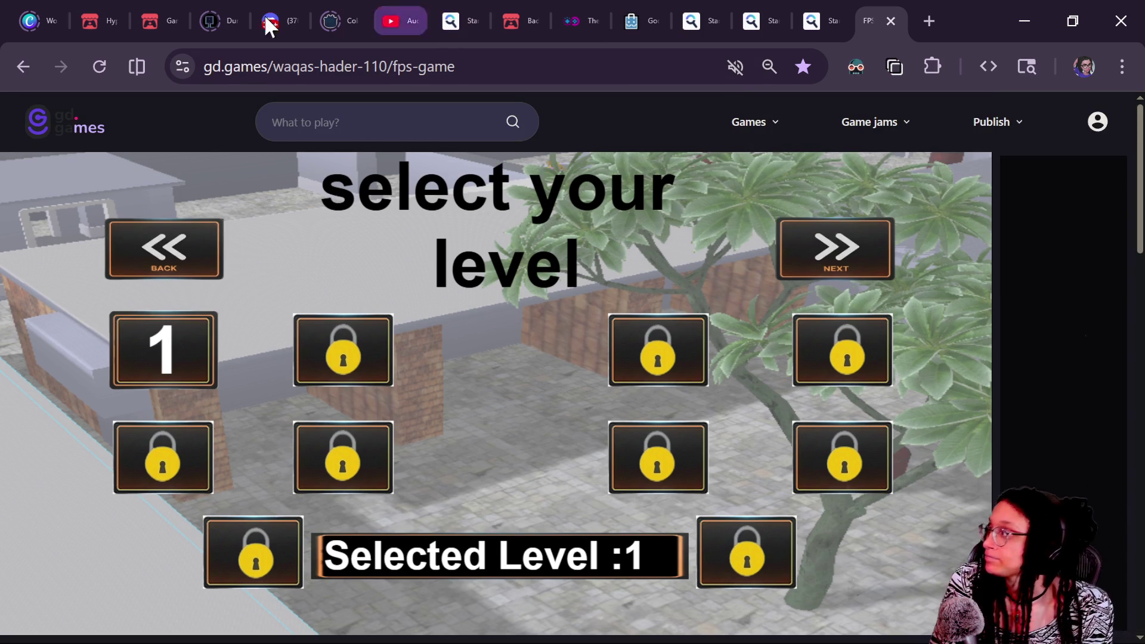
pyautogui.click(21, 68)
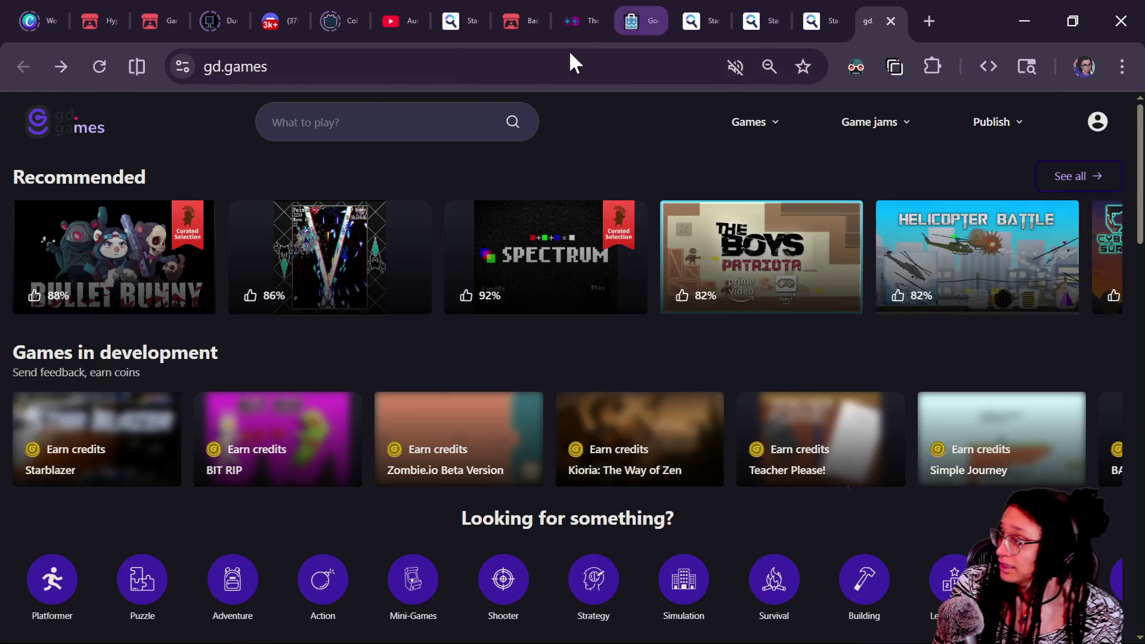
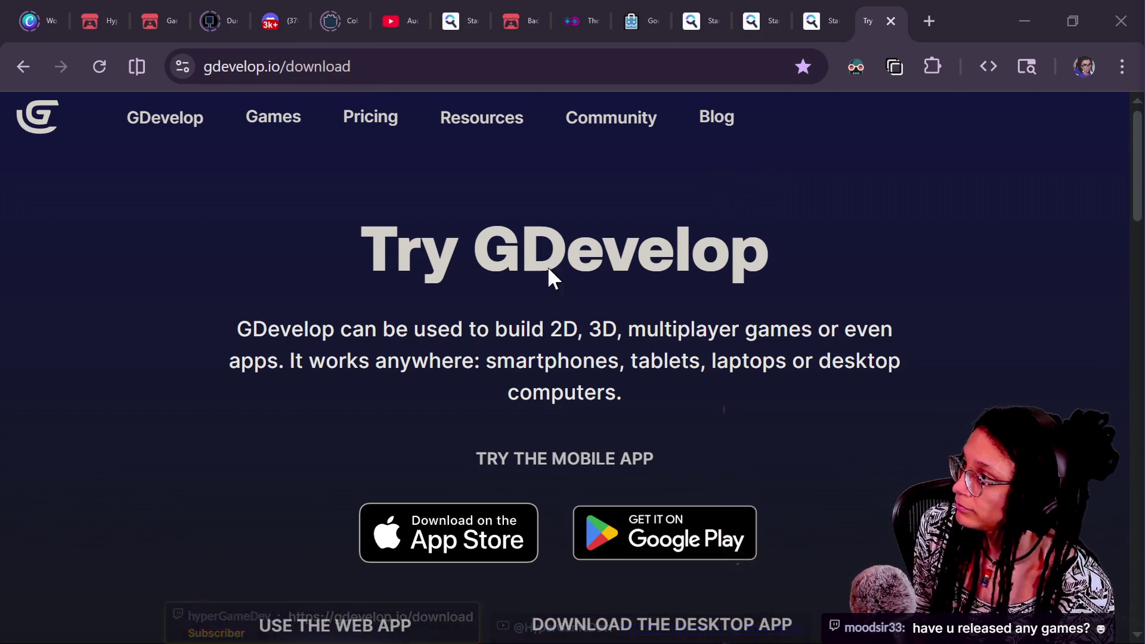
# Switch to the Bad Ideas Game Jam tab and open the jam host's creator profile
pyautogui.click(676, 63)
pyautogui.click(526, 5)
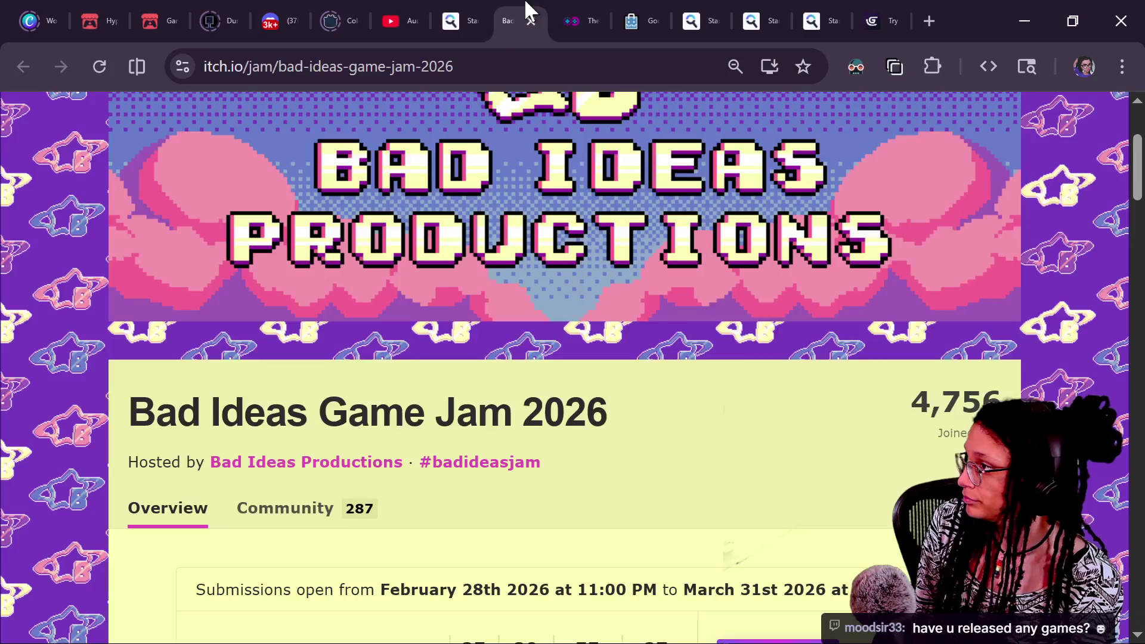
pyautogui.scroll(3, 871, 116)
pyautogui.click(943, 120)
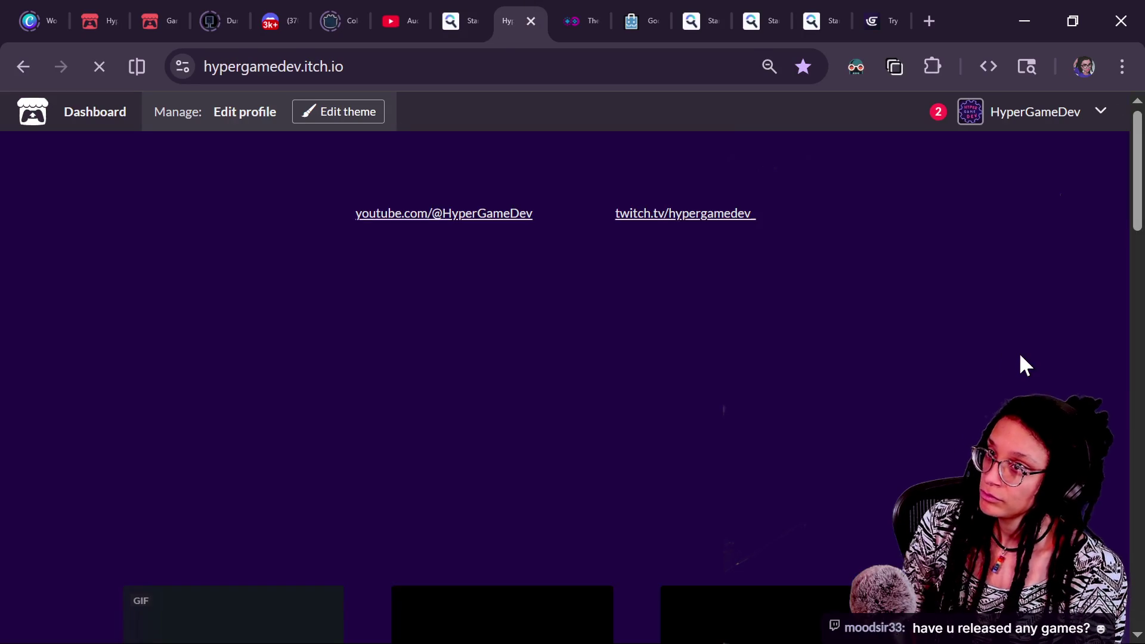
# Scroll down to Lyz's GLJ Games and copy the profile page address for the stream chat
pyautogui.scroll(-5, 690, 401)
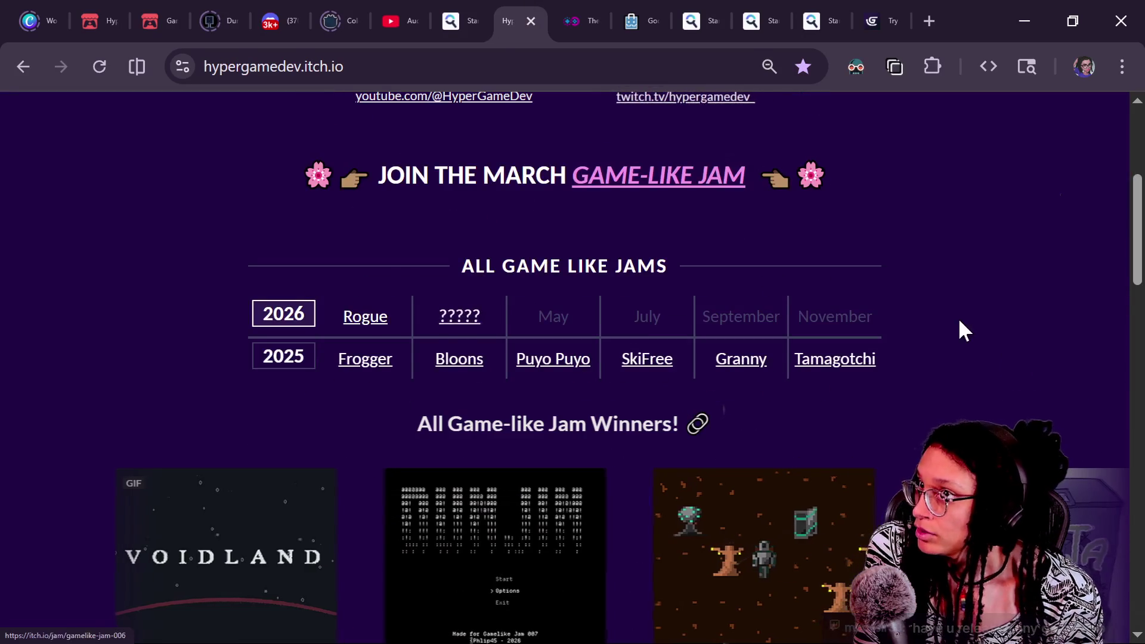
pyautogui.scroll(-7, 961, 329)
pyautogui.scroll(-15, 960, 322)
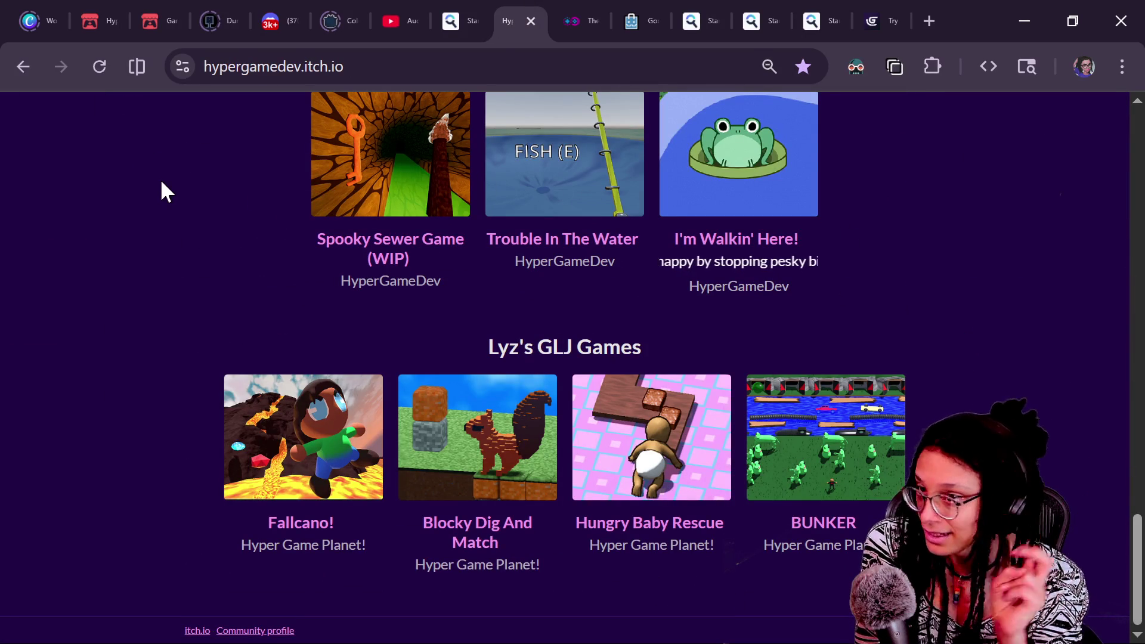
pyautogui.click(245, 72)
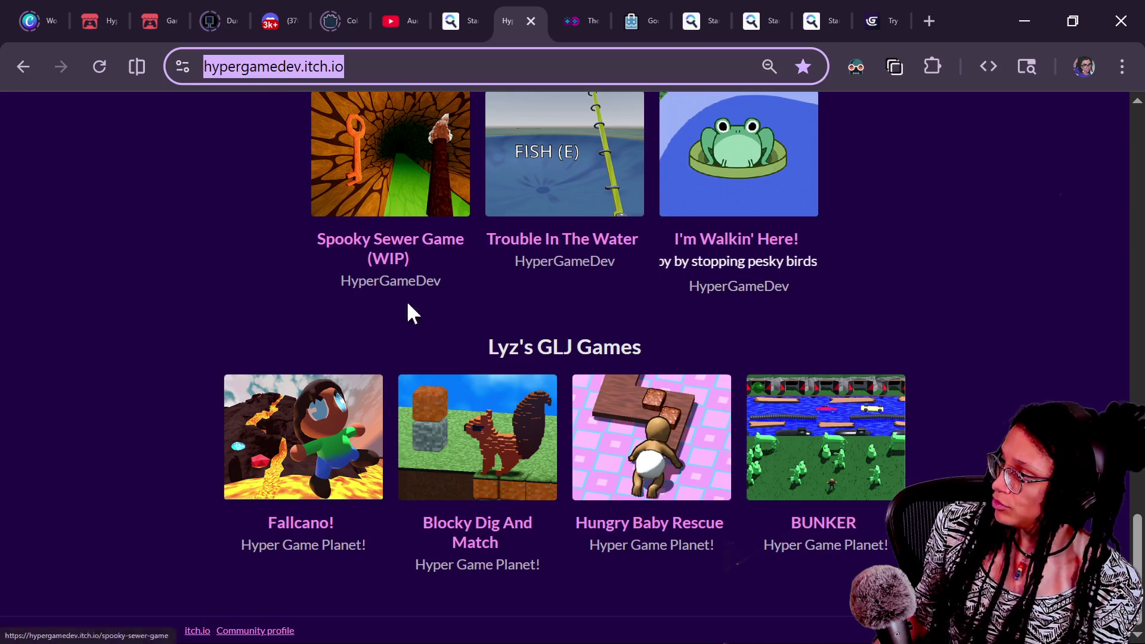
pyautogui.hotkey('alt', 'Tab')
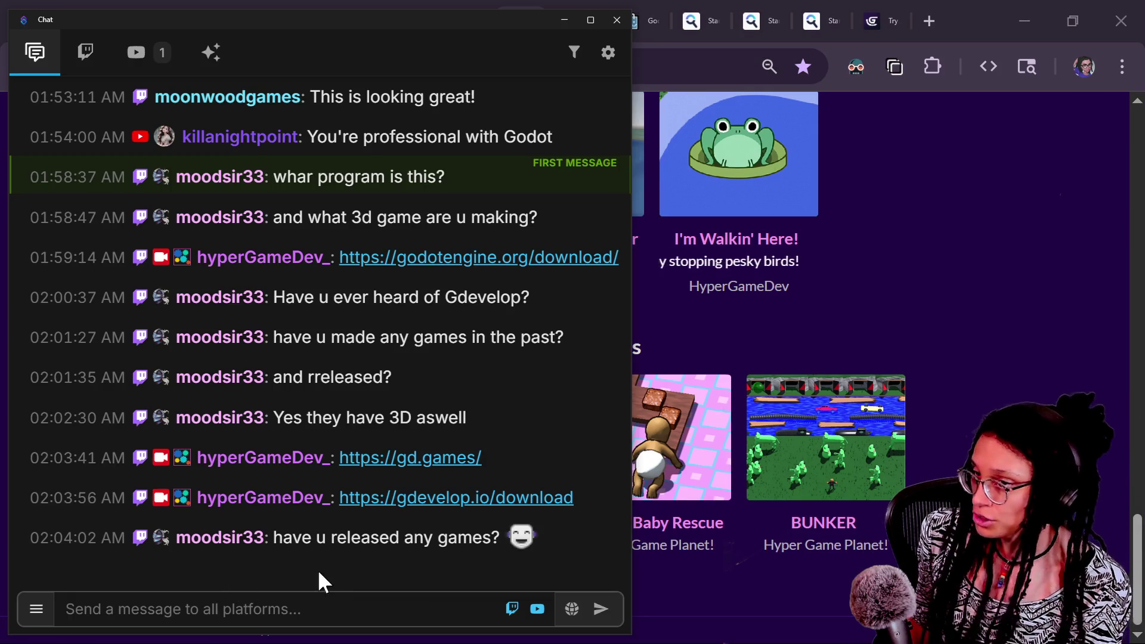
# Post the copied profile link in Chat and return to the profile's games list
pyautogui.click(318, 600)
pyautogui.click(949, 246)
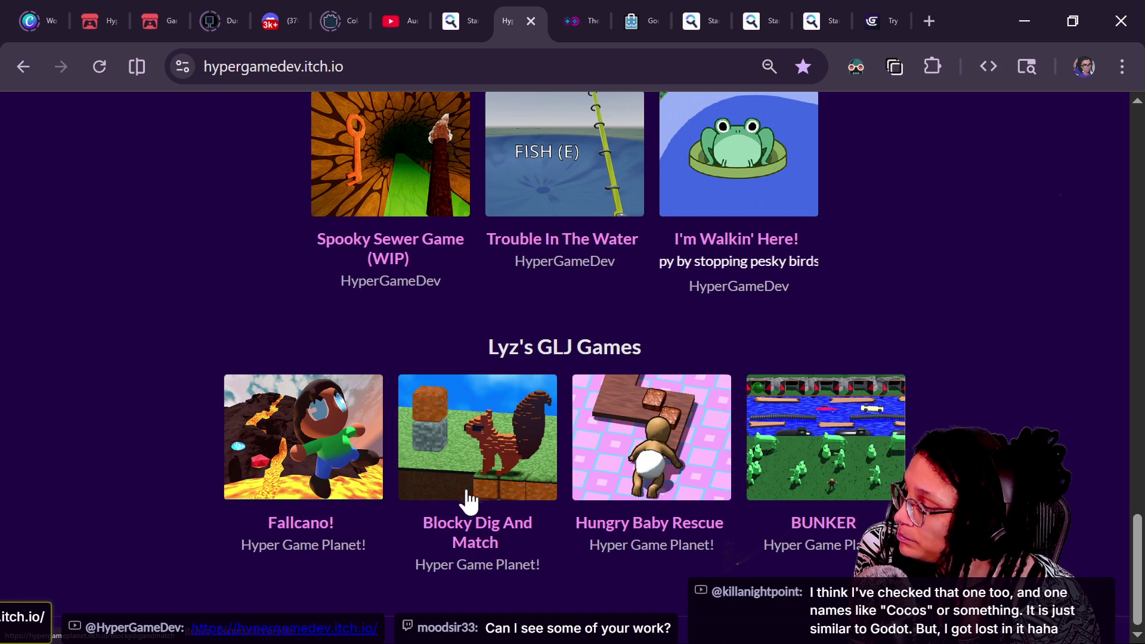
# Open the Blocky Dig And Match page, launch the game, and select its page address
pyautogui.click(474, 538)
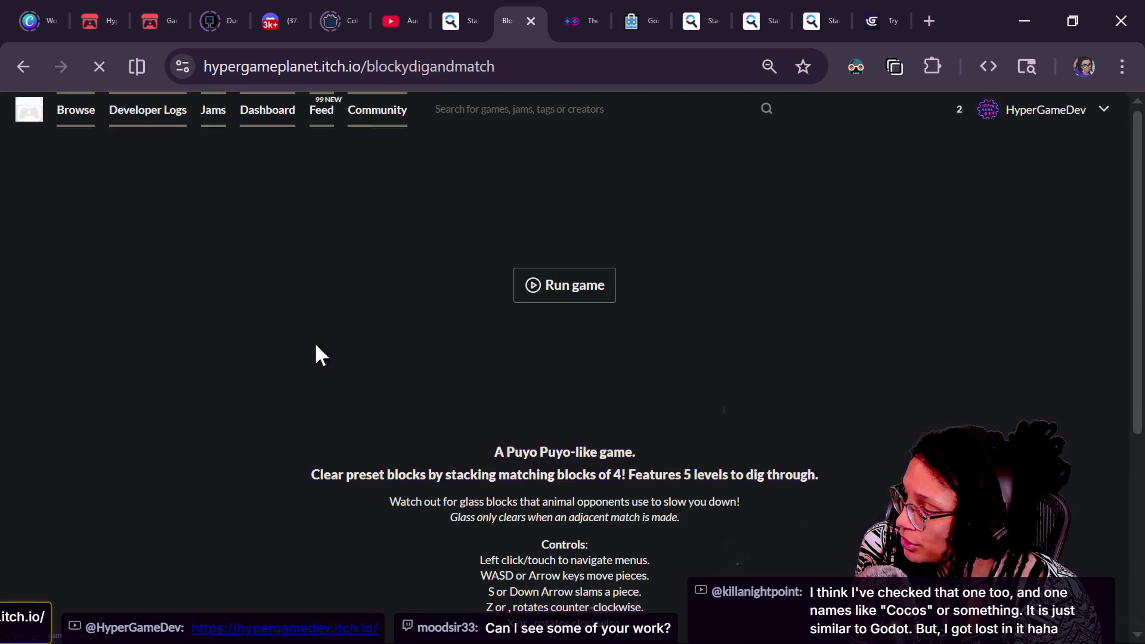
pyautogui.click(530, 293)
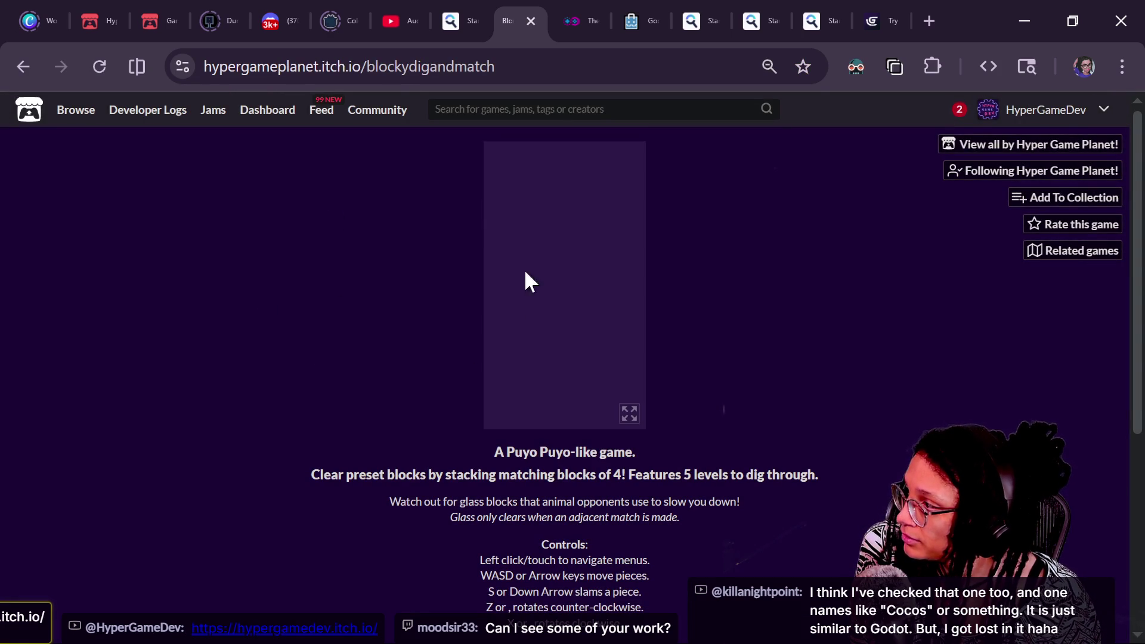
pyautogui.click(409, 67)
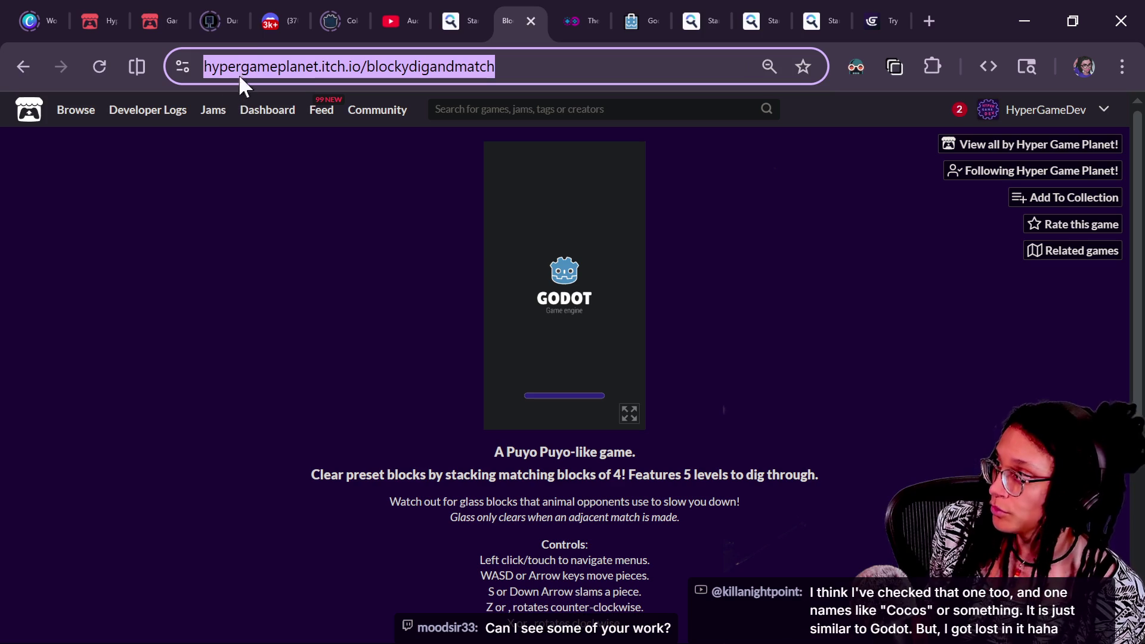
# Paste the game page link into Chat, send it, and return to the game page
pyautogui.click(363, 149)
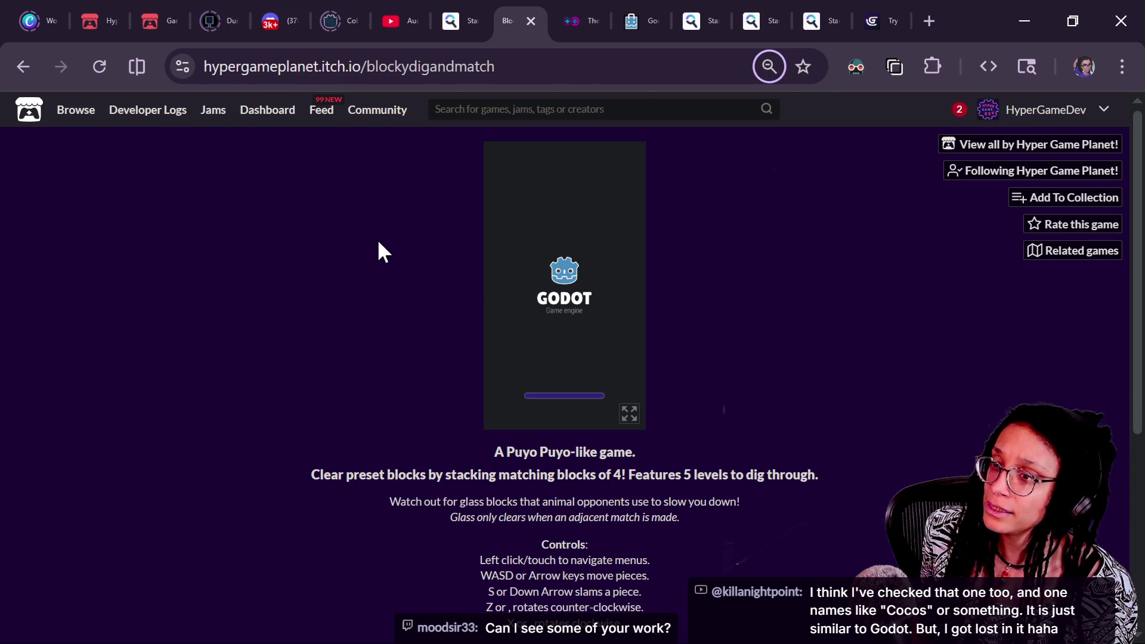
pyautogui.hotkey('alt', 'Tab')
pyautogui.write('https://hypergameplanet.itch.io/blockydigandmatch')
pyautogui.press('Return')
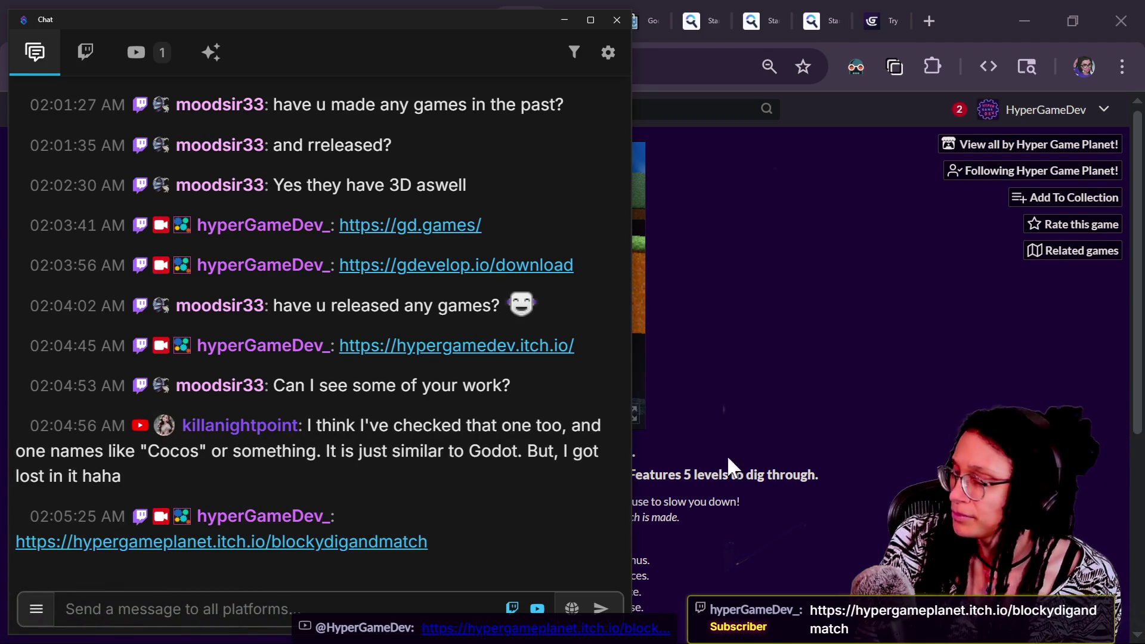
pyautogui.click(755, 414)
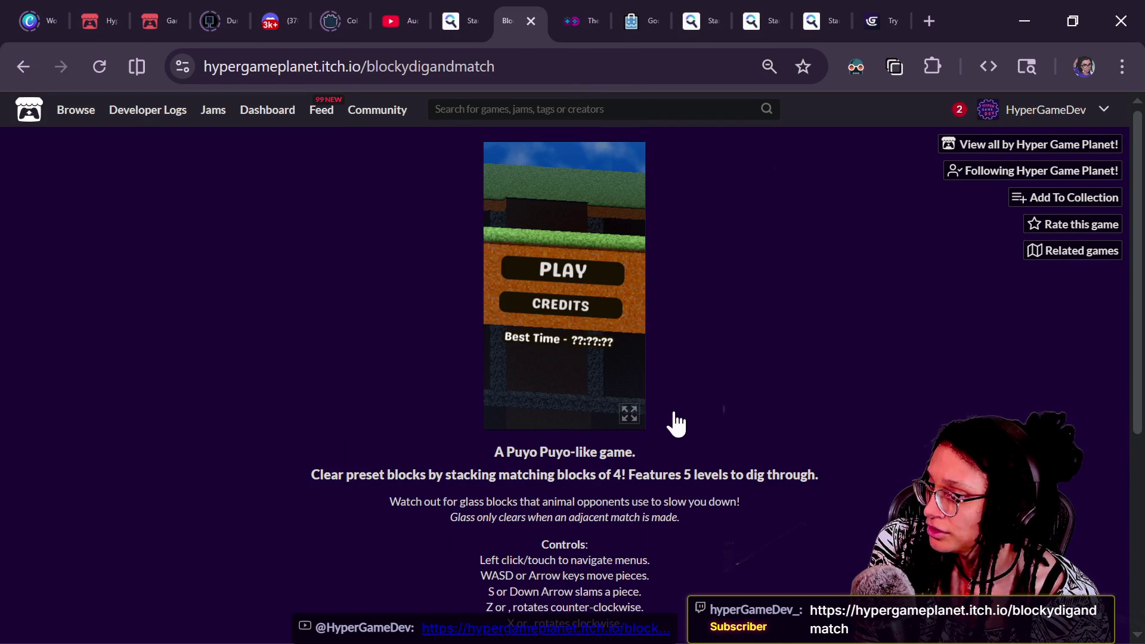
# Play Blocky Dig and Match in fullscreen, stacking pieces until the obsidian blocks clear
pyautogui.click(629, 413)
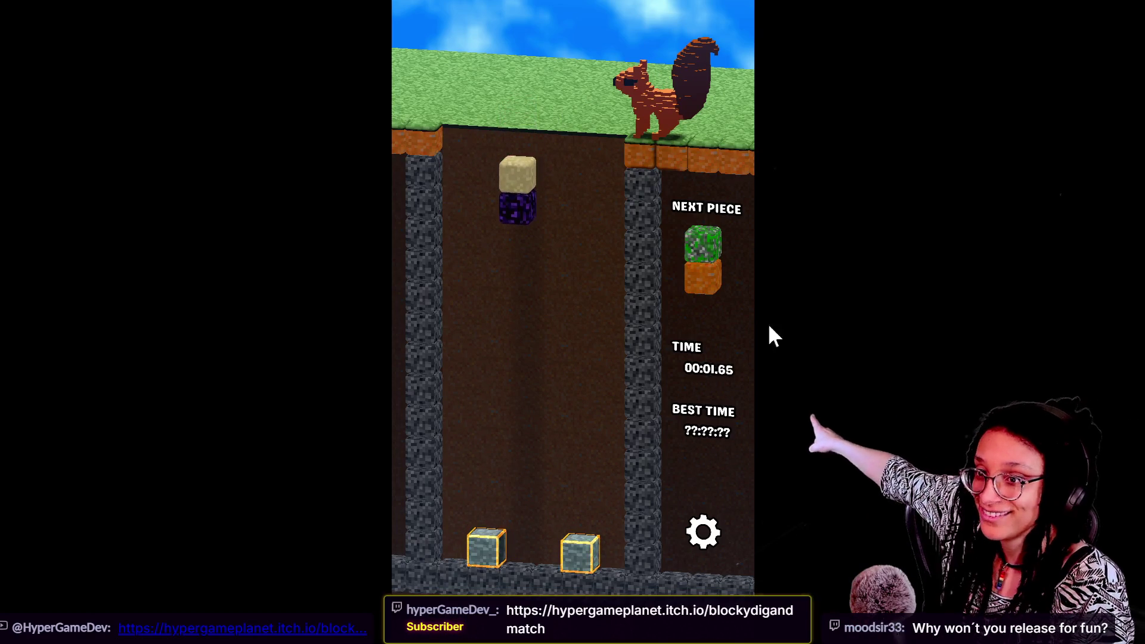
pyautogui.press('Up')
pyautogui.press('Up')
pyautogui.press('Up')
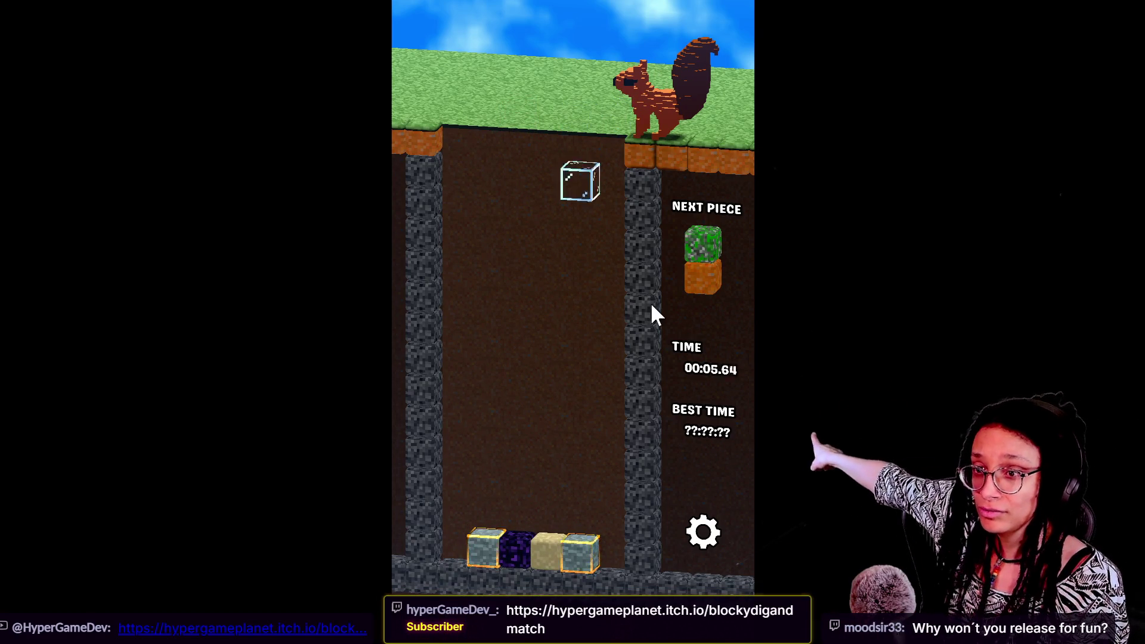
pyautogui.press('Left')
pyautogui.press('Left')
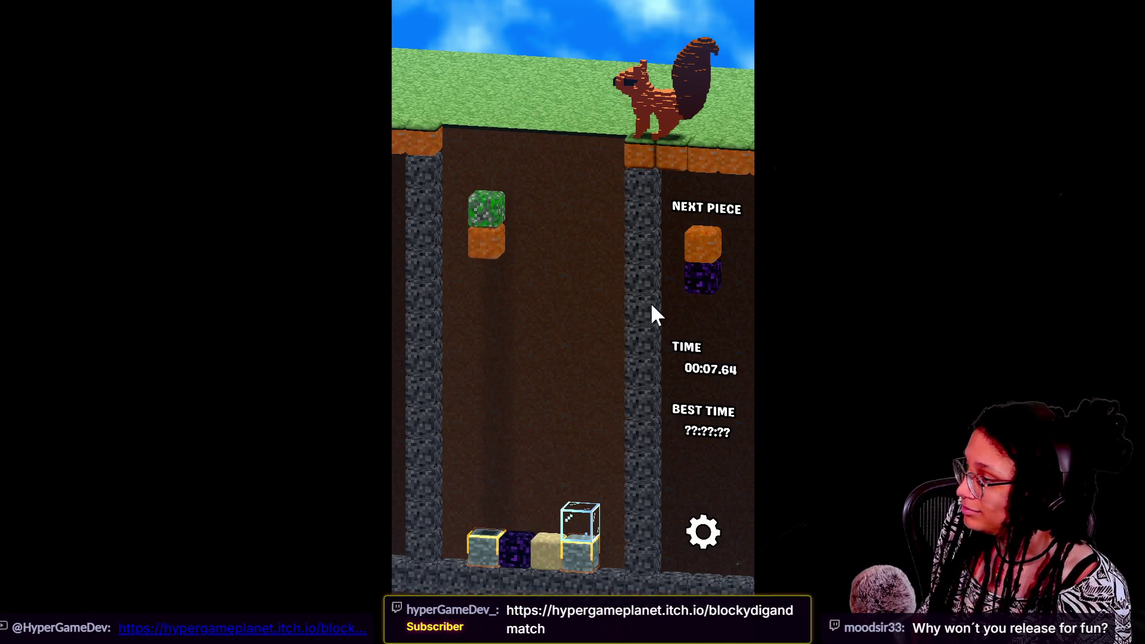
pyautogui.press('Up')
pyautogui.press('Right')
pyautogui.press('Right')
pyautogui.press('Right')
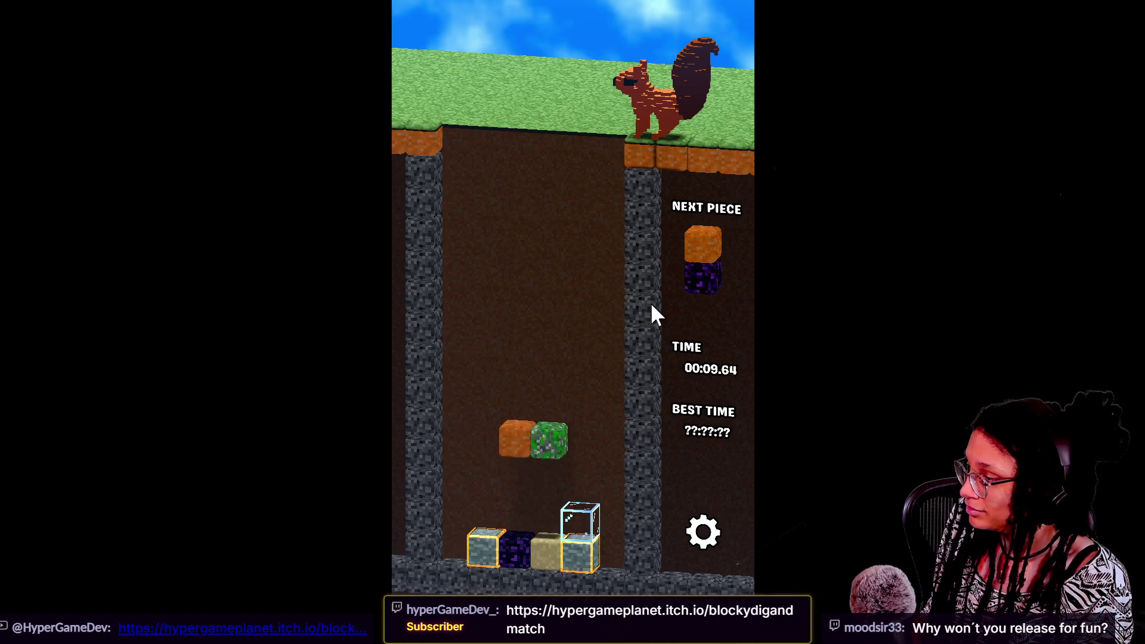
pyautogui.press('Left')
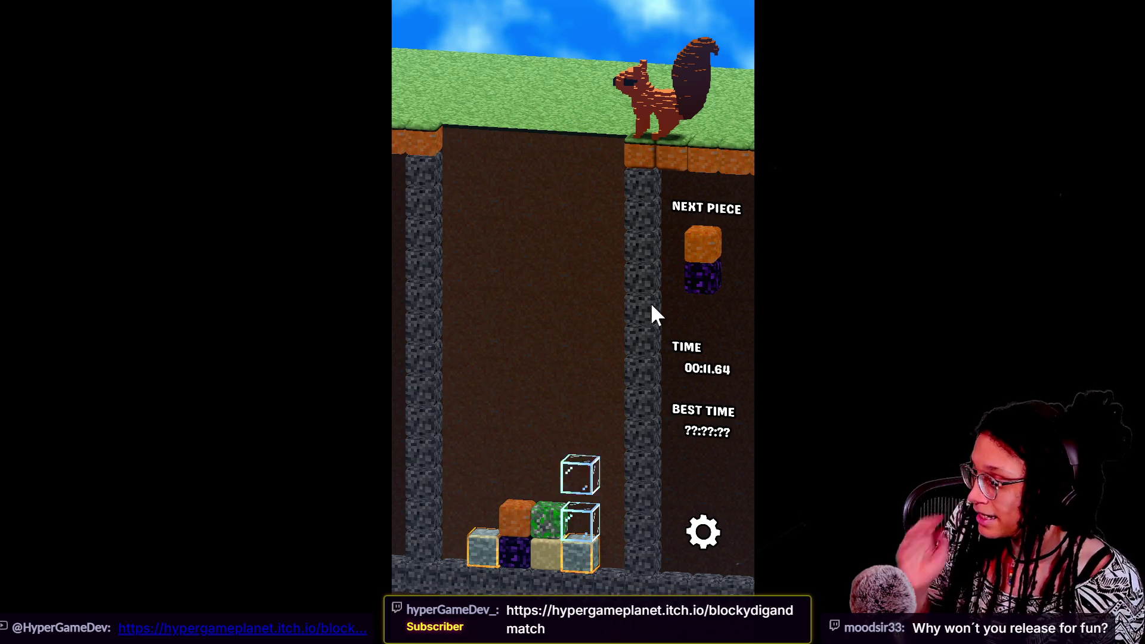
pyautogui.press('Up')
pyautogui.press('Right')
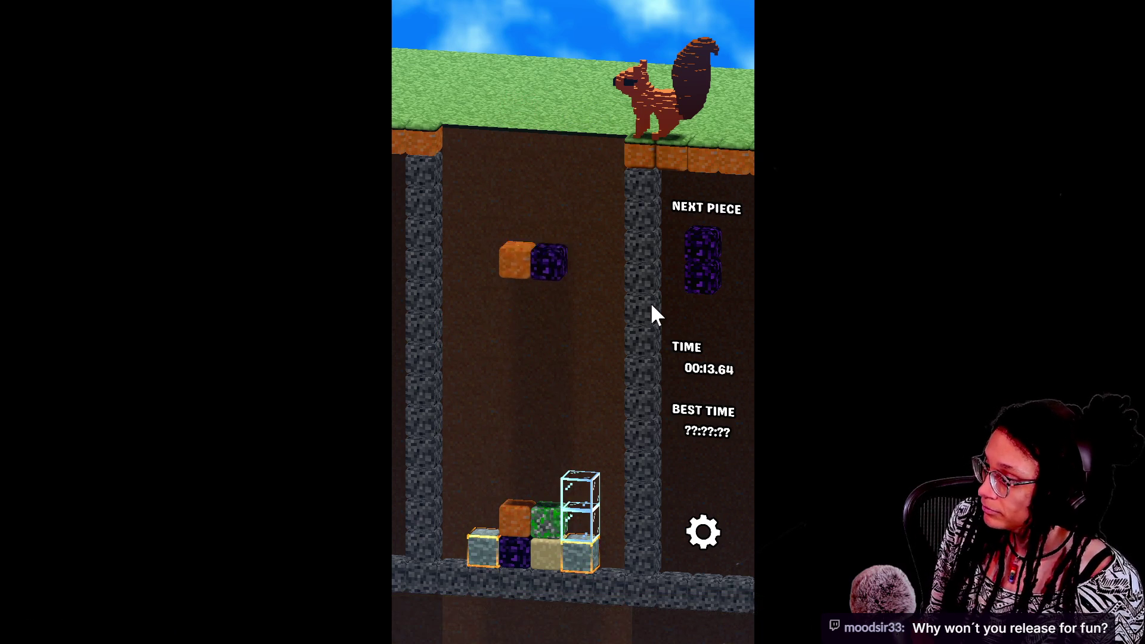
pyautogui.press('Down')
pyautogui.press('Right')
pyautogui.press('Down')
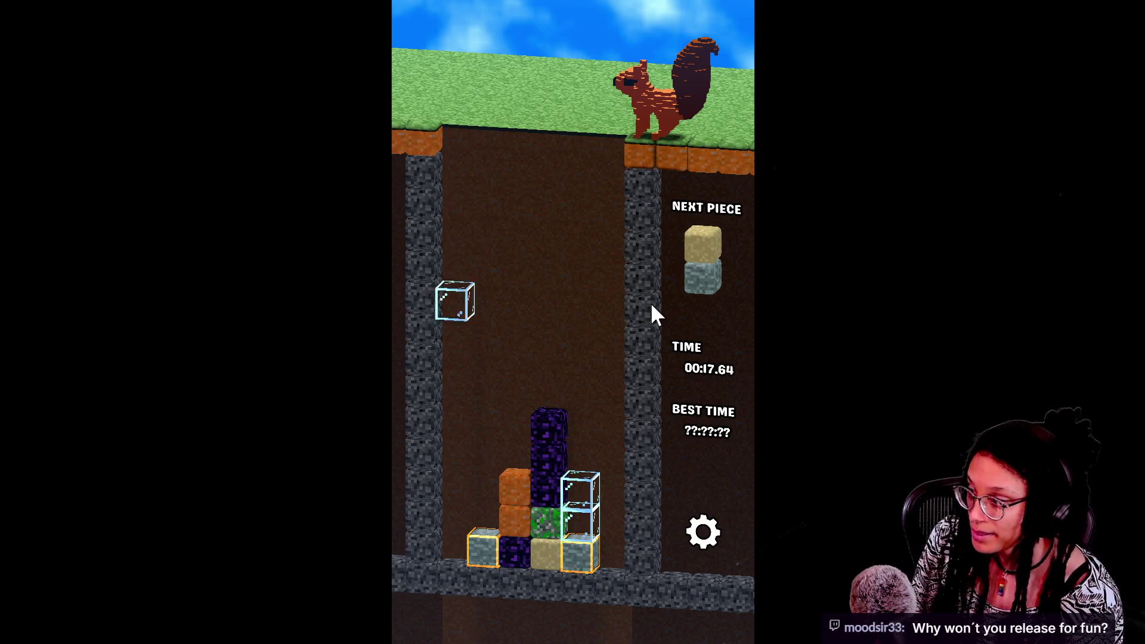
pyautogui.press('Left')
pyautogui.press('Up')
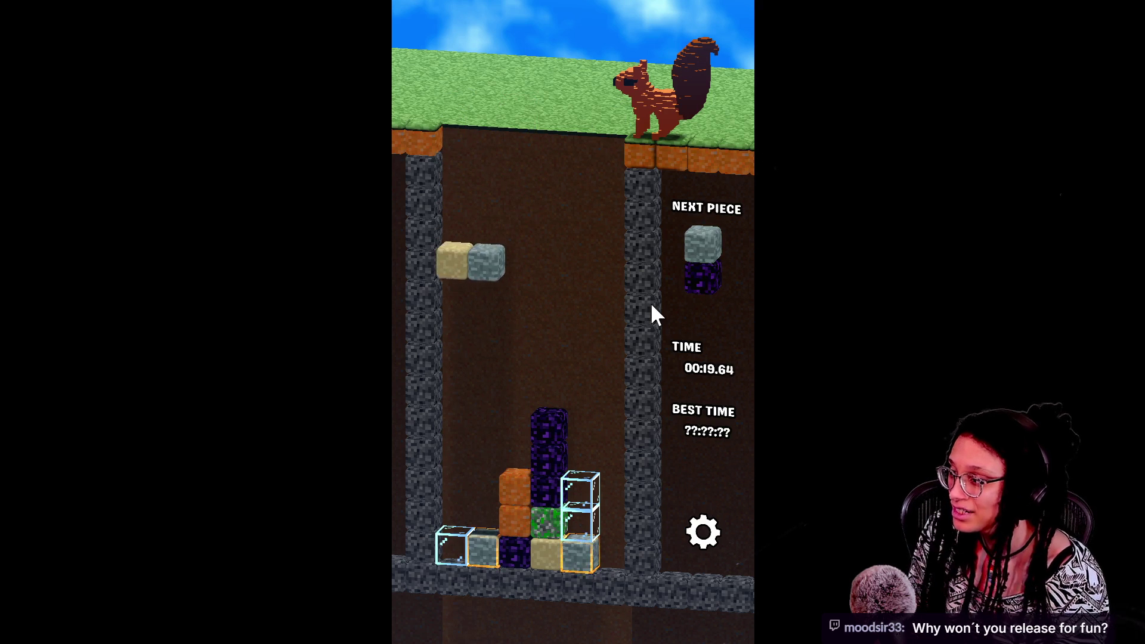
pyautogui.press('Down')
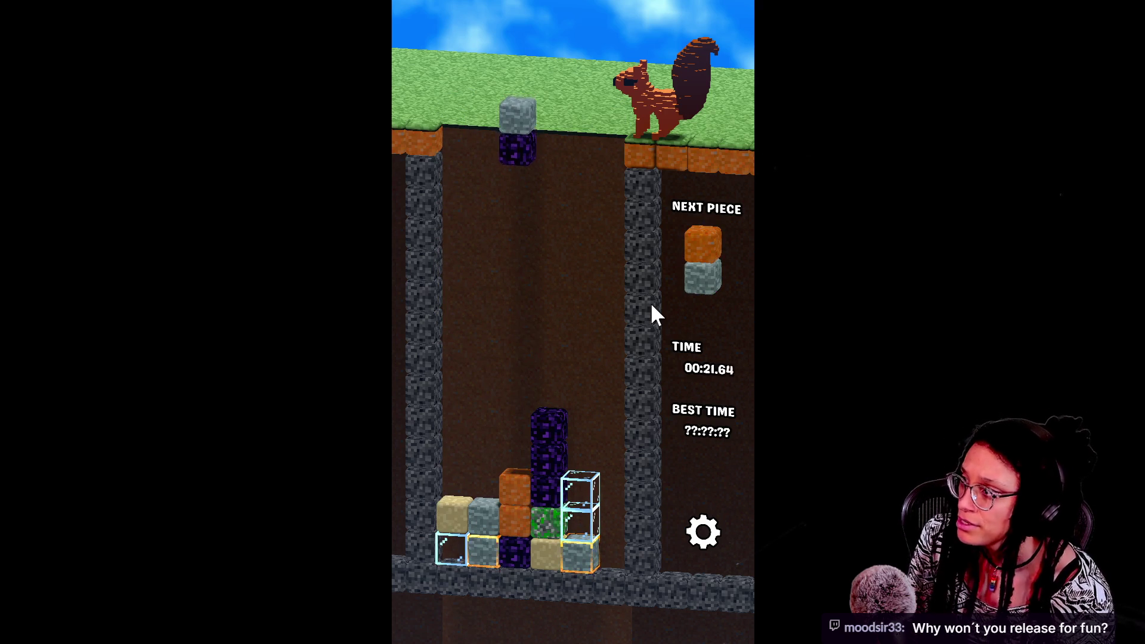
pyautogui.press('Up')
pyautogui.press('Left')
pyautogui.press('Down')
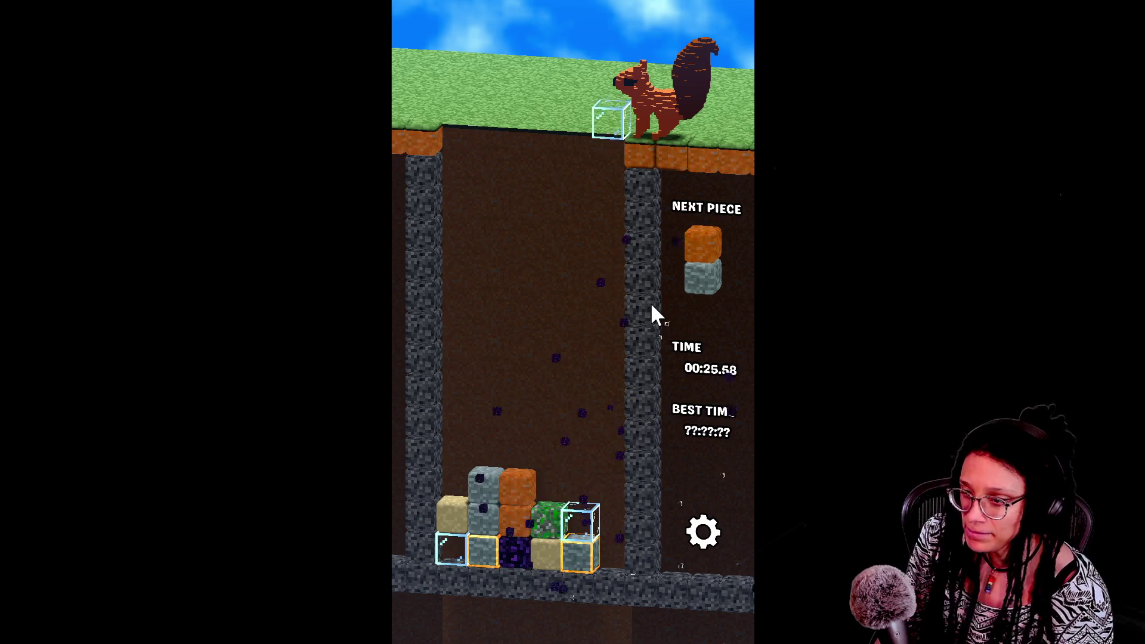
# Keep placing glass, stone, green and orange pieces to clear the stone and orange blocks
pyautogui.press('Down')
pyautogui.press('Left')
pyautogui.press('Up')
pyautogui.press('Up')
pyautogui.press('Down')
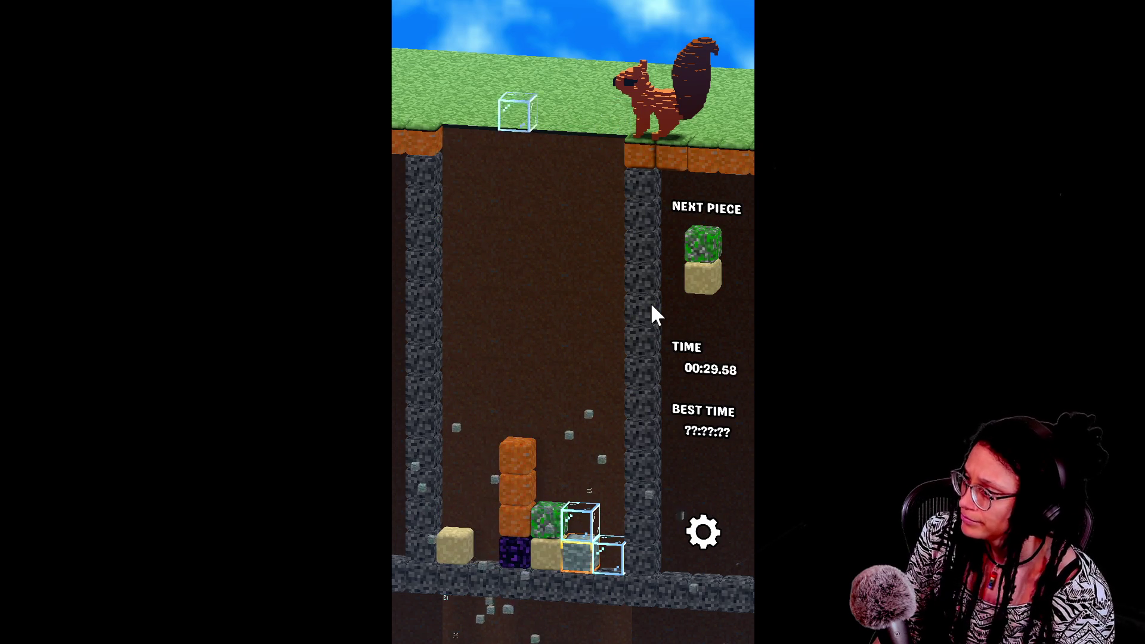
pyautogui.press('Down')
pyautogui.press('Right')
pyautogui.press('Right')
pyautogui.press('Up')
pyautogui.press('Down')
# Stack the remaining glass, stone and moss pieces, then leave fullscreen and go back to the games page
pyautogui.press('Right')
pyautogui.press('Up')
pyautogui.press('Down')
pyautogui.press('Right')
pyautogui.press('Down')
pyautogui.press('Right')
pyautogui.press('Right')
pyautogui.press('Left')
pyautogui.press('Right')
pyautogui.press('Right')
pyautogui.press('Up')
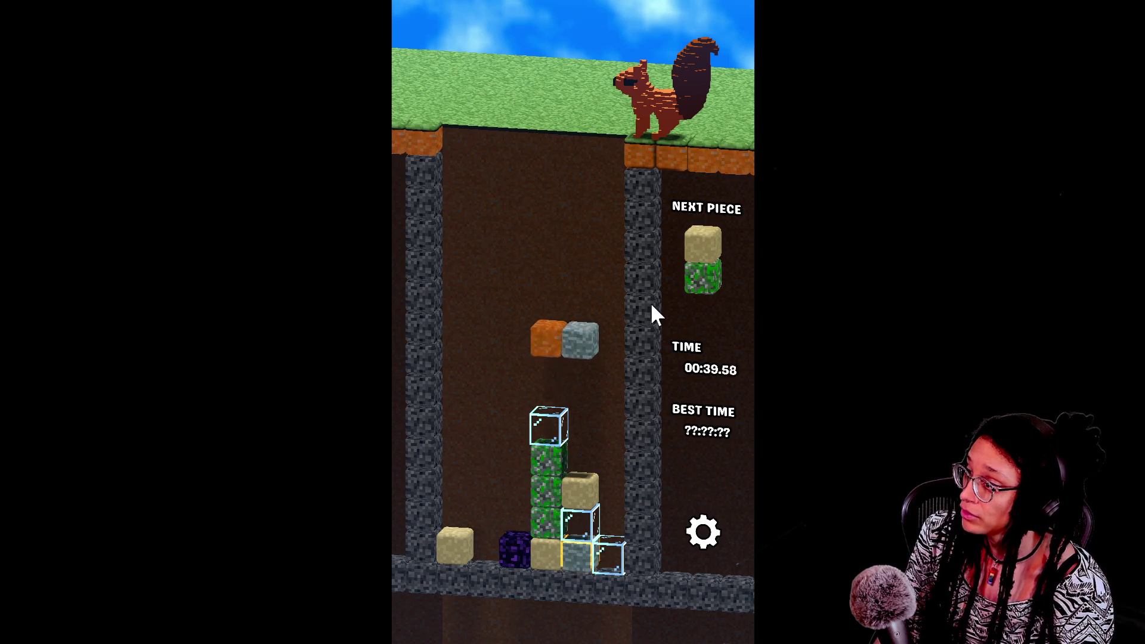
pyautogui.press('Right')
pyautogui.press('Down')
pyautogui.press('Down')
pyautogui.press('Down')
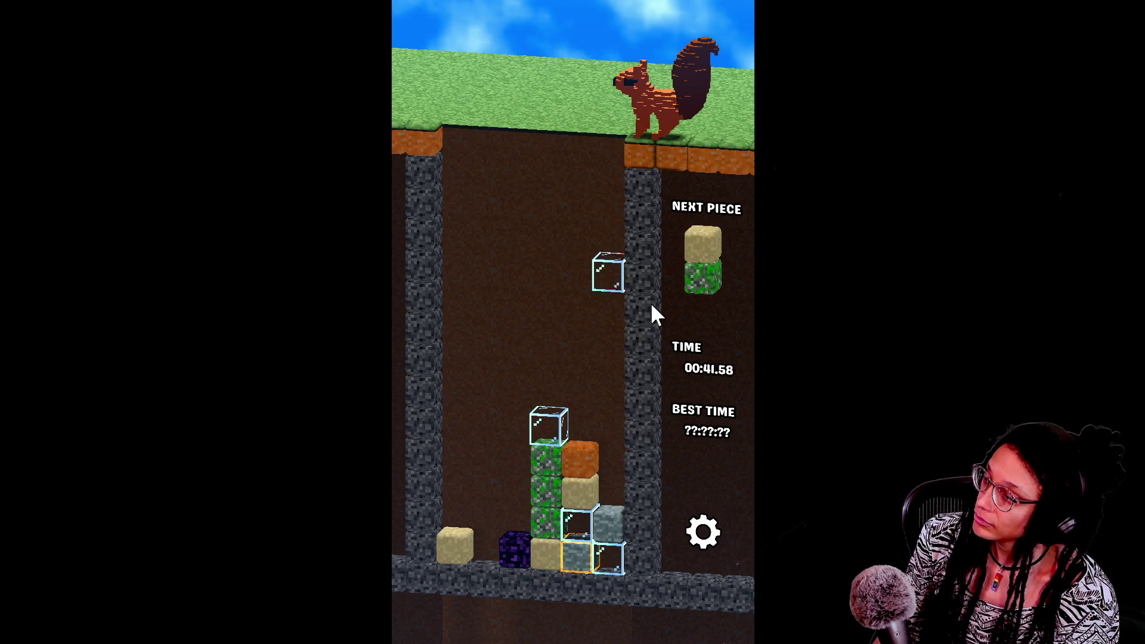
pyautogui.press('Left')
pyautogui.press('Up')
pyautogui.press('Down')
pyautogui.press('Down')
pyautogui.press('Down')
pyautogui.press('Right')
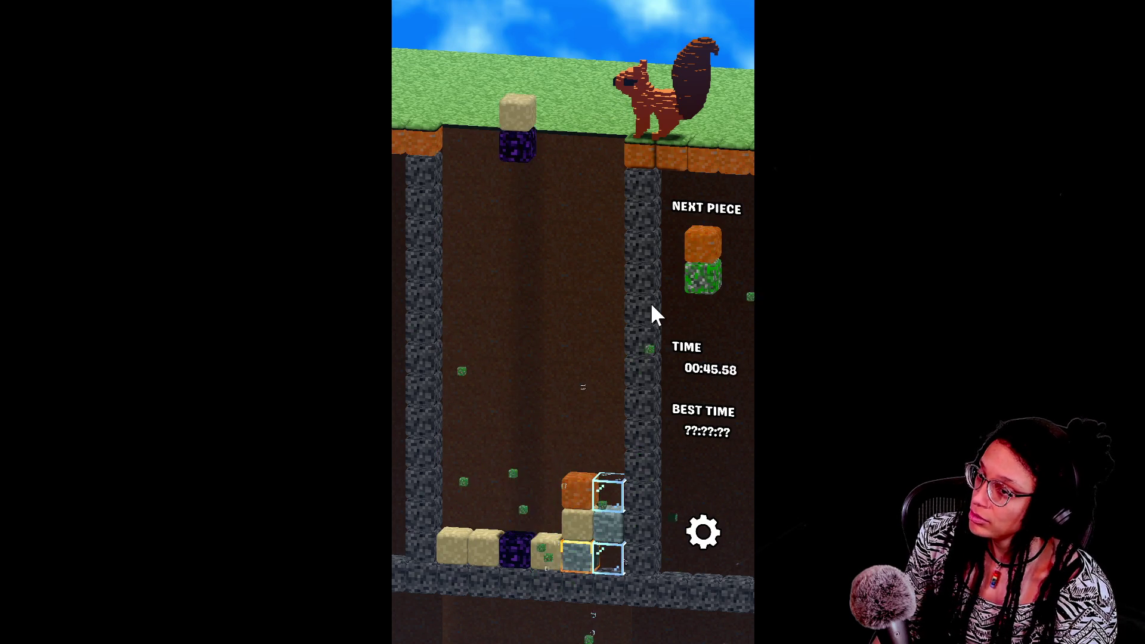
pyautogui.press('Escape')
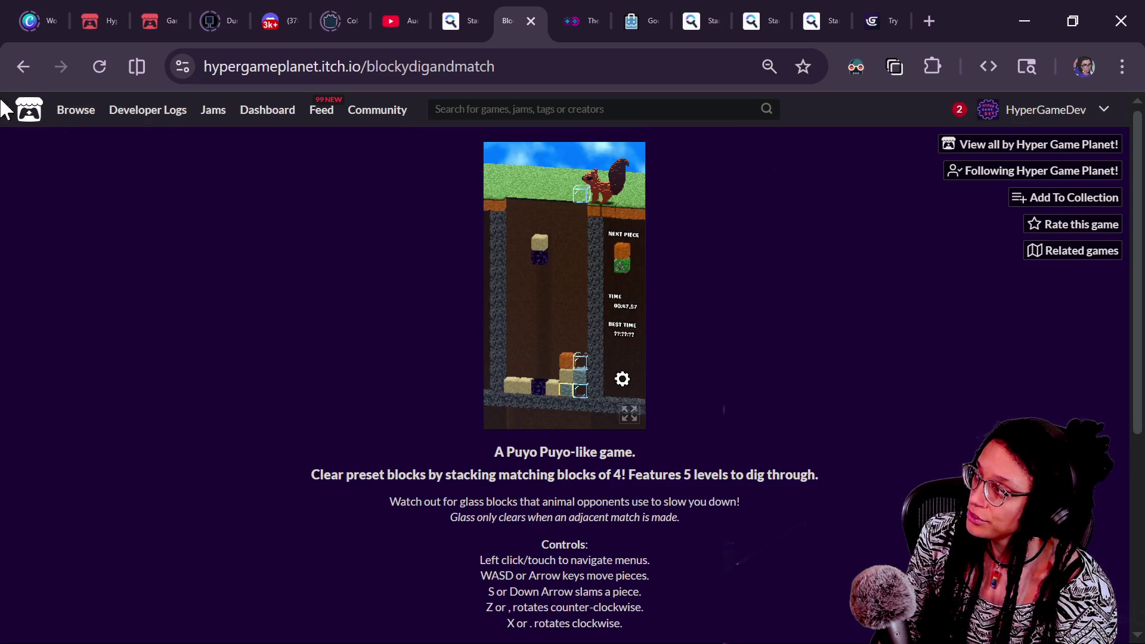
pyautogui.click(14, 76)
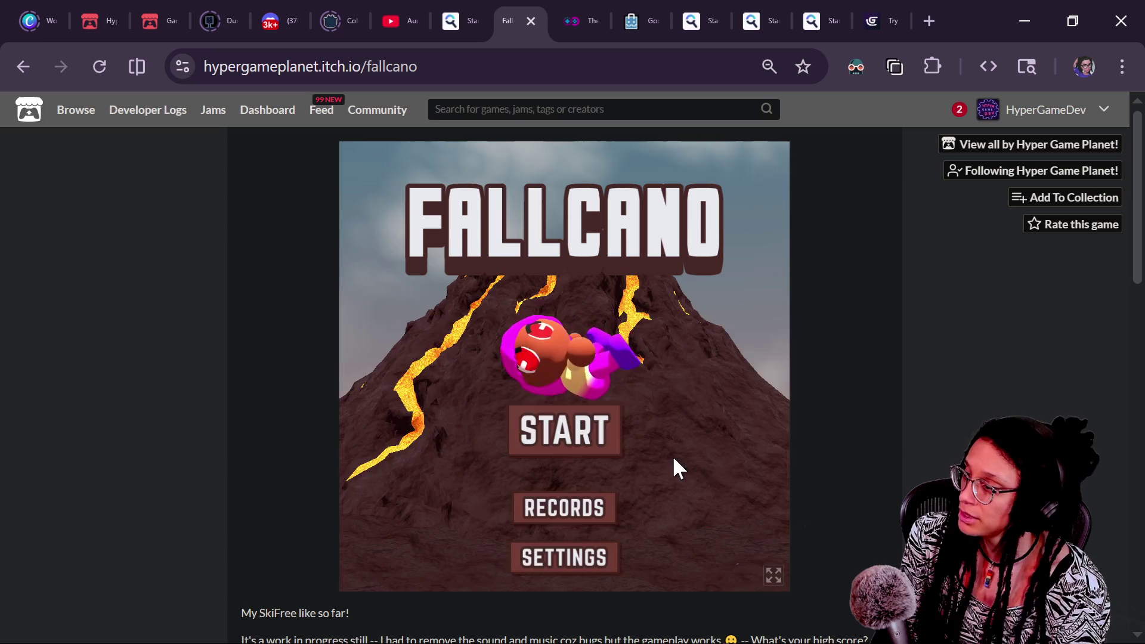
# Start a new Fallcano run down the volcano from the title menu
pyautogui.press('space')
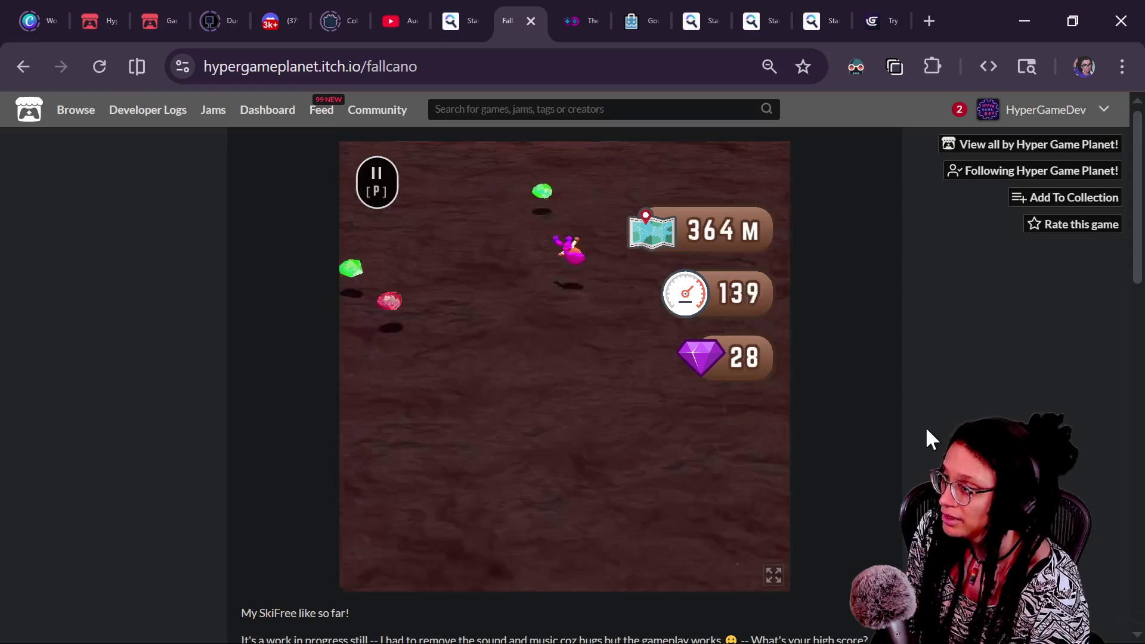
# Pause the Fallcano run, switch the game to full screen, and resume playing
pyautogui.press('p')
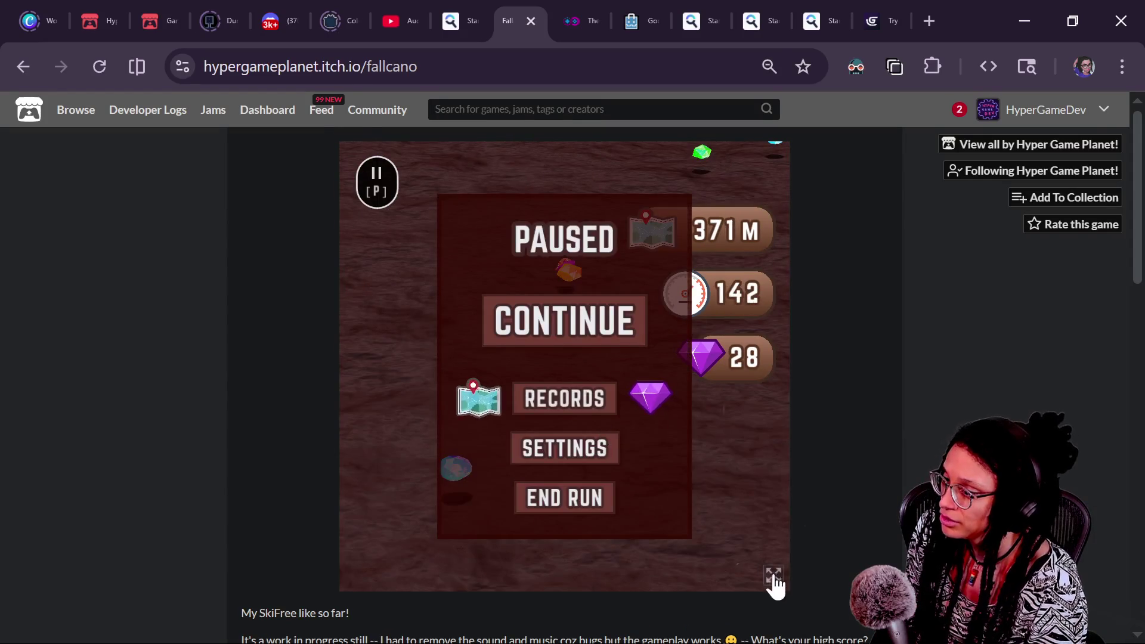
pyautogui.click(772, 576)
pyautogui.click(666, 275)
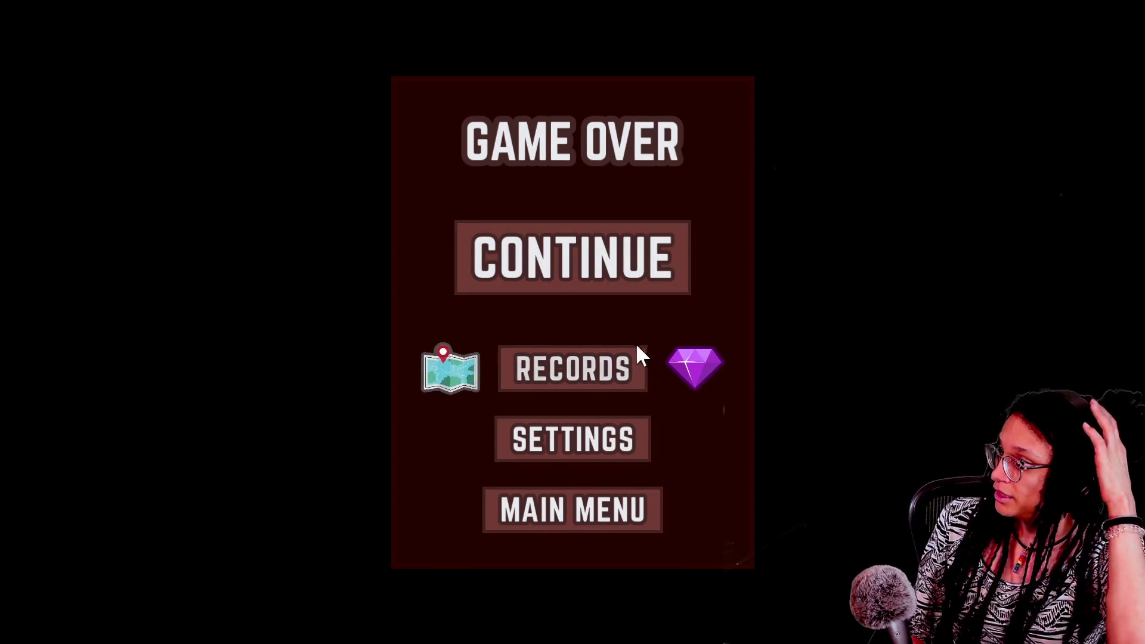
# Check the Fallcano records showing a 1055 m best with 66 gems, then return to the main menu
pyautogui.click(564, 352)
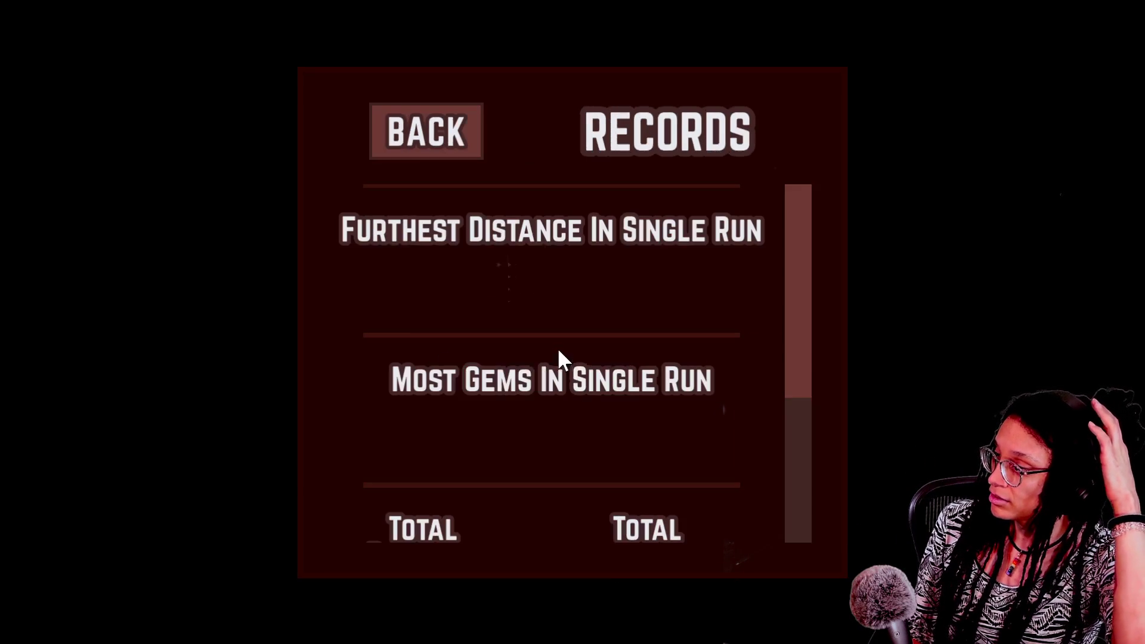
pyautogui.moveTo(805, 337)
pyautogui.mouseDown()
pyautogui.moveTo(794, 345)
pyautogui.moveTo(796, 424)
pyautogui.moveTo(844, 275)
pyautogui.mouseUp()
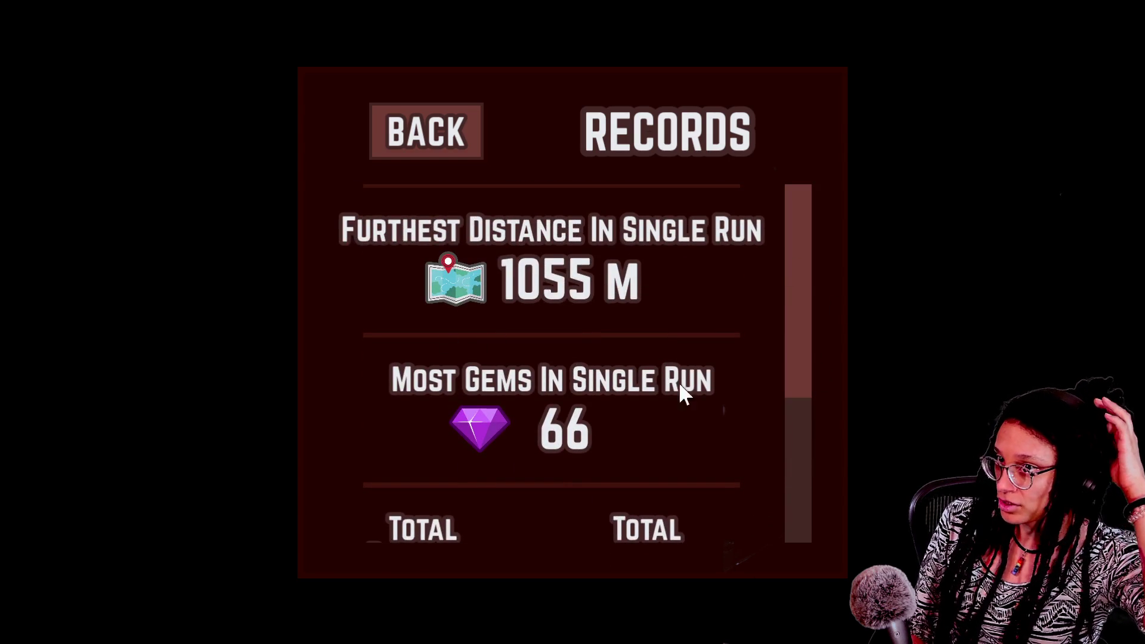
pyautogui.click(440, 153)
pyautogui.click(579, 507)
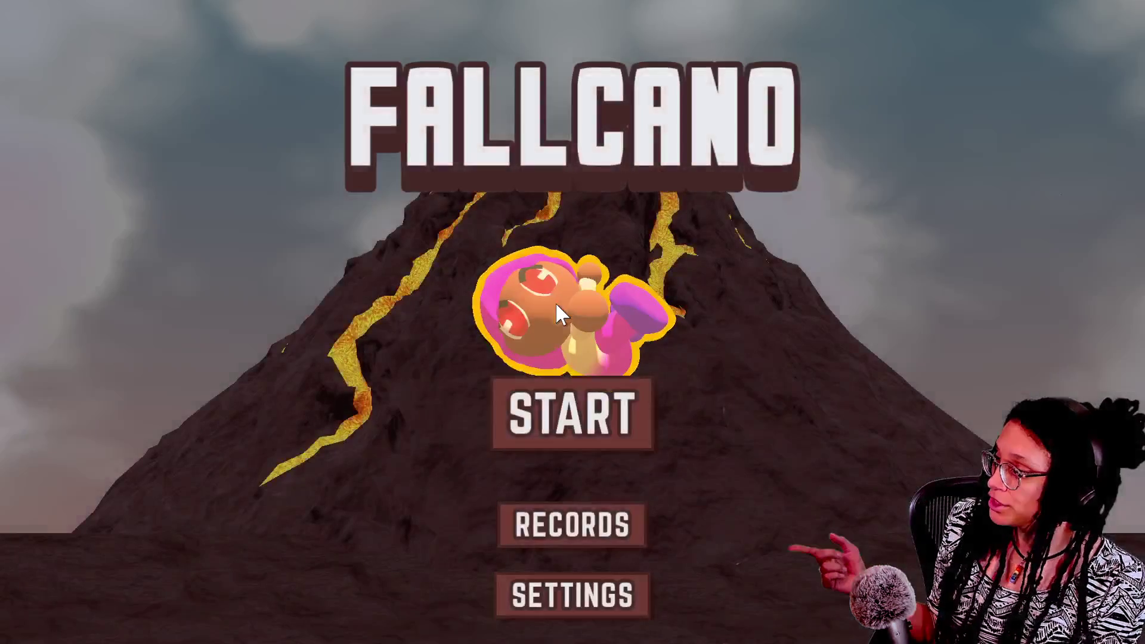
pyautogui.click(574, 312)
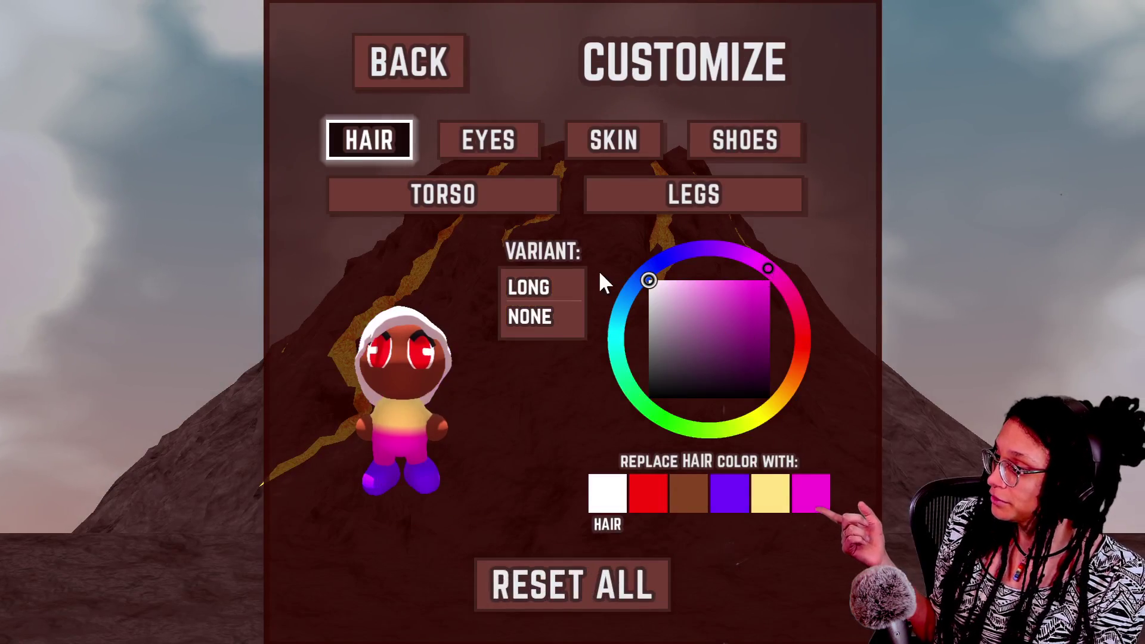
# Give the character orange-brown hair and pale pink skin, and make the torso a dark olive
pyautogui.click(723, 500)
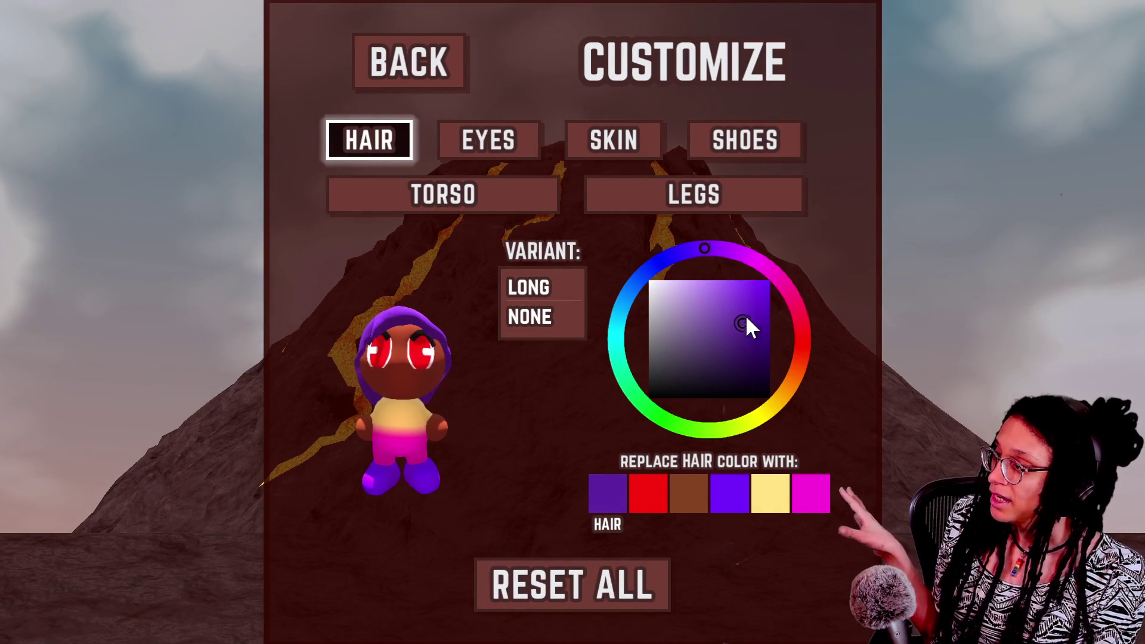
pyautogui.moveTo(810, 327); pyautogui.dragTo(787, 394)
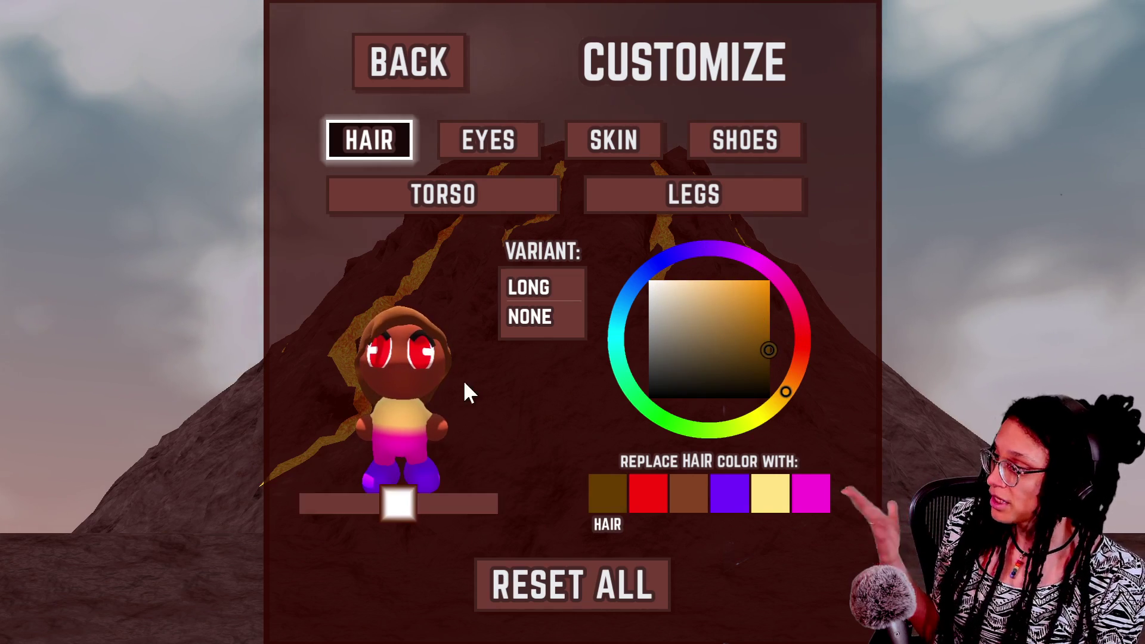
pyautogui.click(599, 140)
pyautogui.moveTo(698, 334)
pyautogui.mouseDown()
pyautogui.moveTo(670, 268)
pyautogui.moveTo(720, 251)
pyautogui.mouseUp()
pyautogui.moveTo(668, 382)
pyautogui.mouseDown()
pyautogui.moveTo(657, 358)
pyautogui.moveTo(699, 280)
pyautogui.mouseUp()
pyautogui.click(508, 196)
pyautogui.click(711, 323)
pyautogui.moveTo(719, 346)
pyautogui.mouseDown()
pyautogui.moveTo(741, 370)
pyautogui.moveTo(775, 370)
pyautogui.moveTo(769, 358)
pyautogui.mouseUp()
# Turn the character's shoes green and the legs a bright blue
pyautogui.click(710, 195)
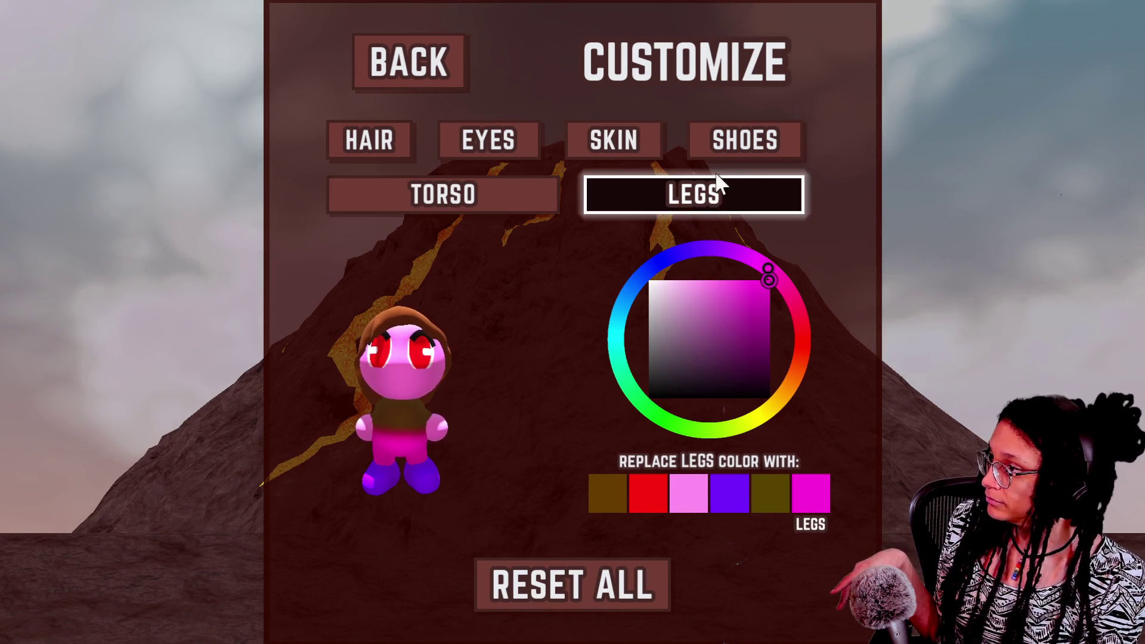
pyautogui.press('Up')
pyautogui.moveTo(793, 263)
pyautogui.mouseDown()
pyautogui.moveTo(793, 409)
pyautogui.moveTo(696, 382)
pyautogui.mouseUp()
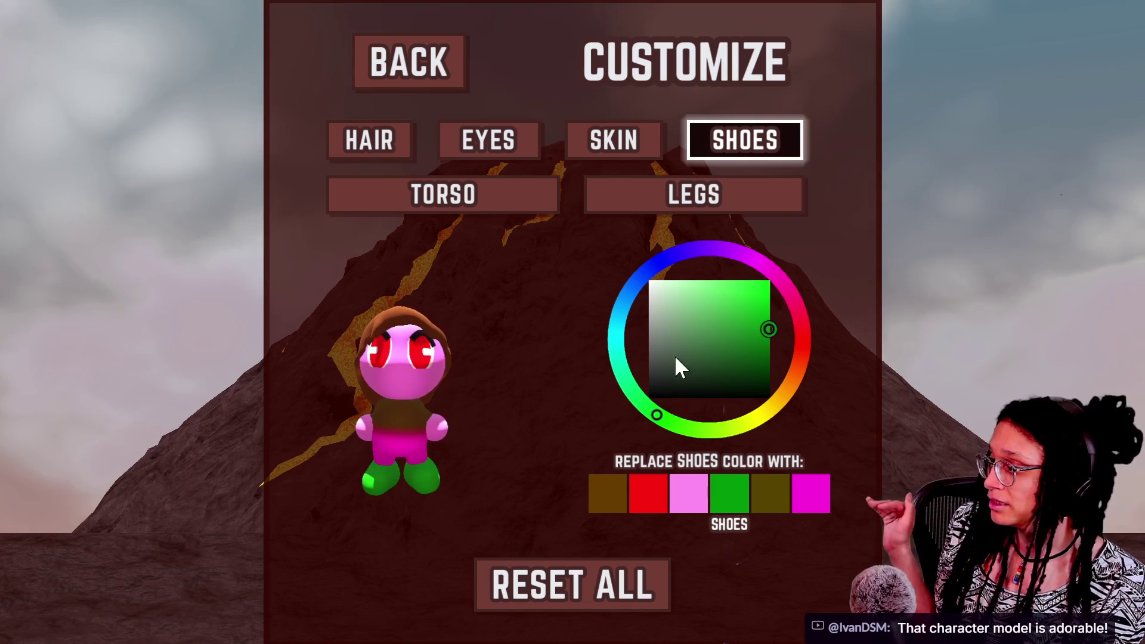
pyautogui.click(627, 204)
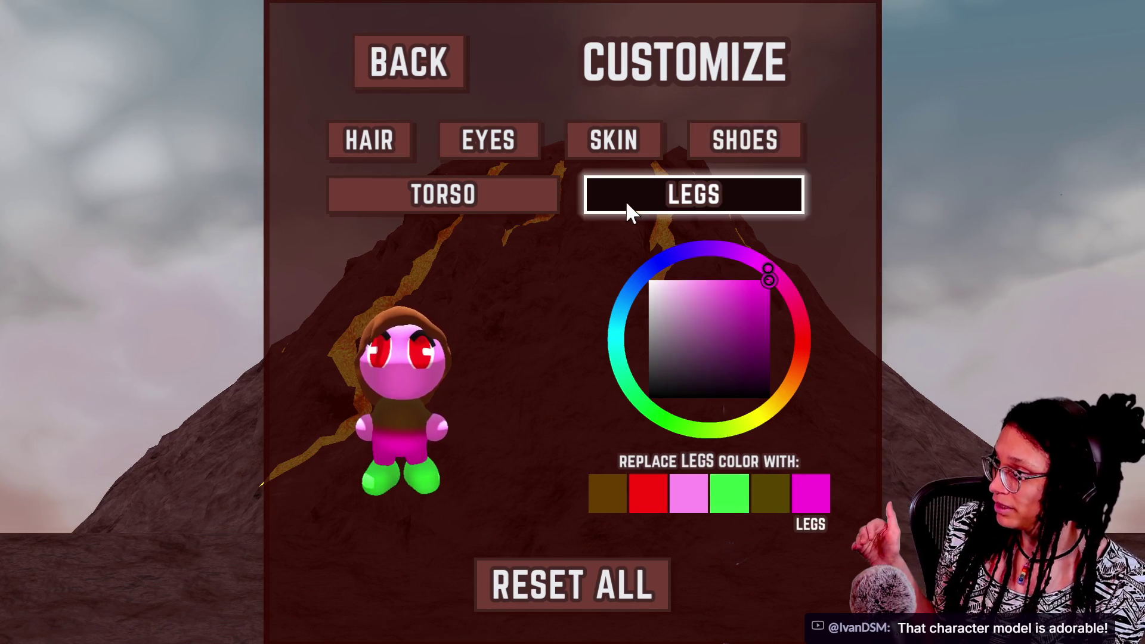
pyautogui.moveTo(739, 269)
pyautogui.mouseDown()
pyautogui.moveTo(629, 276)
pyautogui.moveTo(638, 278)
pyautogui.mouseUp()
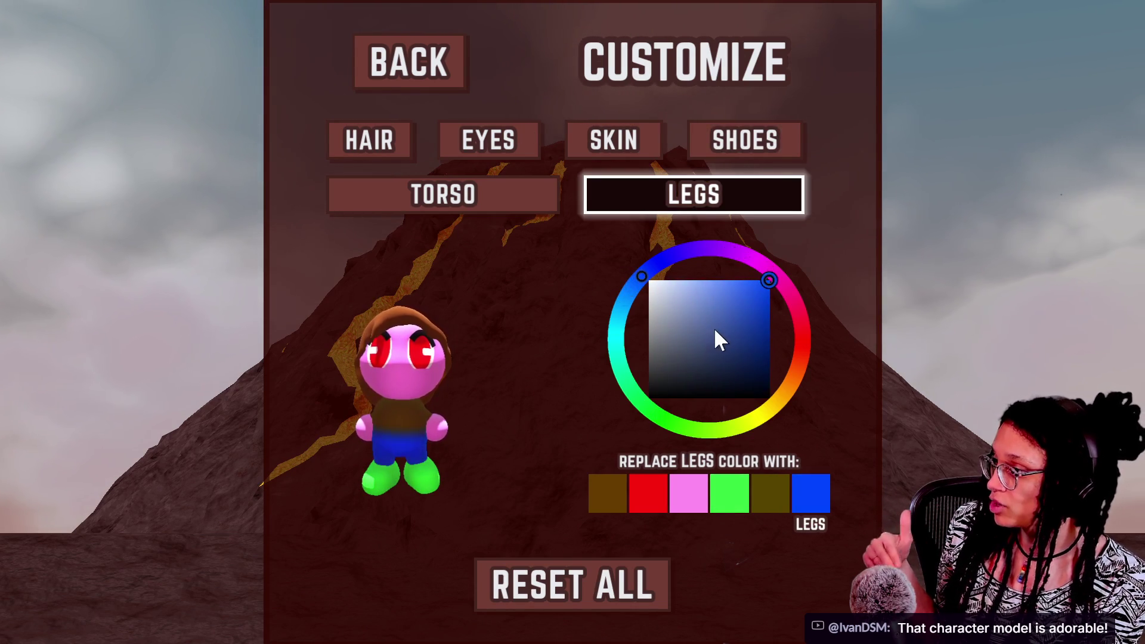
pyautogui.moveTo(753, 357); pyautogui.dragTo(799, 338)
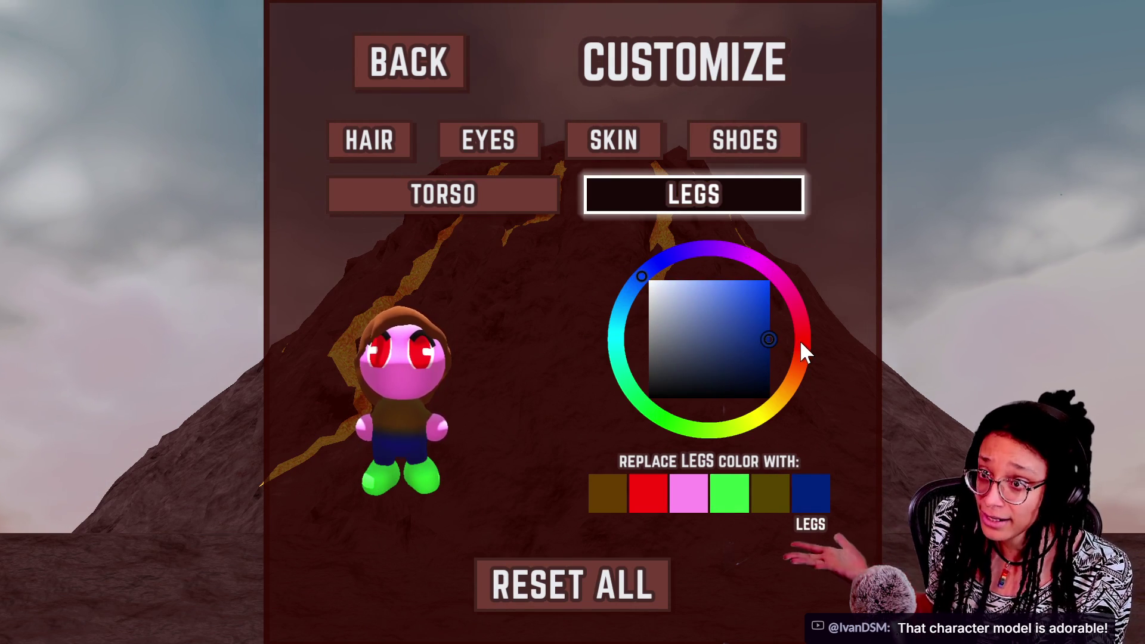
pyautogui.moveTo(622, 334); pyautogui.dragTo(635, 277)
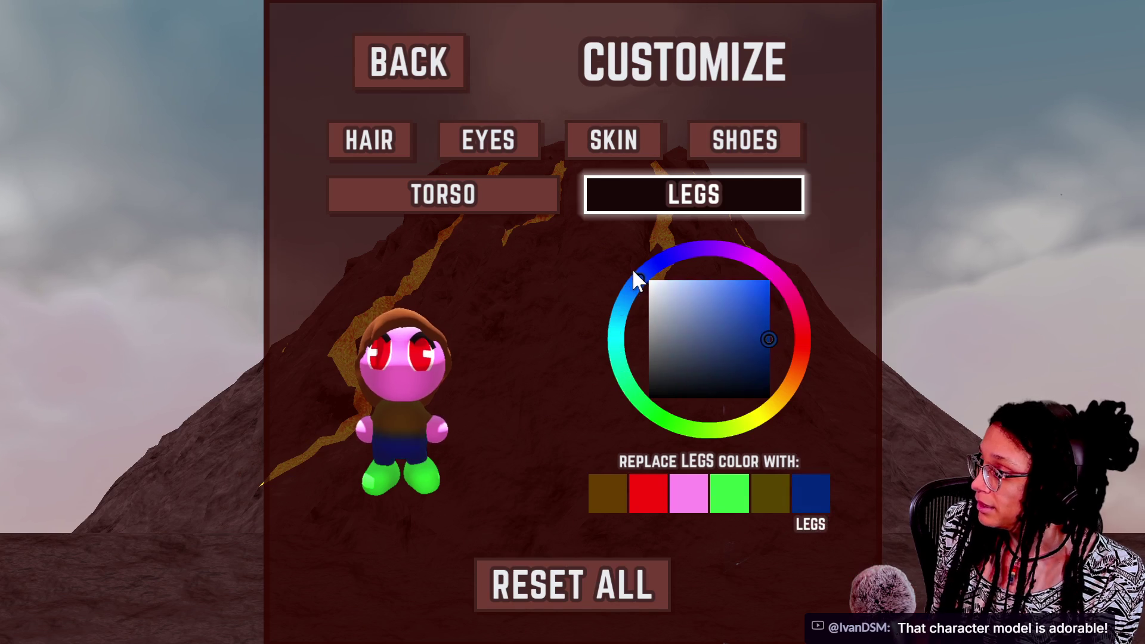
# Retune the torso to a dark navy blue and return to the main menu
pyautogui.click(462, 205)
pyautogui.moveTo(706, 250); pyautogui.dragTo(800, 304)
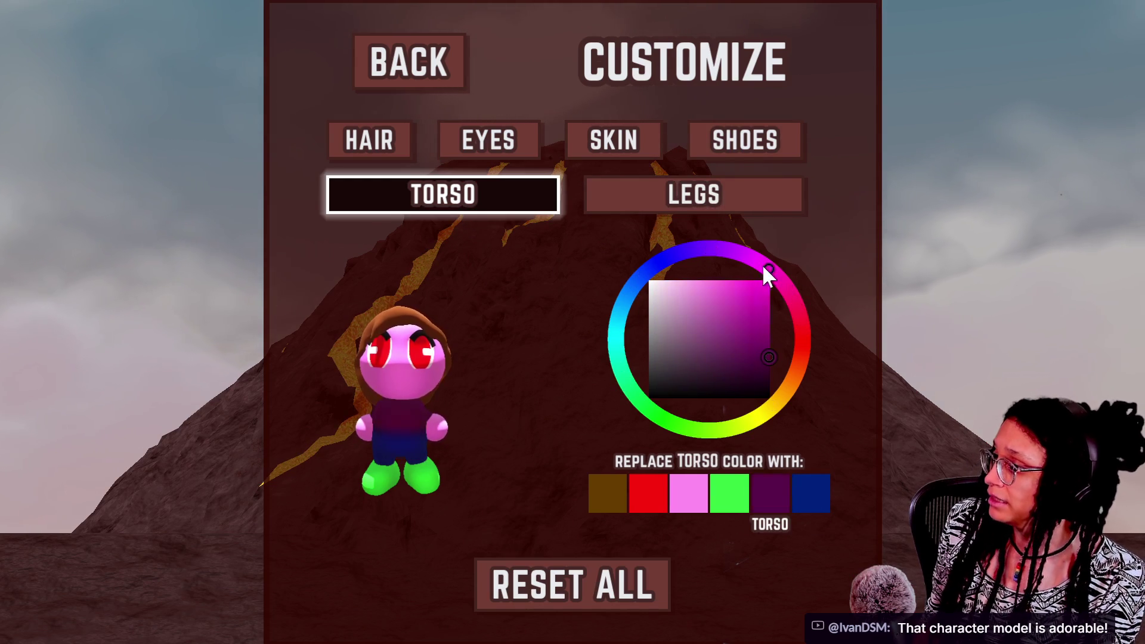
pyautogui.moveTo(800, 361)
pyautogui.mouseDown()
pyautogui.moveTo(781, 414)
pyautogui.moveTo(680, 430)
pyautogui.moveTo(632, 285)
pyautogui.moveTo(687, 254)
pyautogui.moveTo(663, 262)
pyautogui.mouseUp()
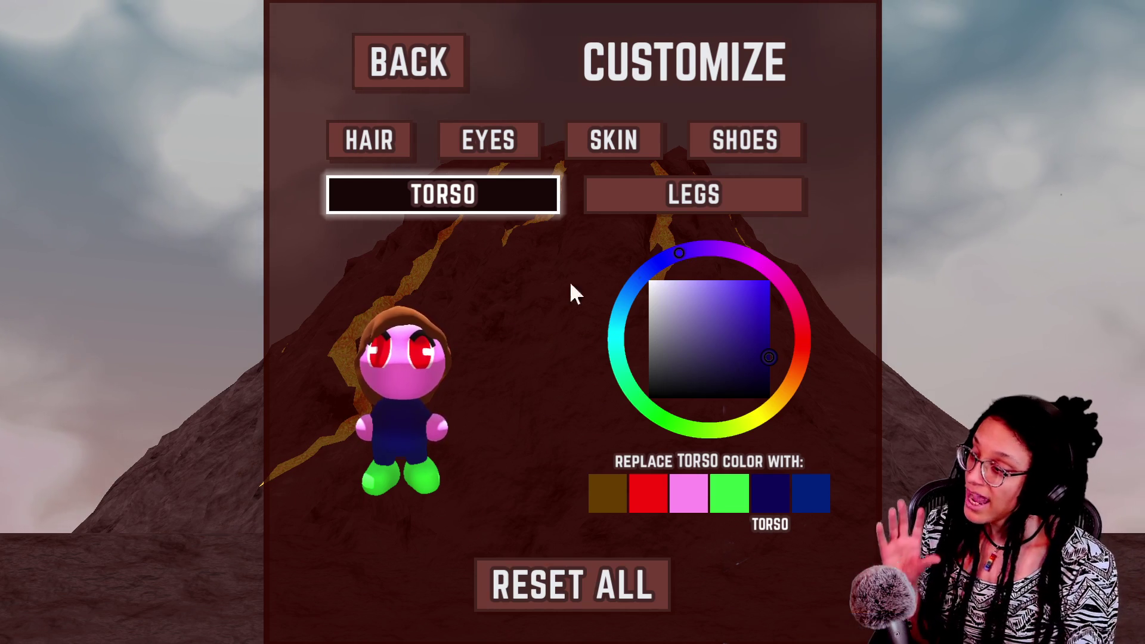
pyautogui.click(411, 60)
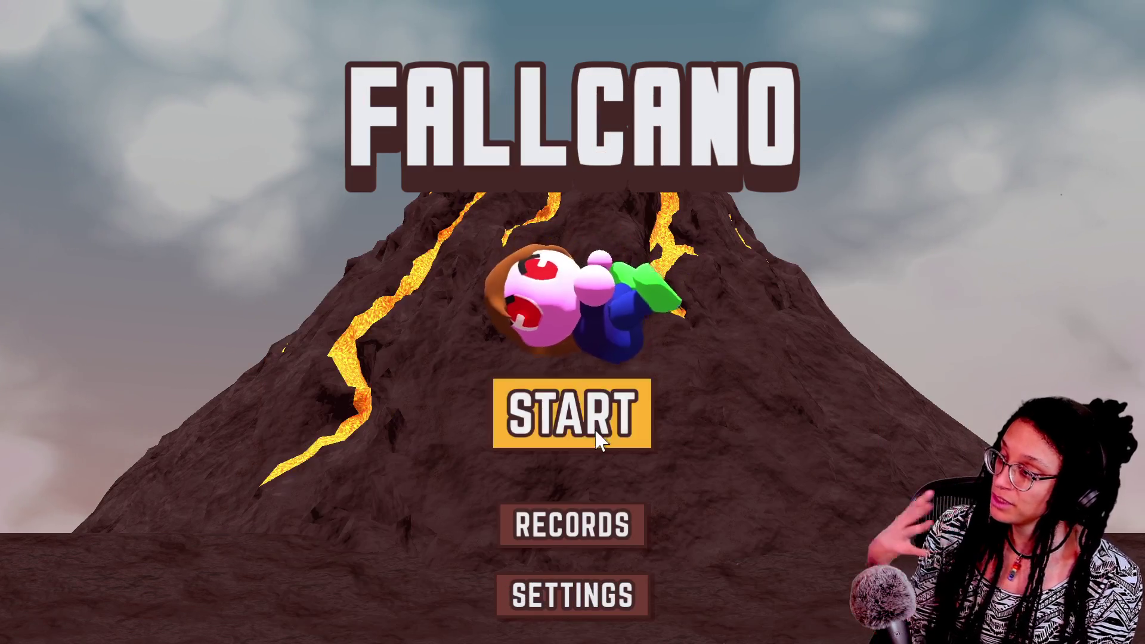
# Start a new Fallcano run, pause it around 79 m, and end the run early
pyautogui.click(595, 434)
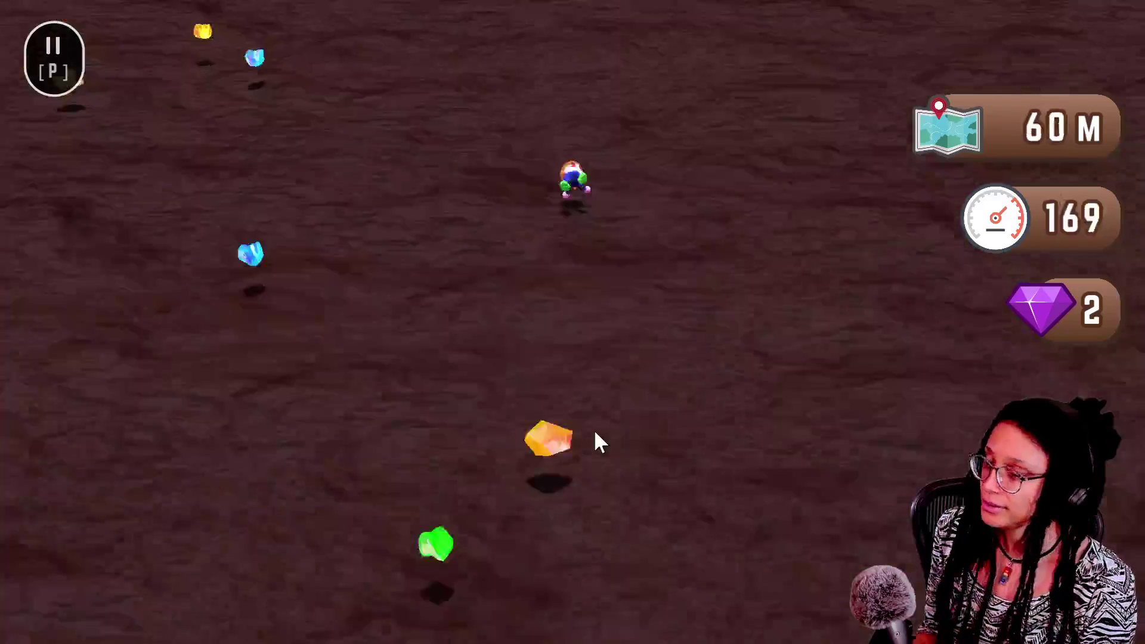
pyautogui.press('p')
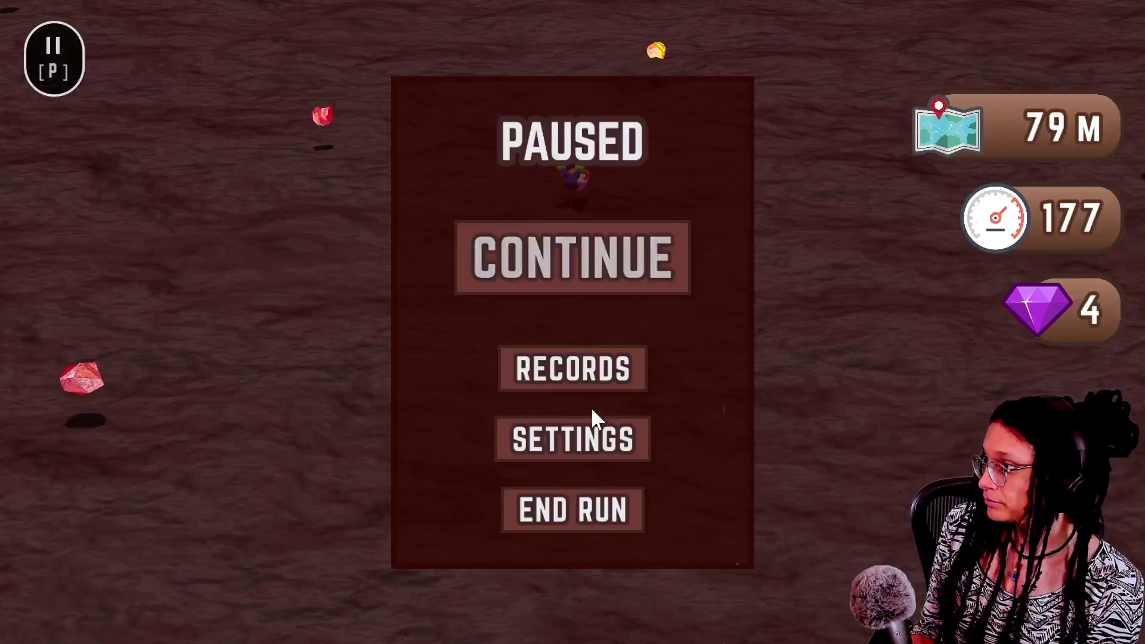
pyautogui.click(615, 523)
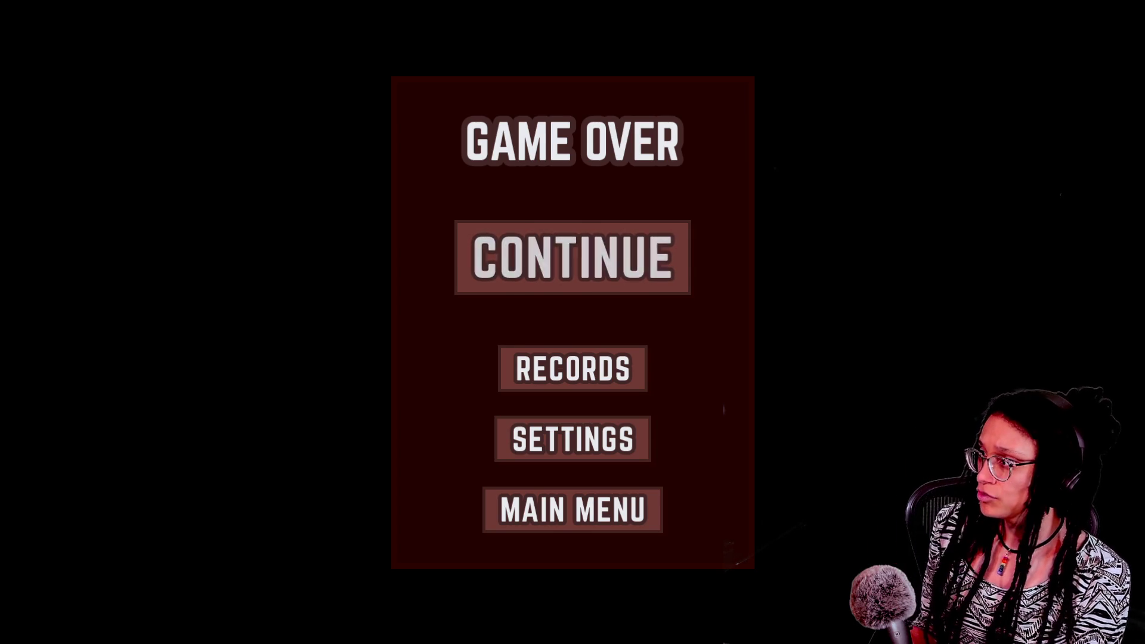
# Play another Fallcano run to about 189 m with 11 gems, then return to the main menu and exit full screen
pyautogui.click(536, 291)
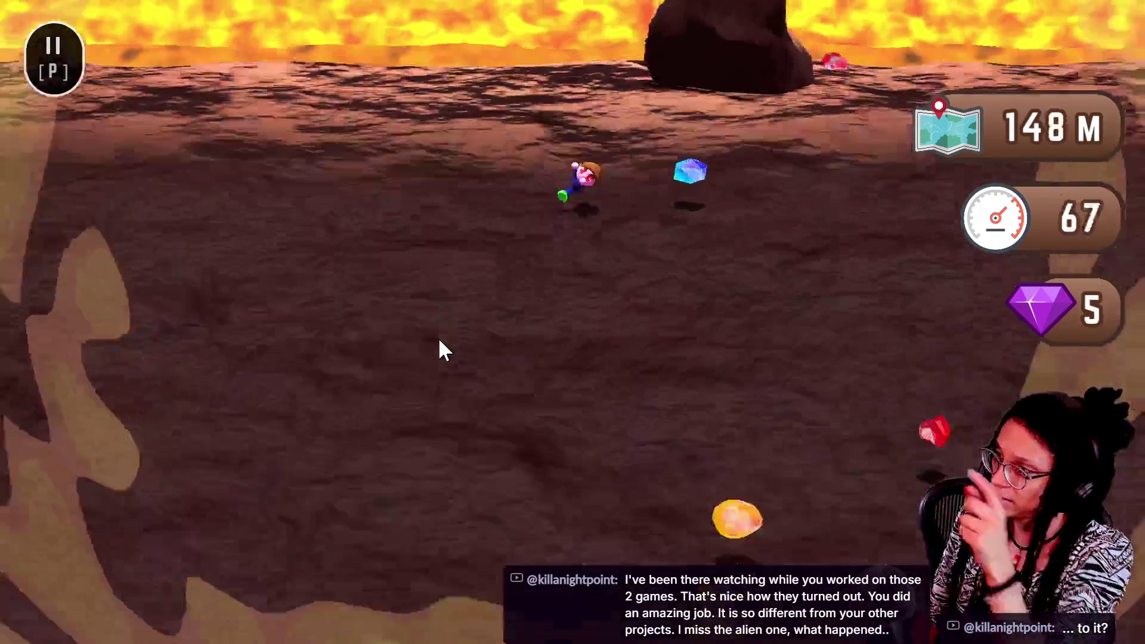
pyautogui.press('capslock')
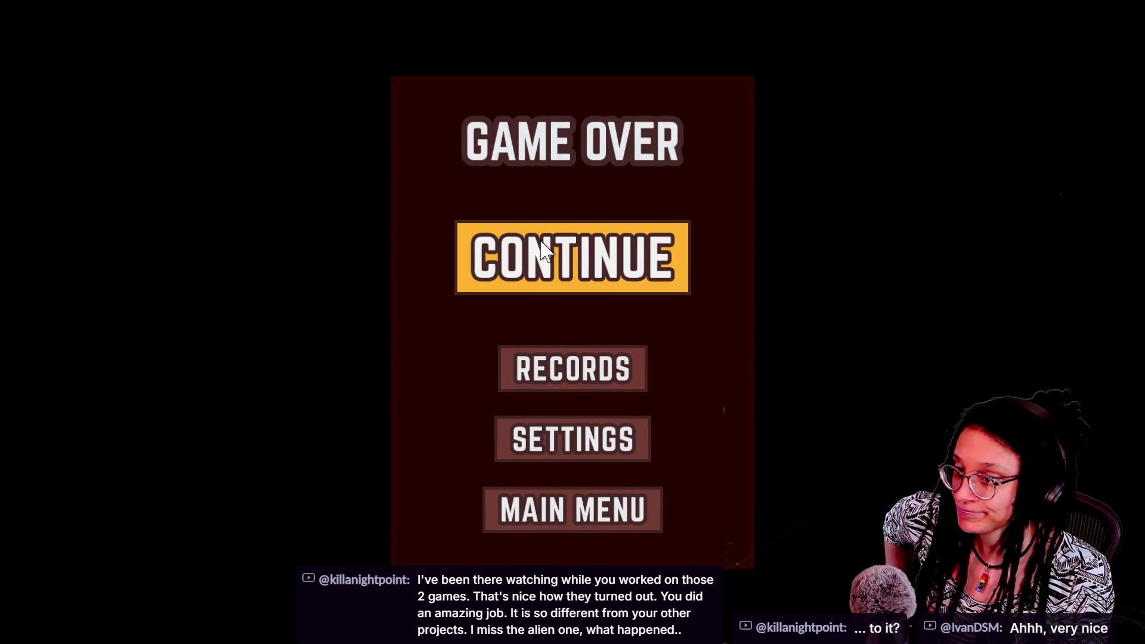
pyautogui.click(617, 522)
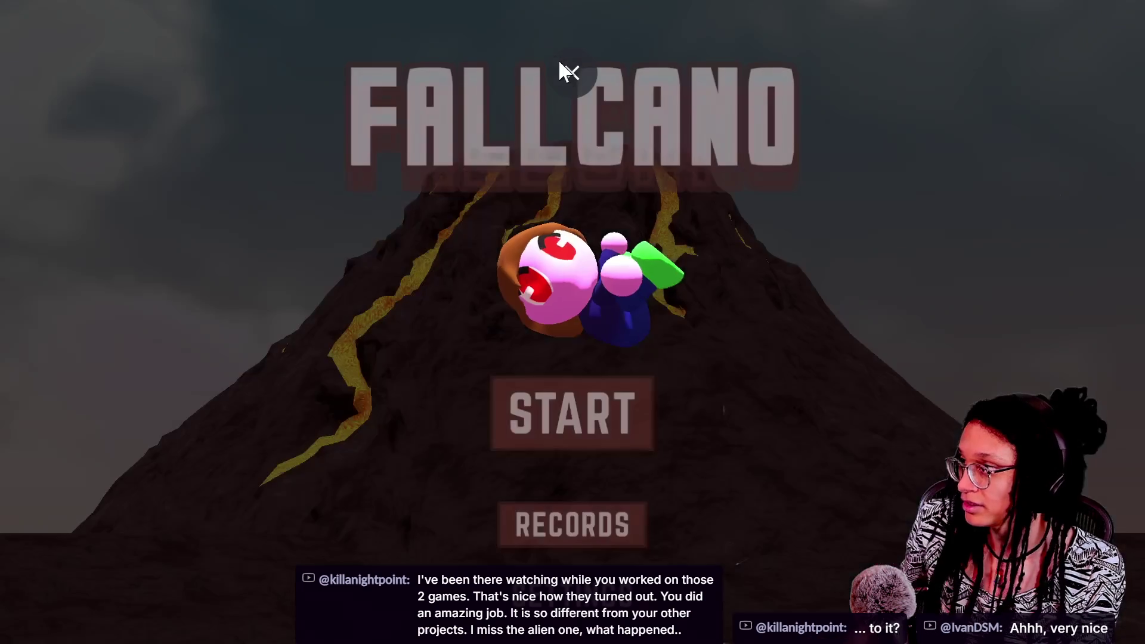
pyautogui.click(563, 58)
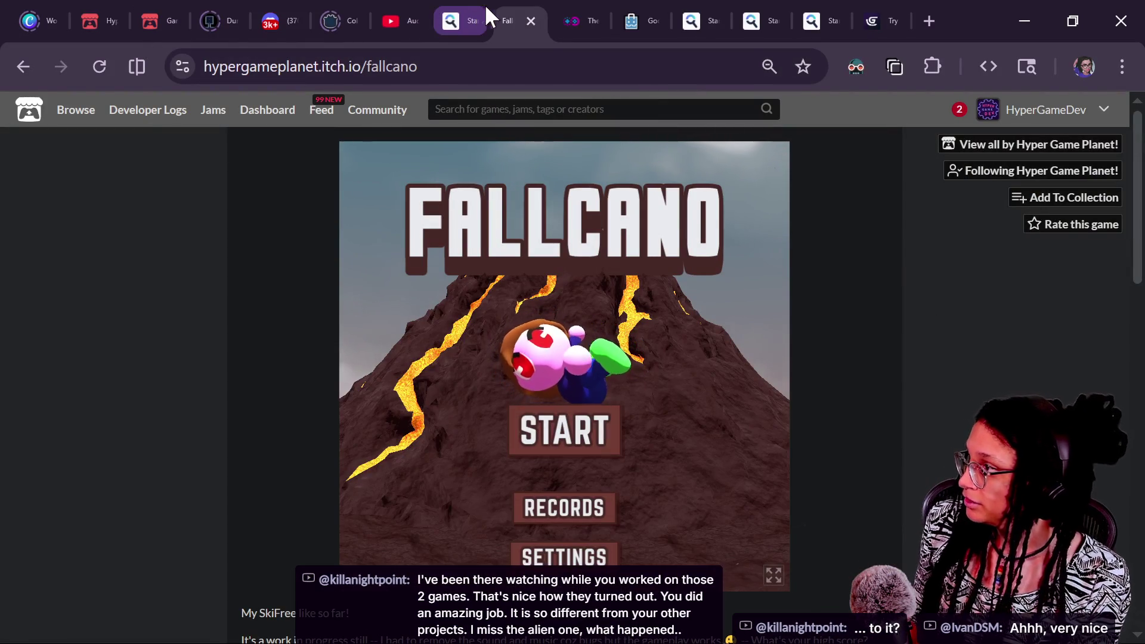
# Copy the Fallcano! game link from the developer's games page and post it in the stream chat
pyautogui.moveTo(293, 23)
pyautogui.click(24, 66)
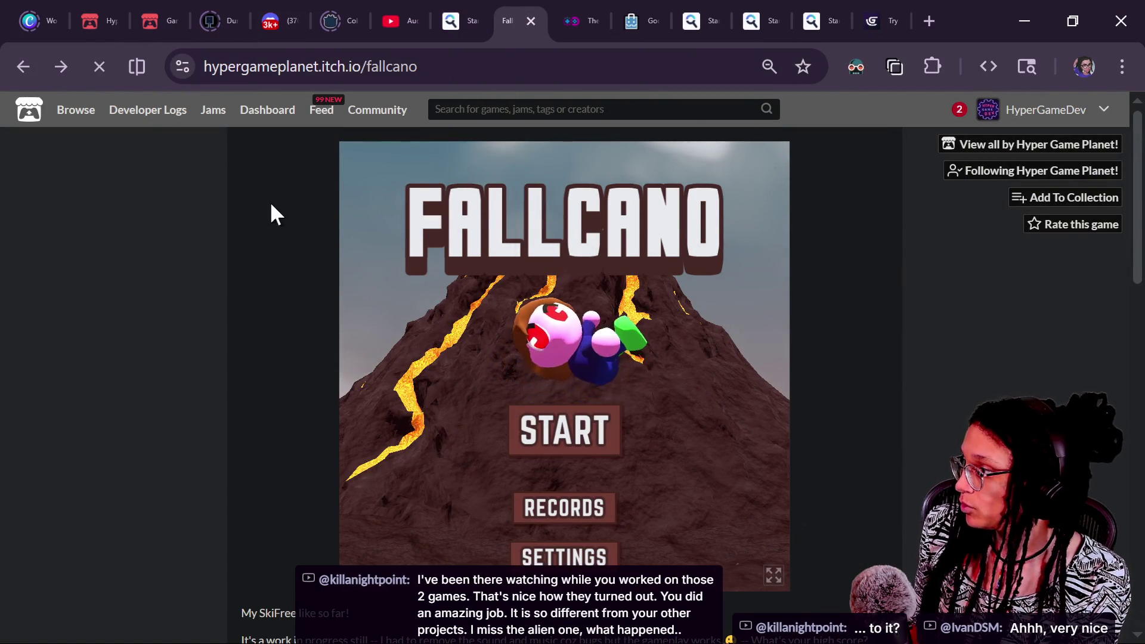
pyautogui.rightClick(327, 524)
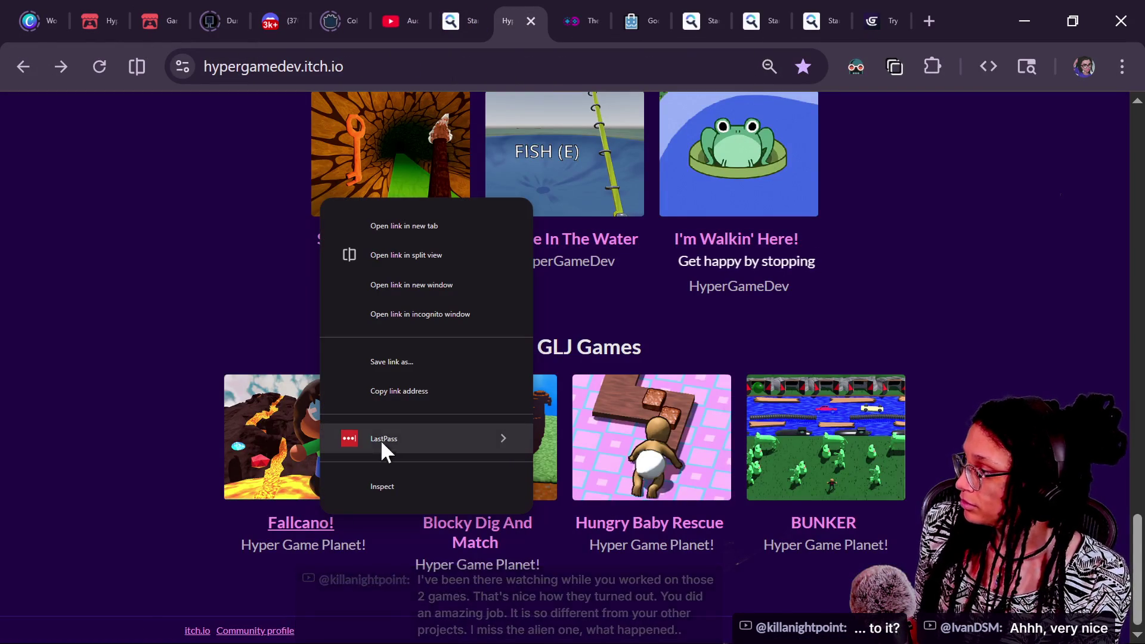
pyautogui.click(387, 389)
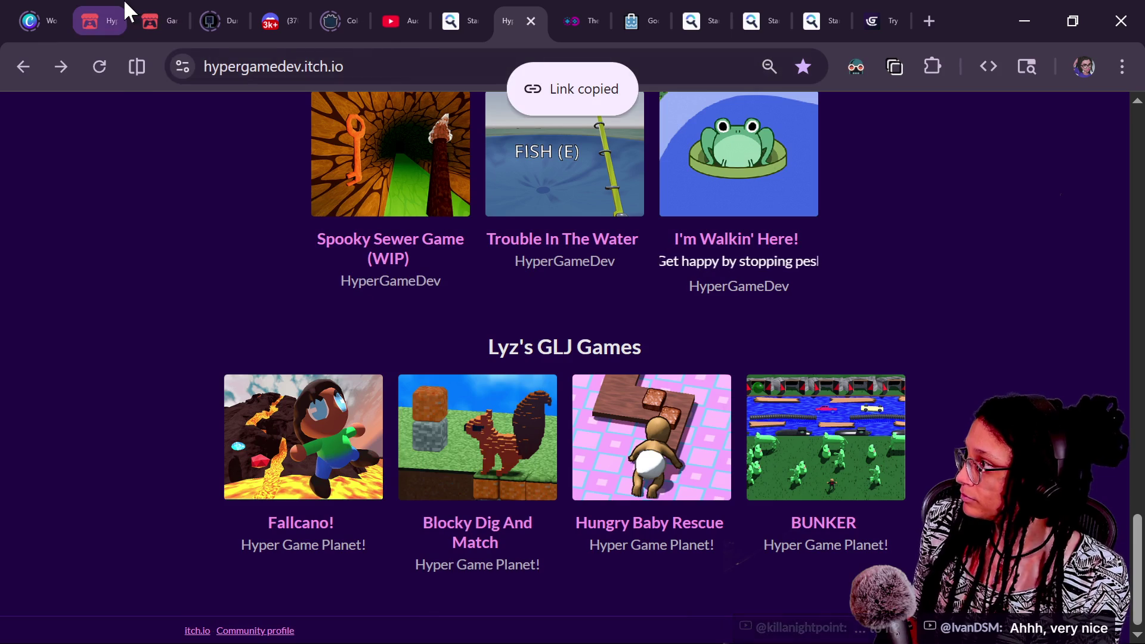
pyautogui.hotkey('alt', 'Tab')
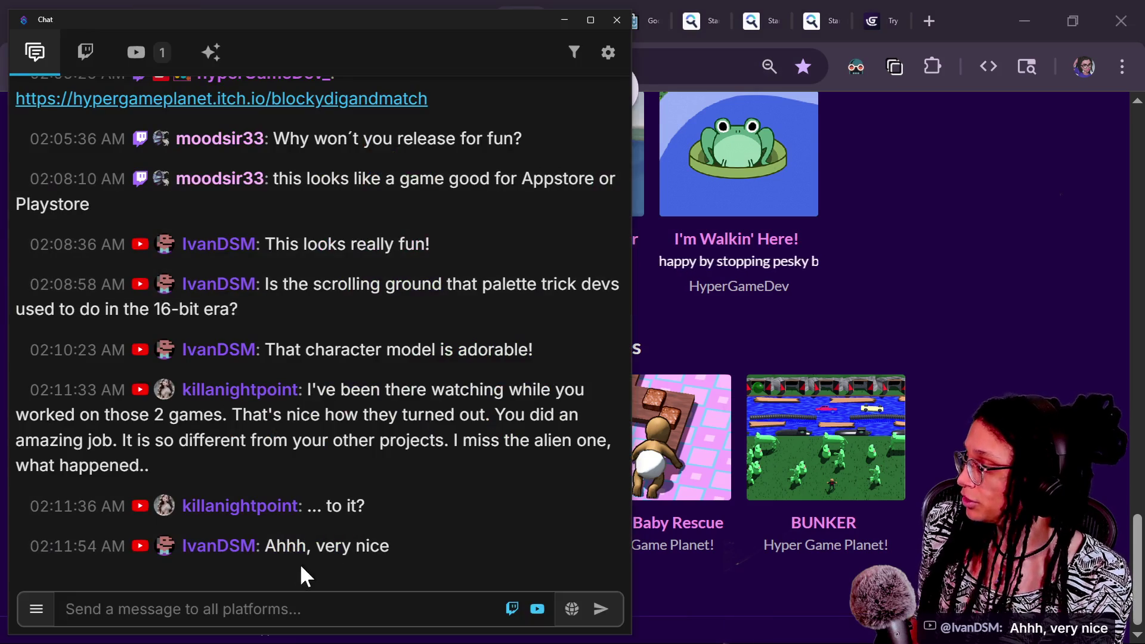
pyautogui.hotkey('ctrl', 'v')
pyautogui.press('Return')
# Open the Blocky Dig And Match page and post its web address in the chat
pyautogui.click(692, 588)
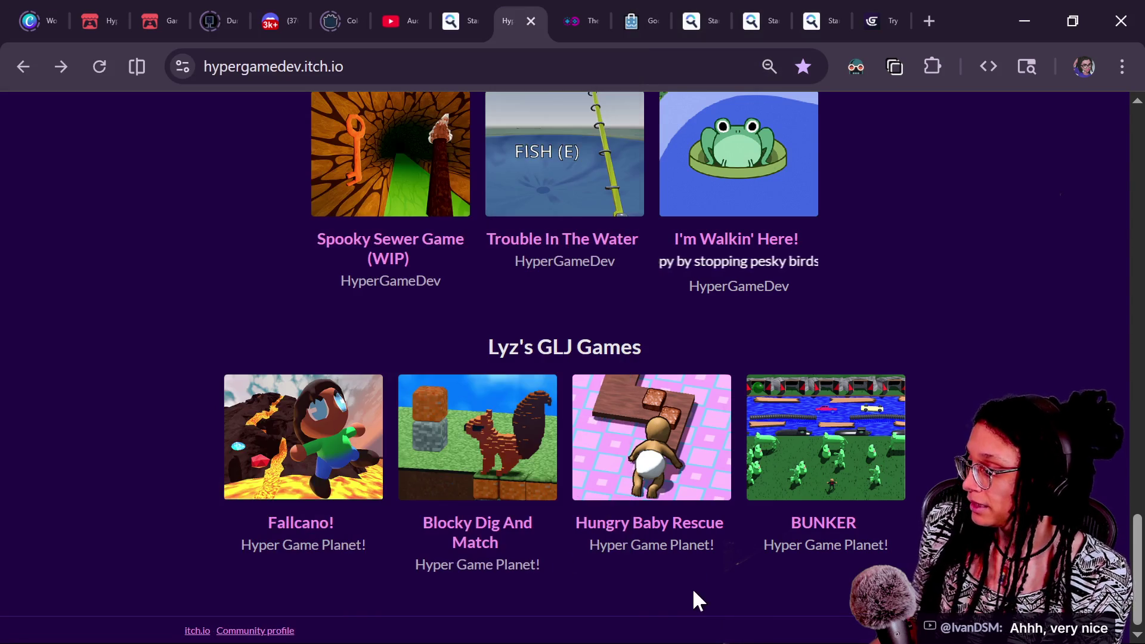
pyautogui.click(504, 532)
pyautogui.click(297, 65)
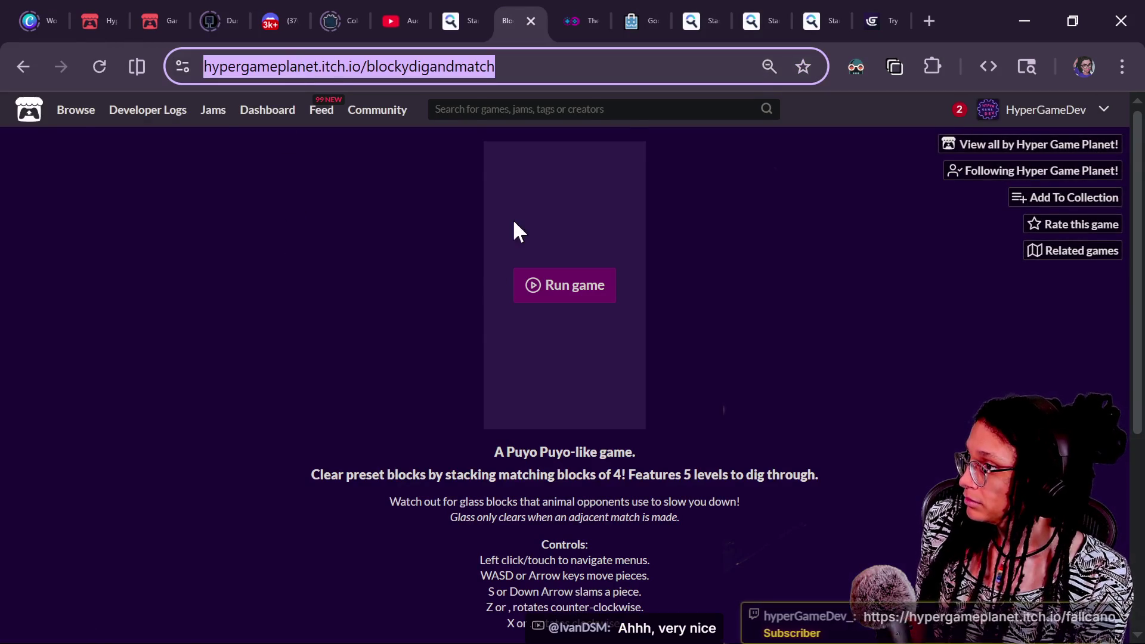
pyautogui.hotkey('alt', 'Tab')
pyautogui.hotkey('ctrl', 'v')
pyautogui.press('Return')
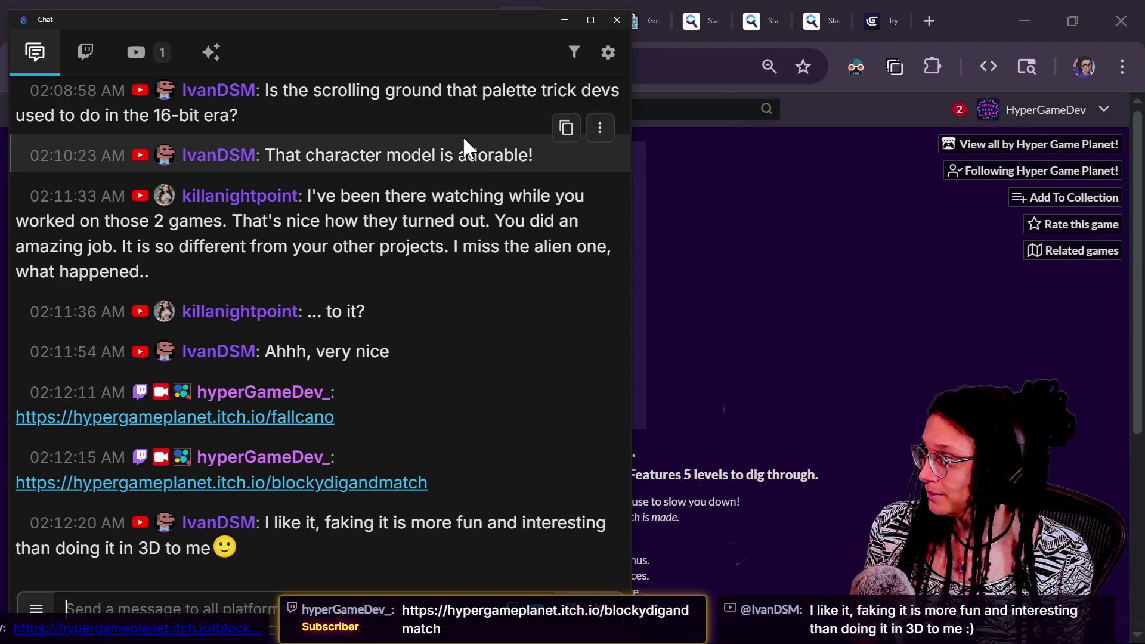
pyautogui.click(839, 337)
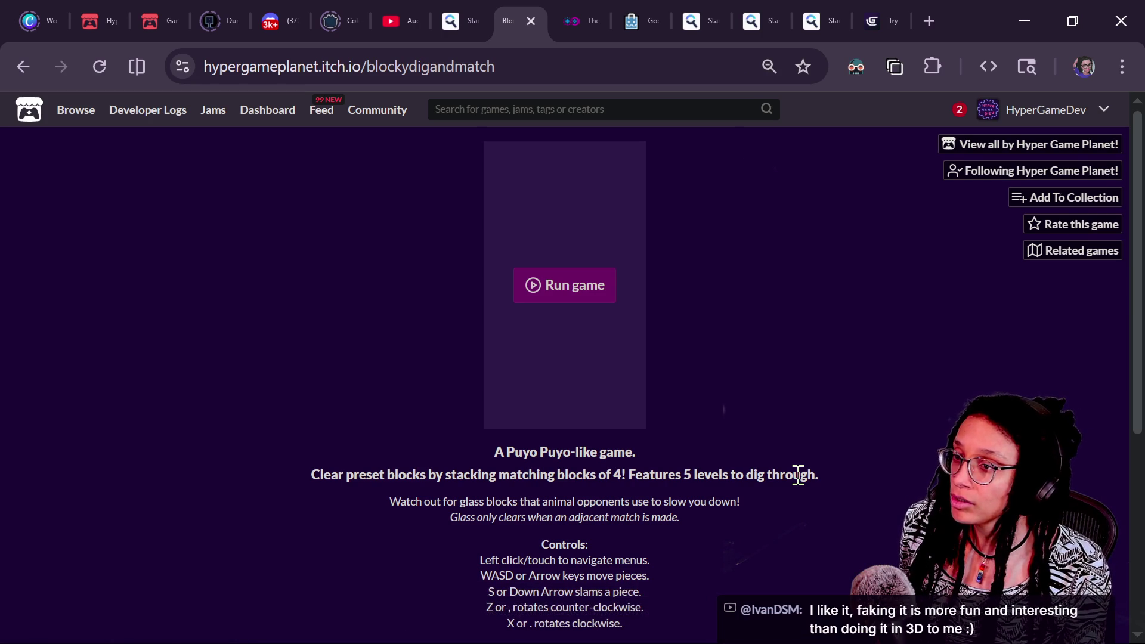
pyautogui.hotkey('alt', 'Tab')
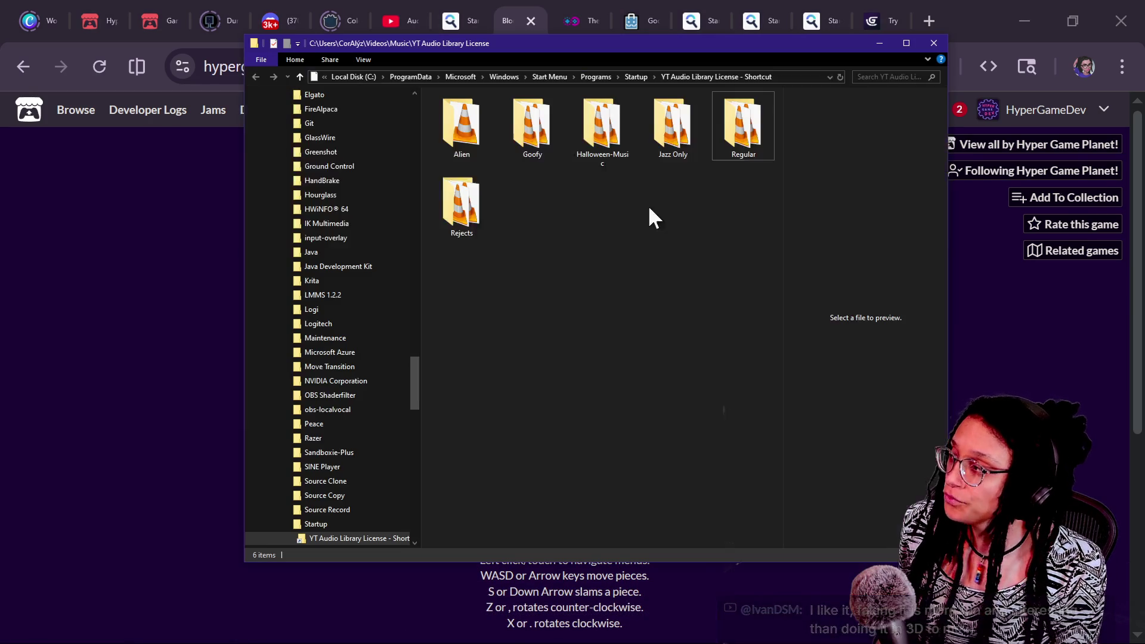
# Navigate through AlienSurvivalGame1_Docs into its Builds subfolder
pyautogui.scroll(15, 319, 237)
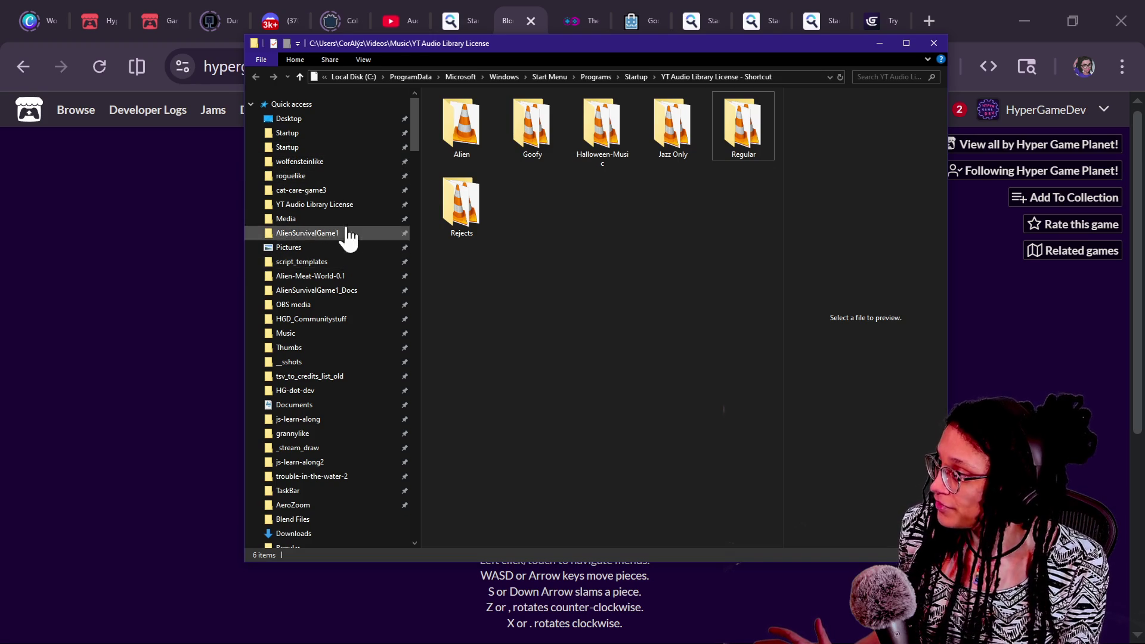
pyautogui.click(366, 277)
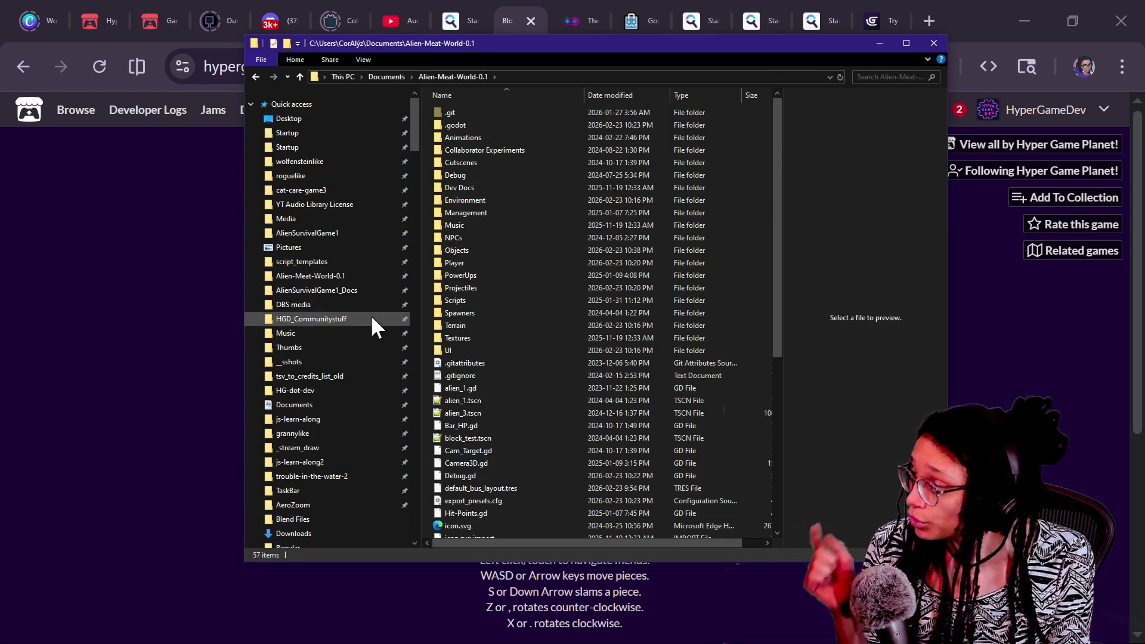
pyautogui.click(371, 301)
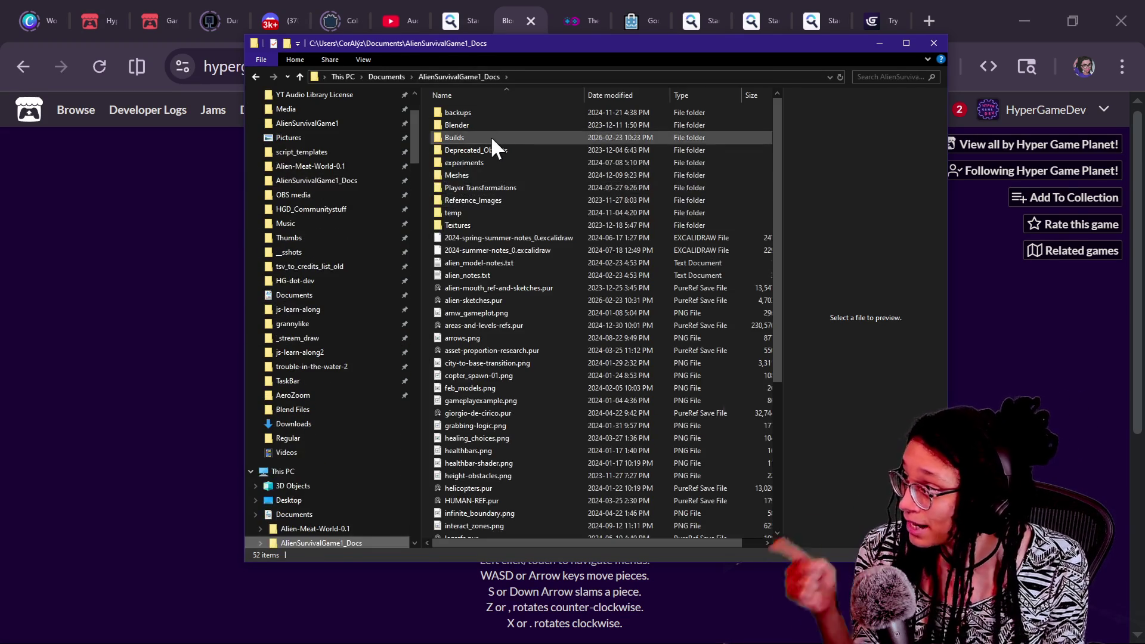
pyautogui.doubleClick(492, 136)
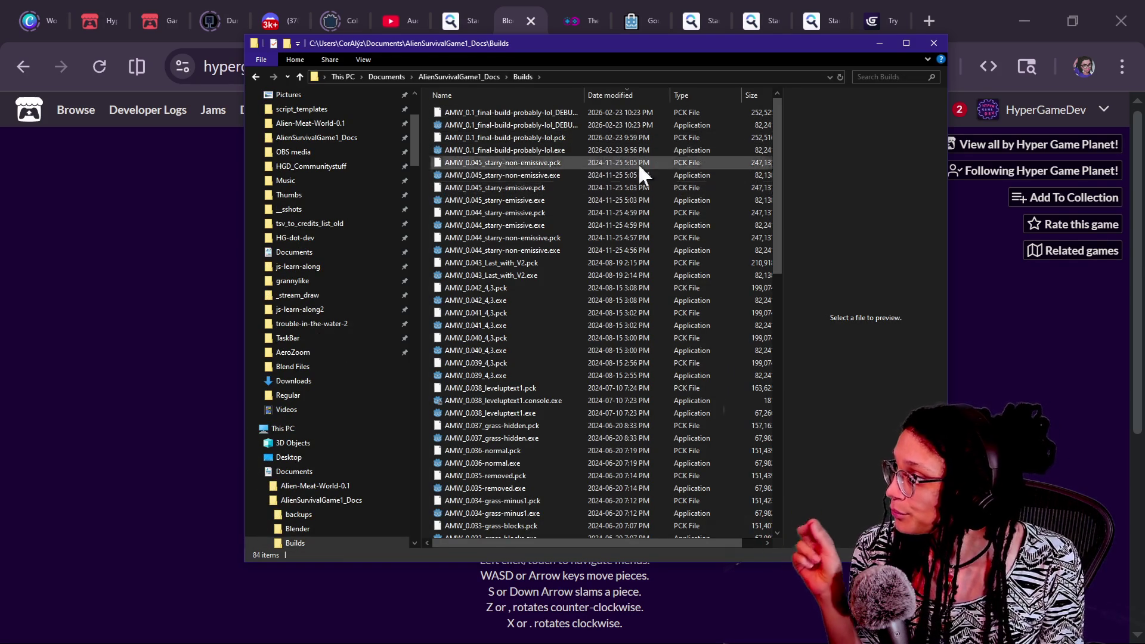
# Sort builds by Date modified, newest first, widen the names, and select the final-build DEBUGKEYS executable
pyautogui.click(652, 95)
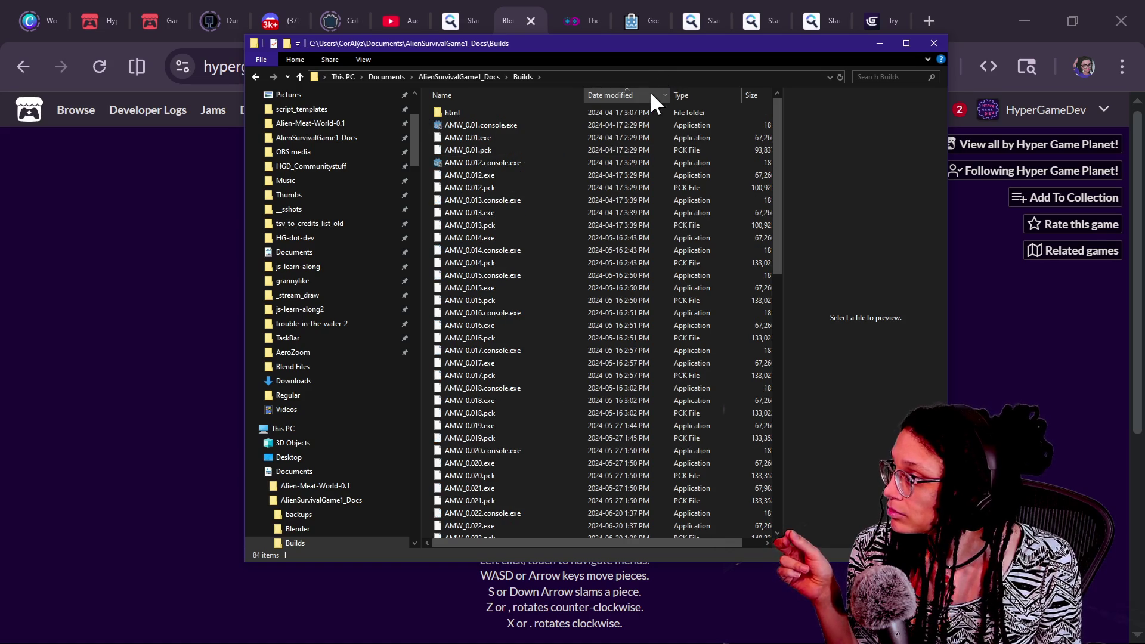
pyautogui.click(651, 95)
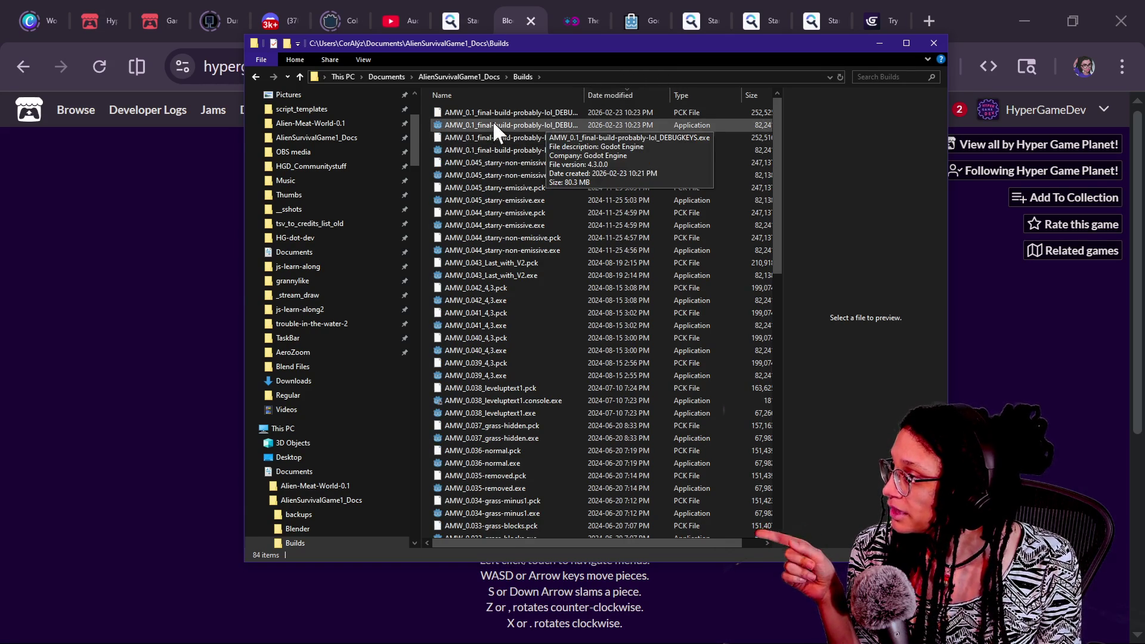
pyautogui.click(578, 149)
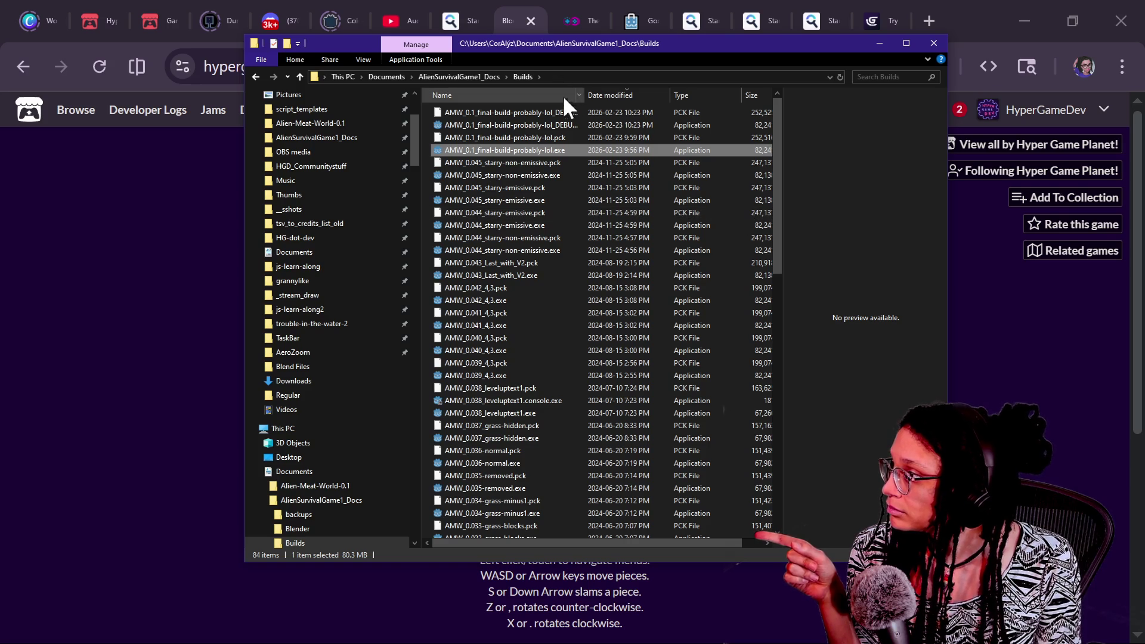
pyautogui.moveTo(585, 95)
pyautogui.mouseDown()
pyautogui.moveTo(739, 112)
pyautogui.moveTo(629, 114)
pyautogui.mouseUp()
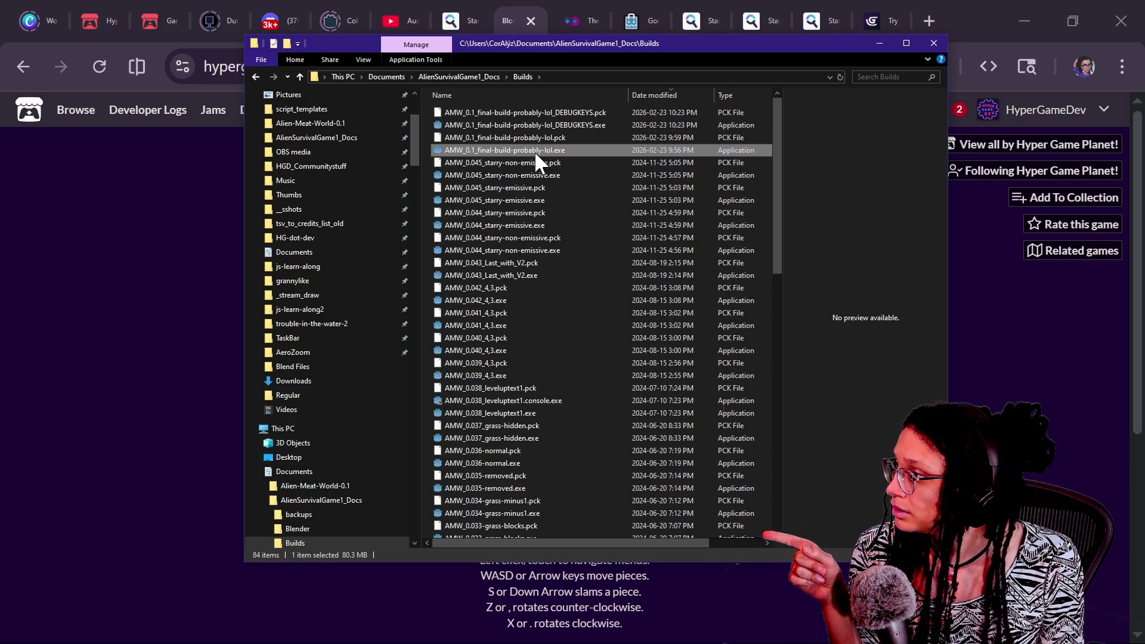
pyautogui.click(546, 162)
pyautogui.click(558, 125)
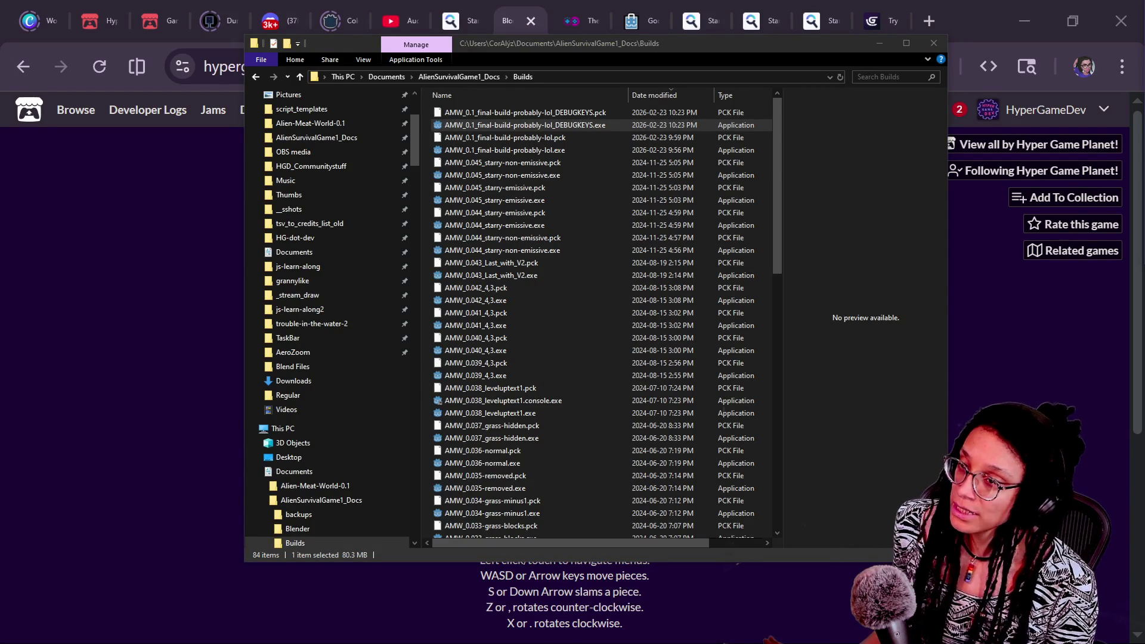
# Move the launched Harvest EARTH! game window to the centre of the screen
pyautogui.click(993, 319)
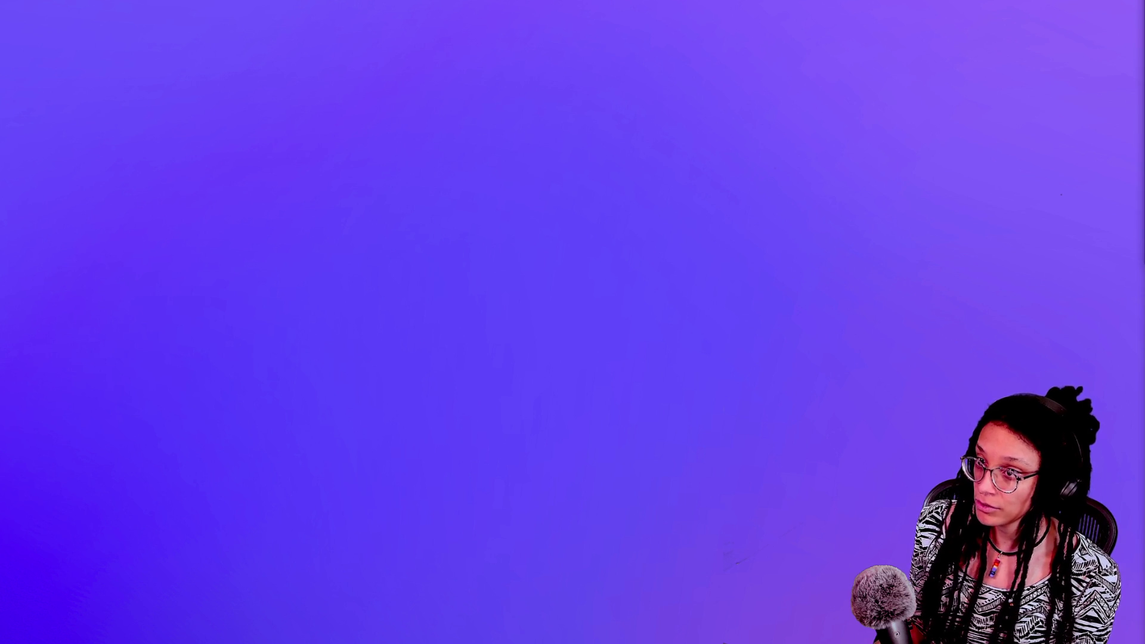
pyautogui.moveTo(1023, 246)
pyautogui.mouseDown()
pyautogui.moveTo(678, 84)
pyautogui.moveTo(679, 183)
pyautogui.moveTo(650, 85)
pyautogui.mouseUp()
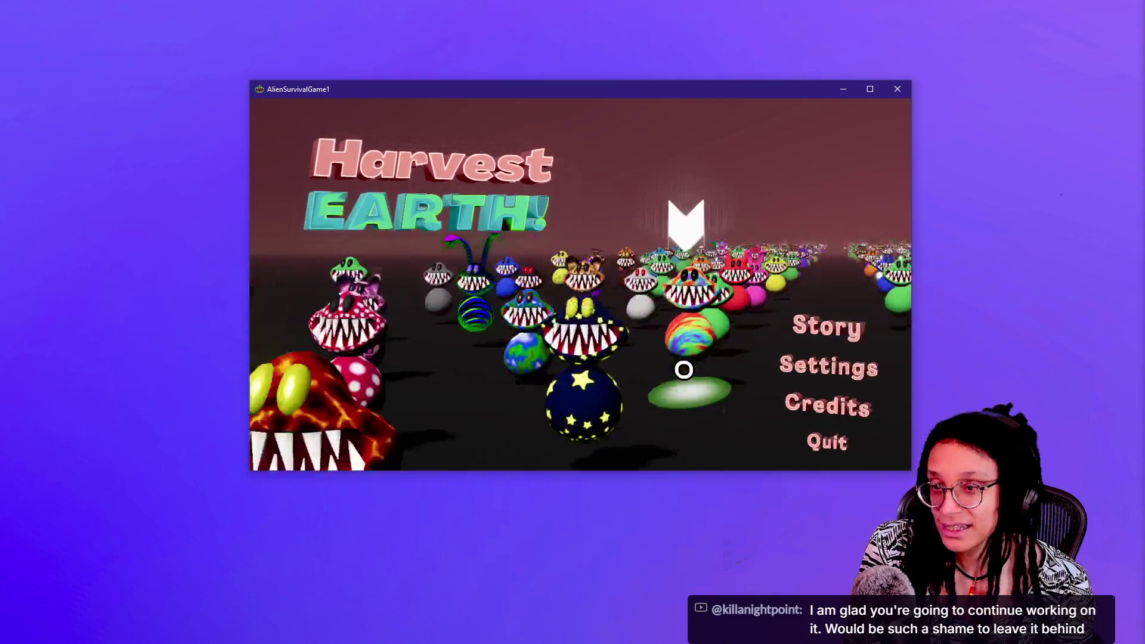
# Pick the green alien, confirm ready to start, and enlarge the game window
pyautogui.click(624, 392)
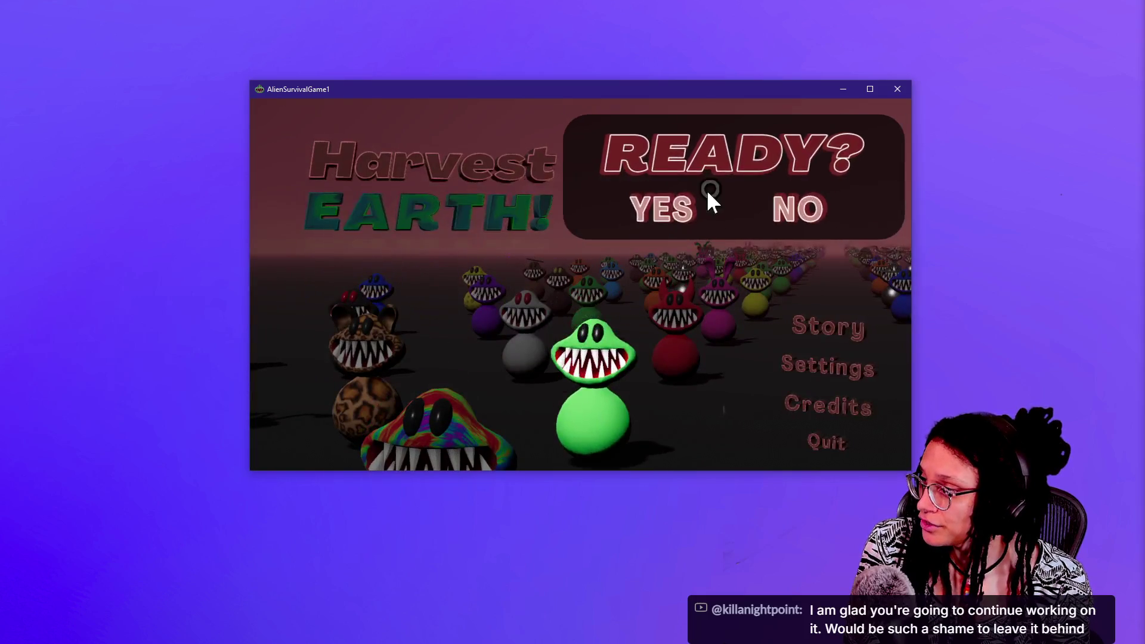
pyautogui.click(686, 202)
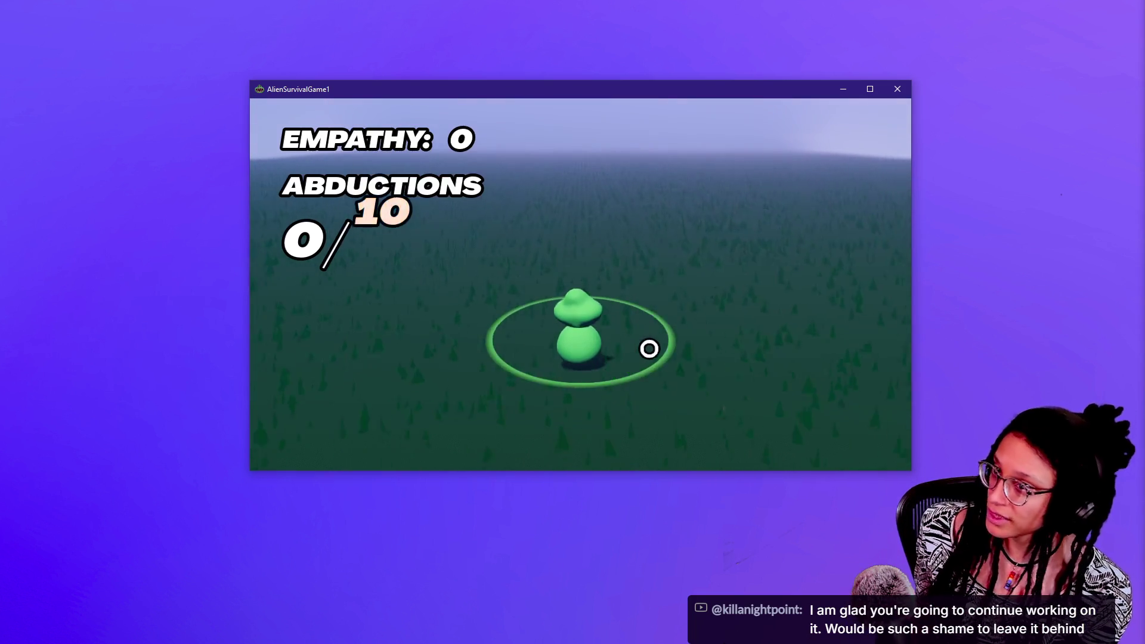
pyautogui.moveTo(249, 80)
pyautogui.mouseDown()
pyautogui.moveTo(82, 28)
pyautogui.moveTo(69, 13)
pyautogui.moveTo(100, 1)
pyautogui.moveTo(310, 117)
pyautogui.moveTo(244, 87)
pyautogui.moveTo(245, 53)
pyautogui.mouseUp()
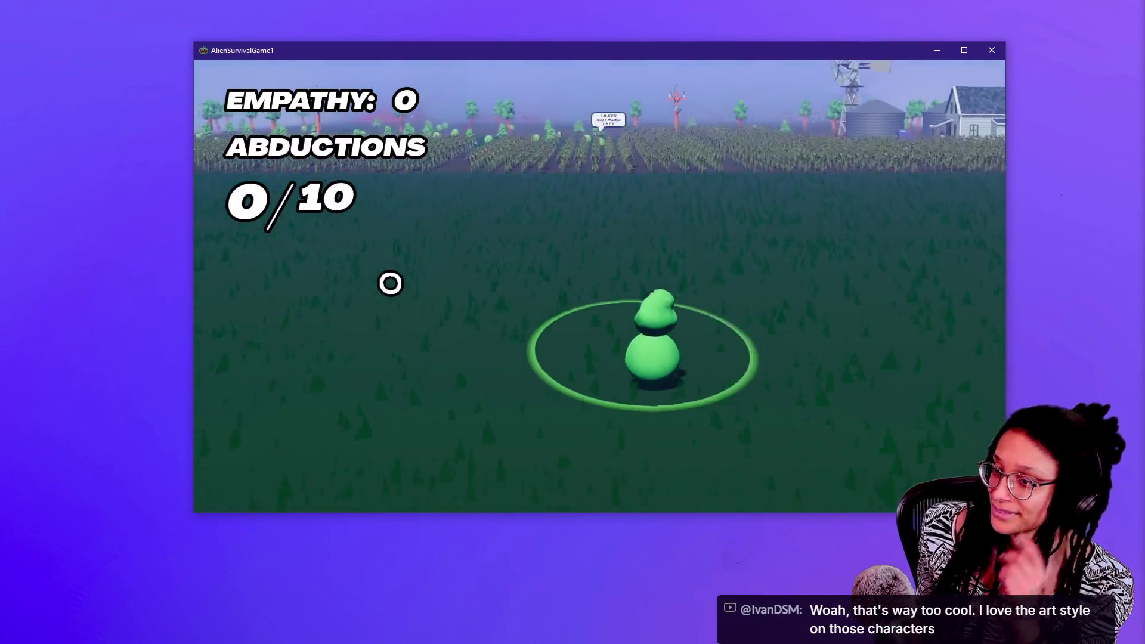
# Walk the alien through the cornfield and past the solar panels toward the red barn
pyautogui.press('w')
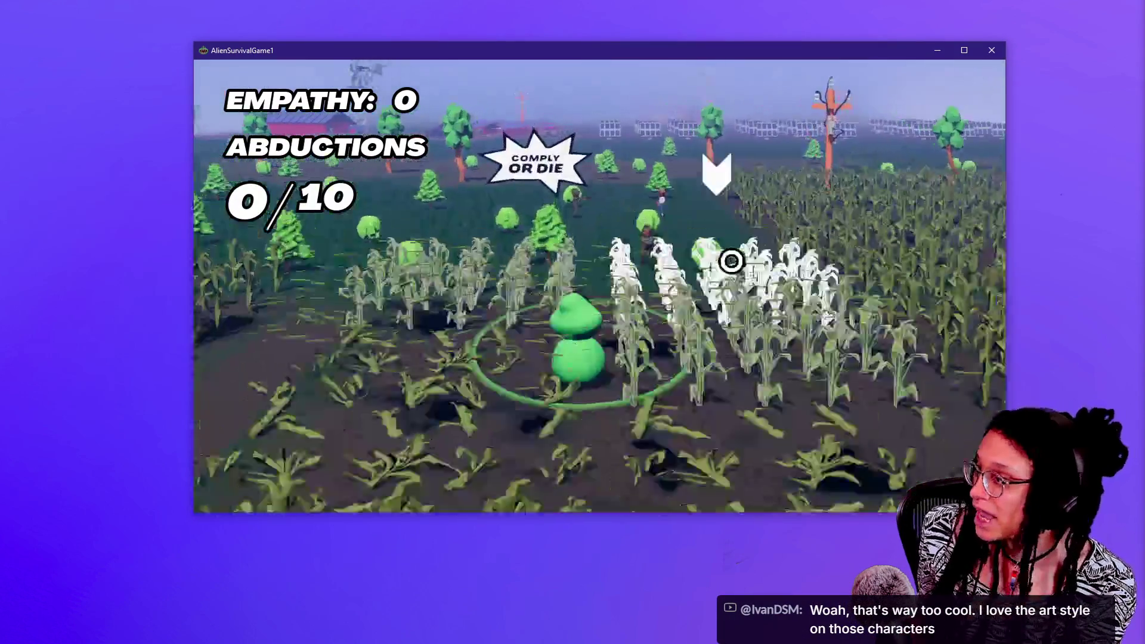
pyautogui.press('a')
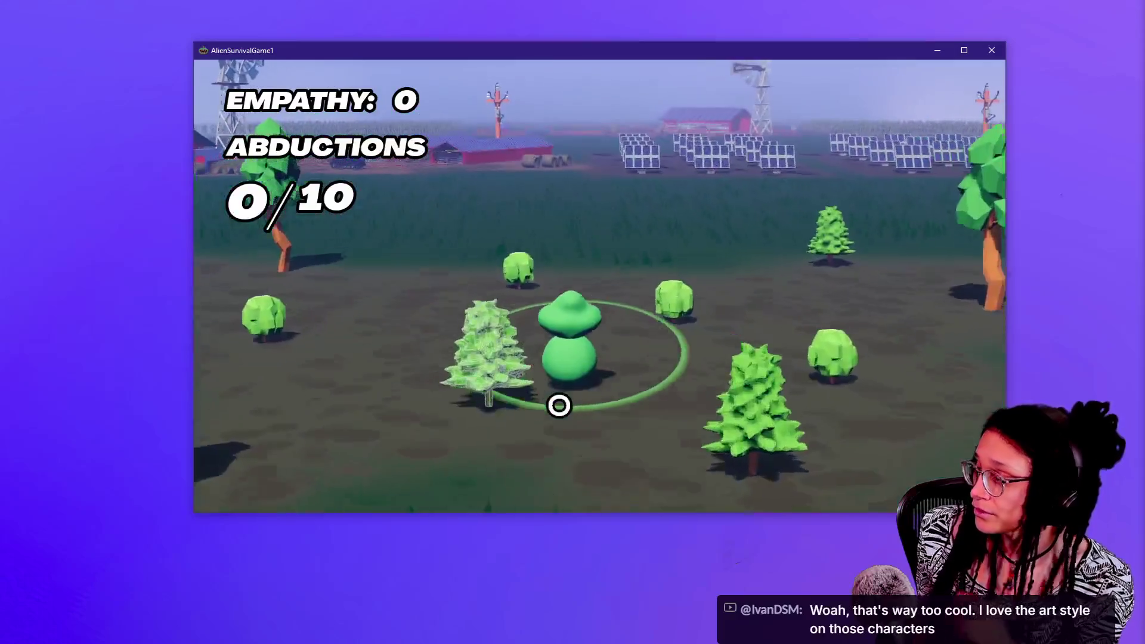
pyautogui.press('a')
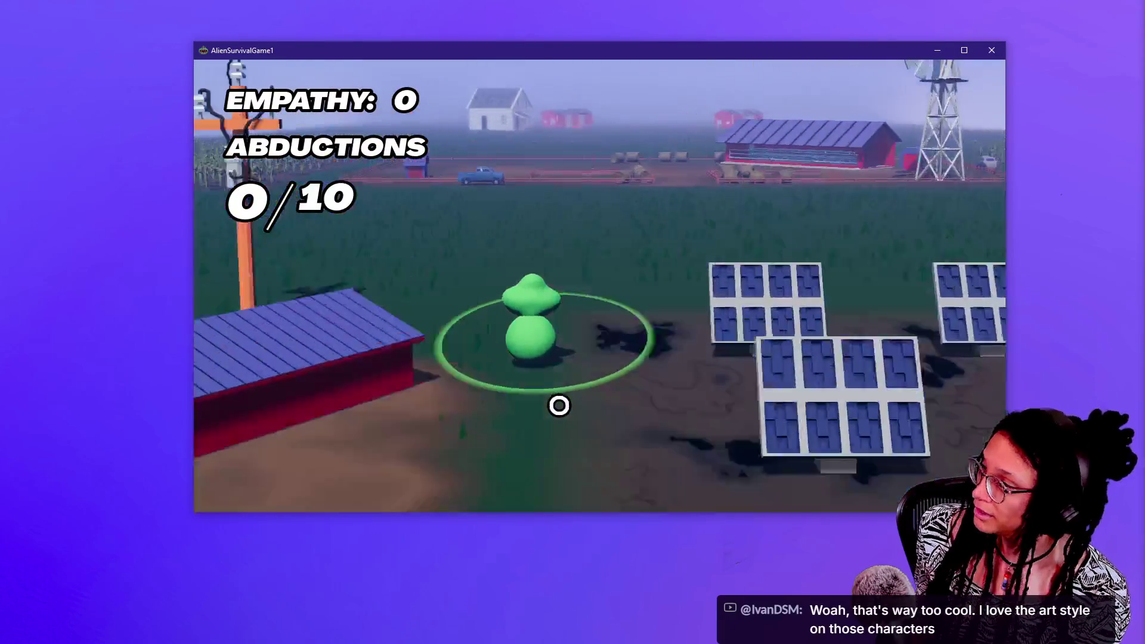
pyautogui.press('a')
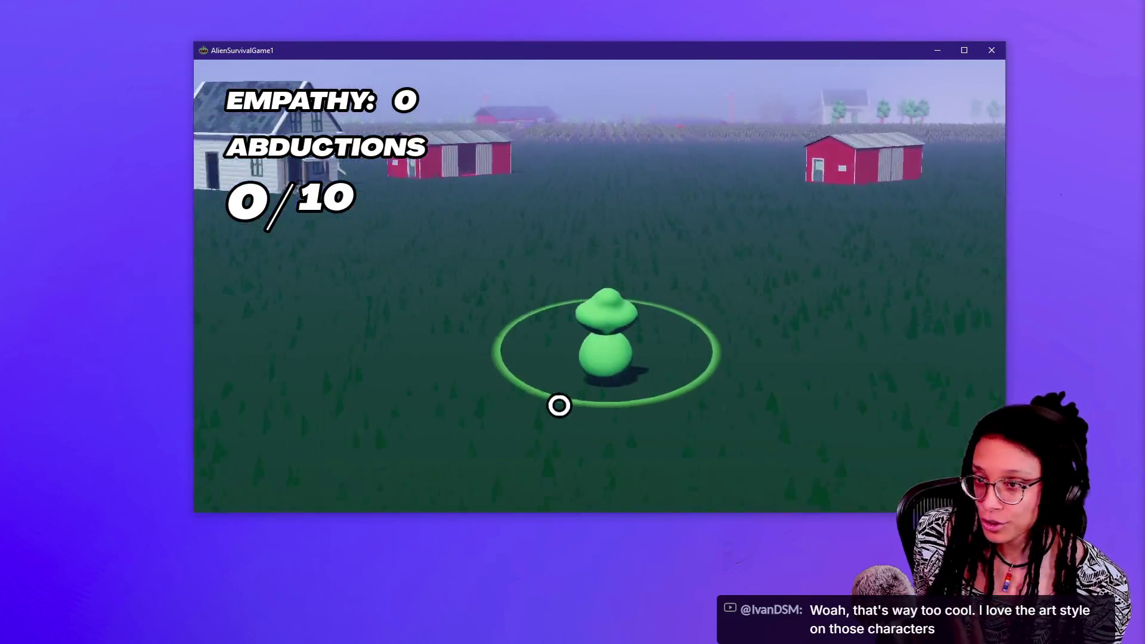
pyautogui.press('d')
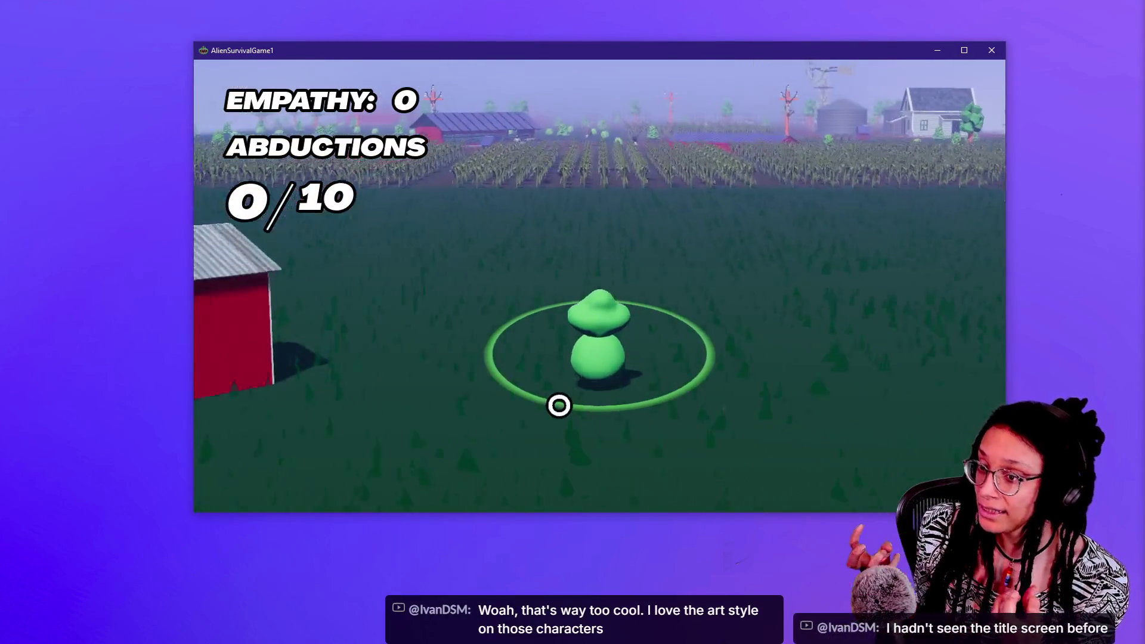
pyautogui.press('w')
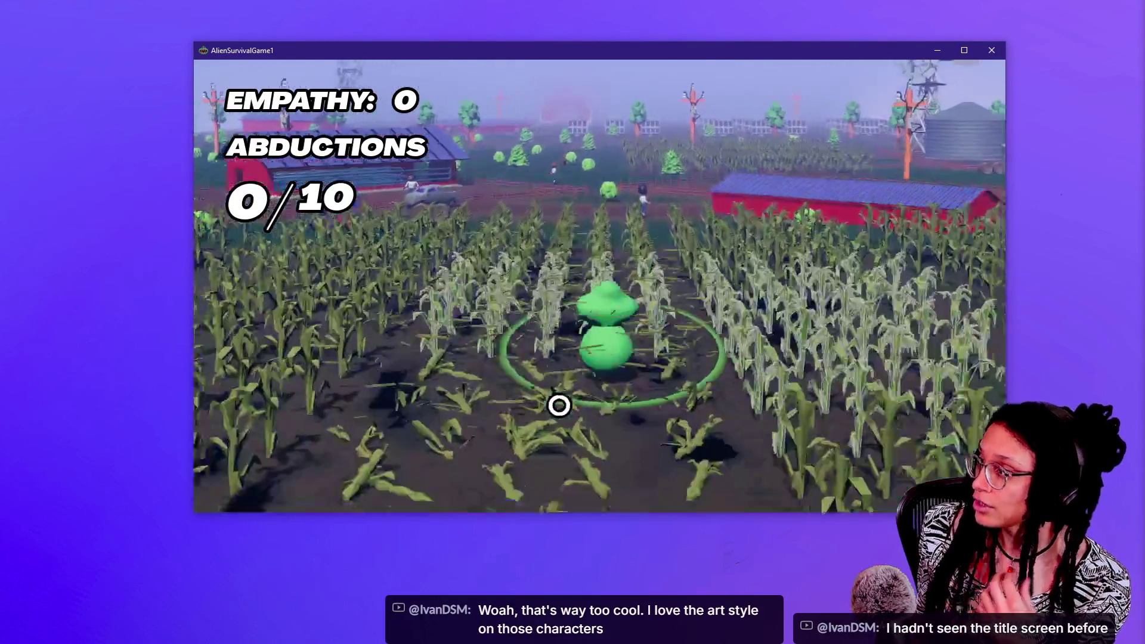
pyautogui.press('w')
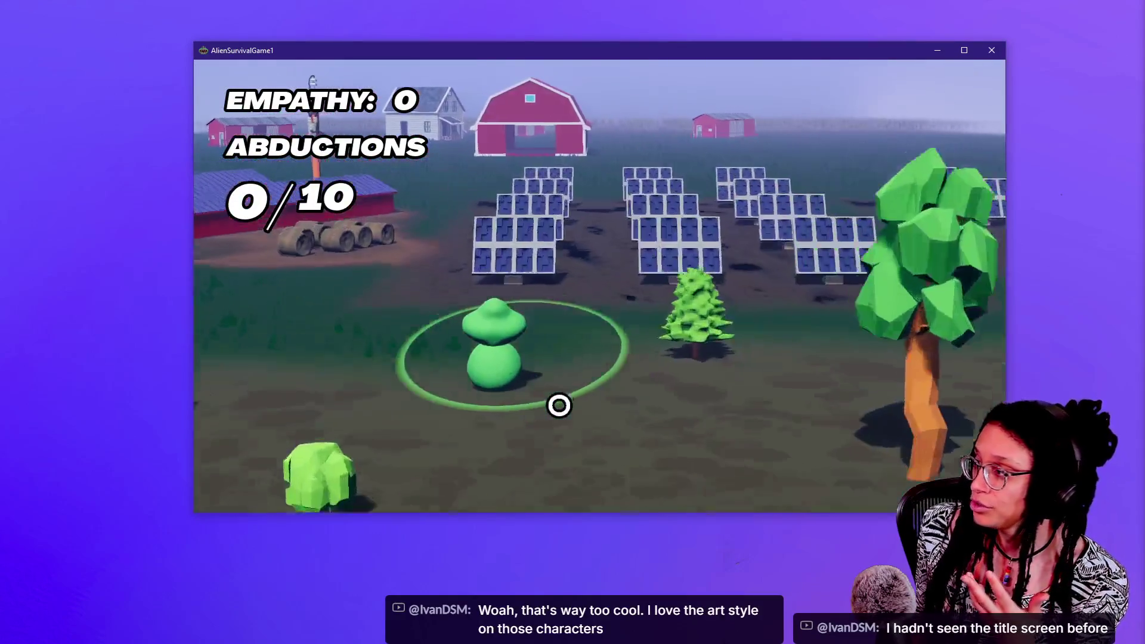
pyautogui.press('w')
pyautogui.press('d')
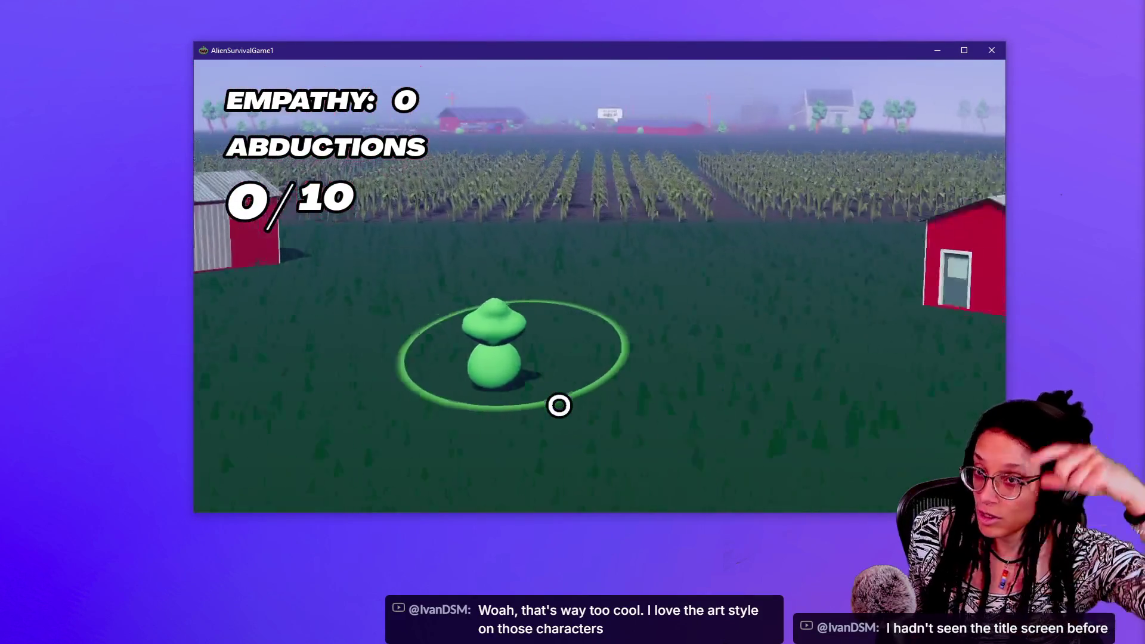
pyautogui.press('w')
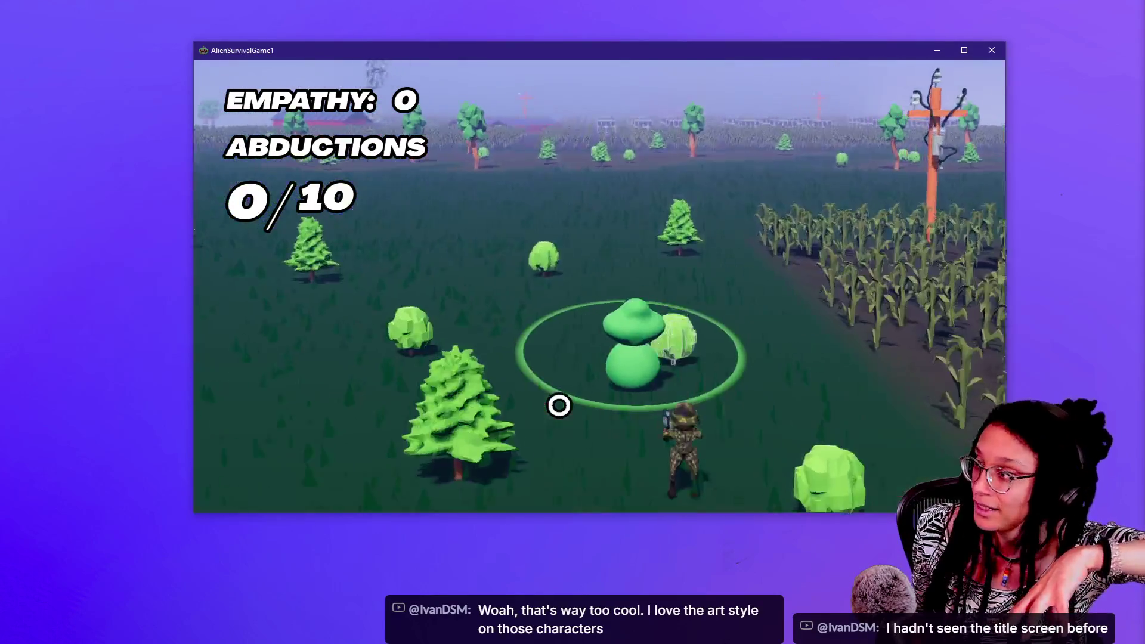
pyautogui.press('w')
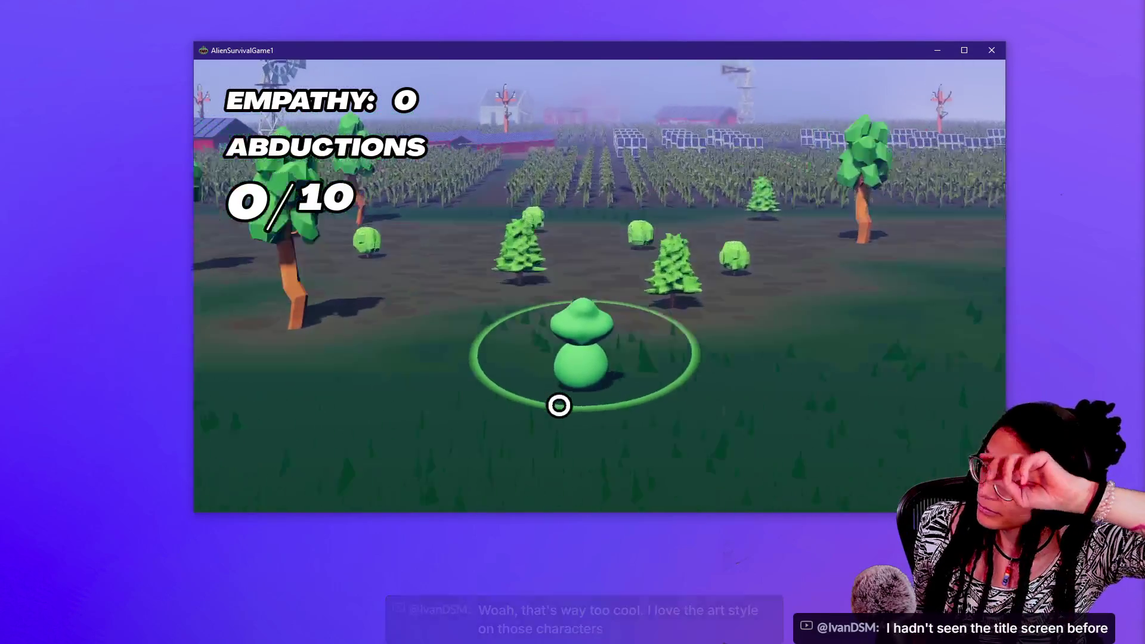
pyautogui.press('w')
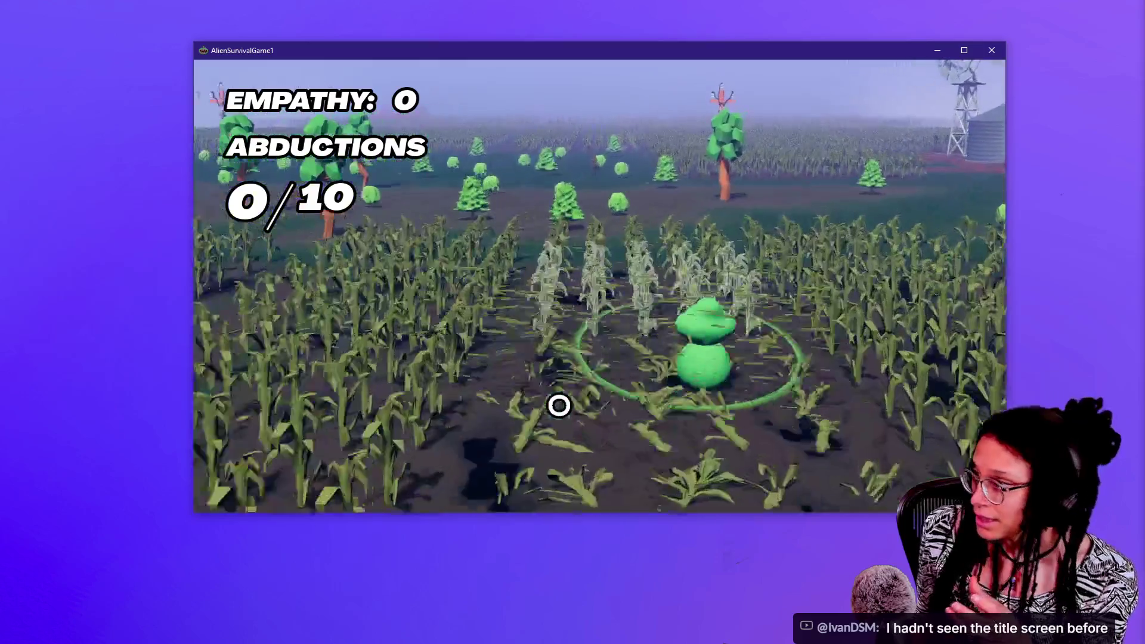
# Keep roaming through corn and farmyard, smashing a shed, then out into the open field
pyautogui.press('a')
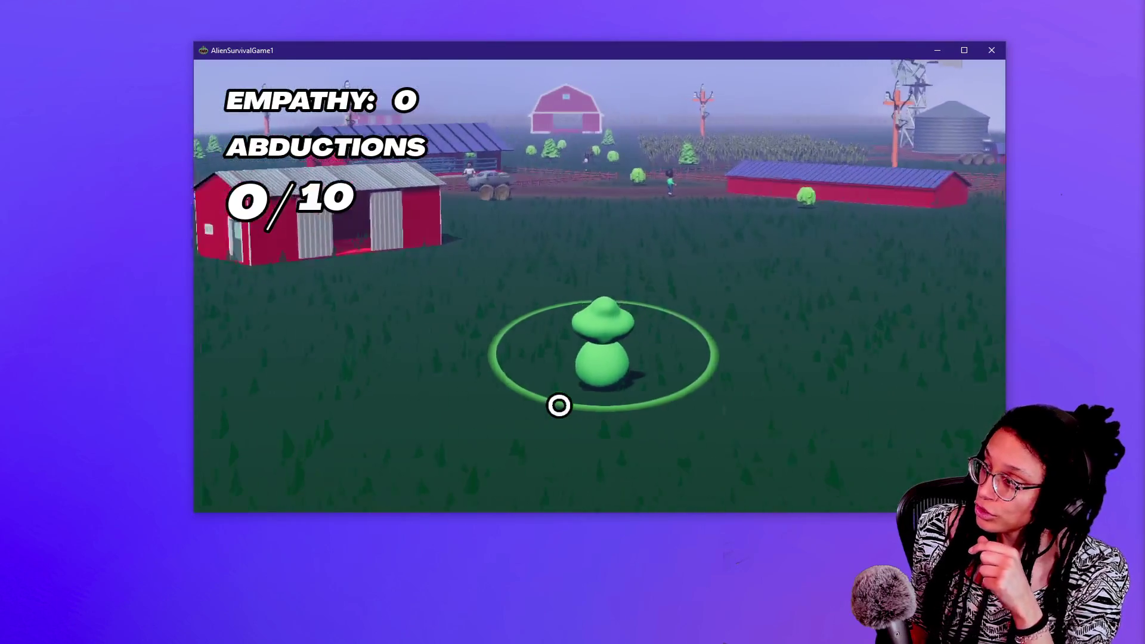
pyautogui.press('w')
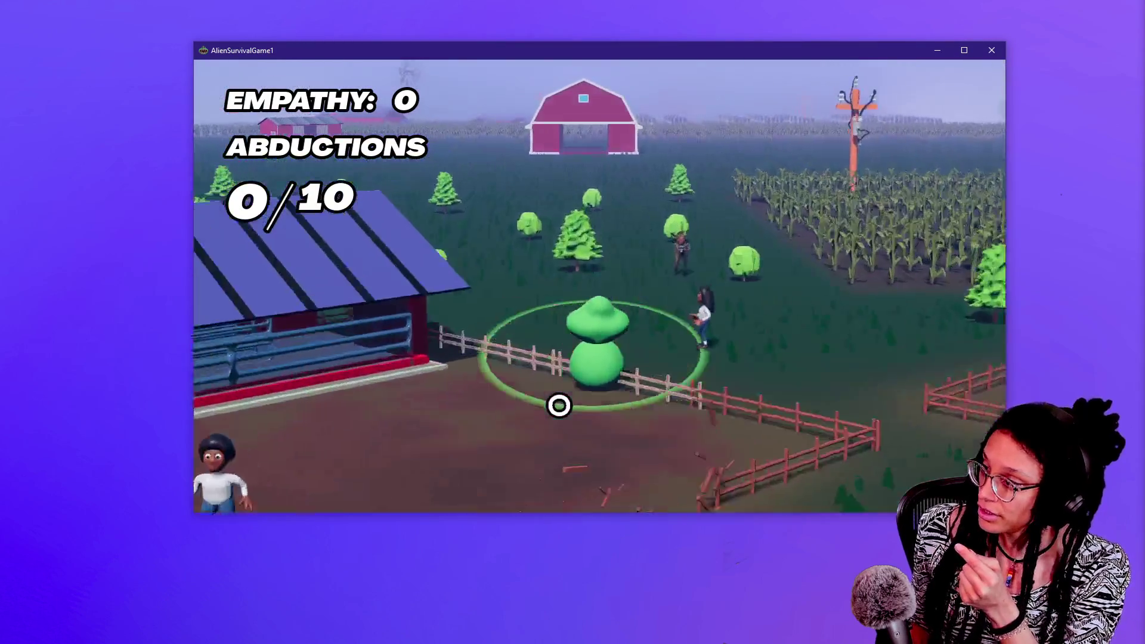
pyautogui.press('d')
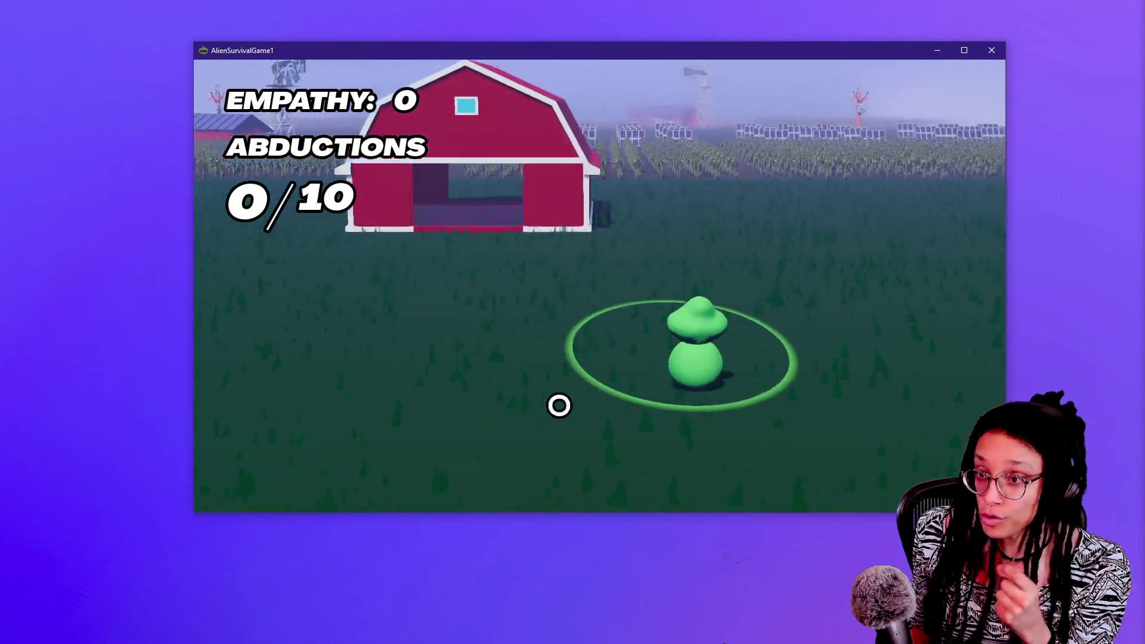
pyautogui.press('w')
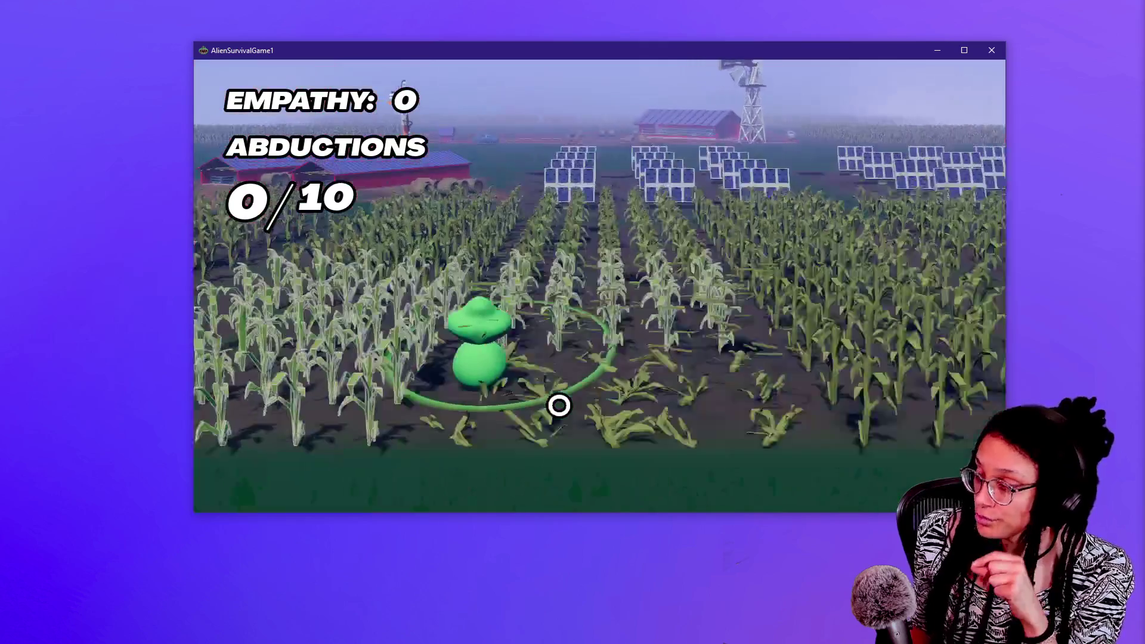
pyautogui.press('s')
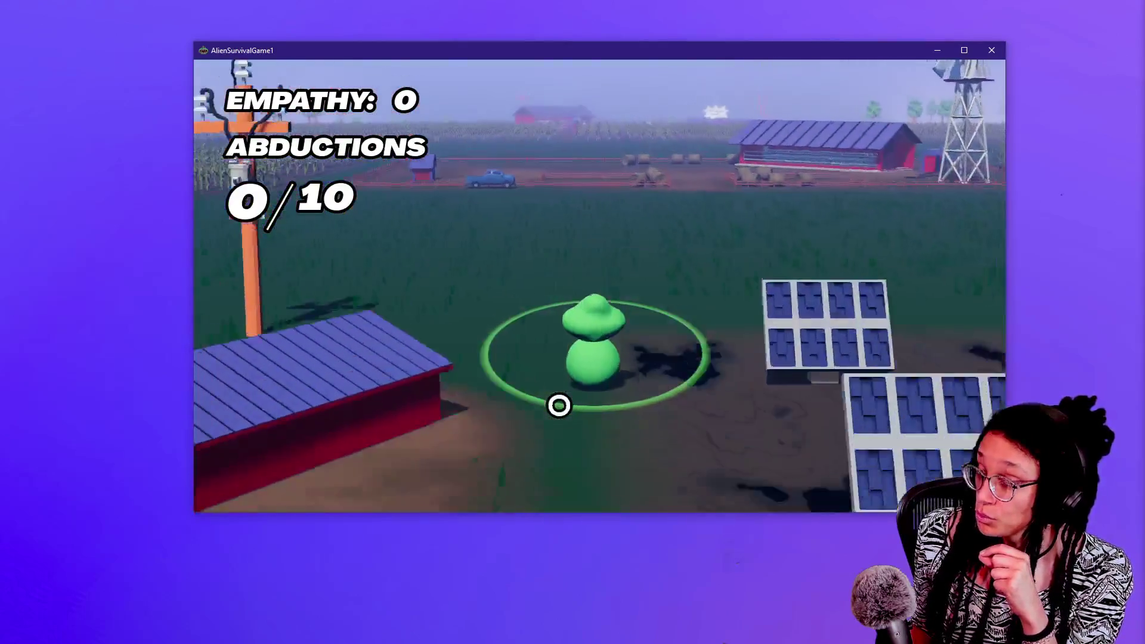
pyautogui.press('a')
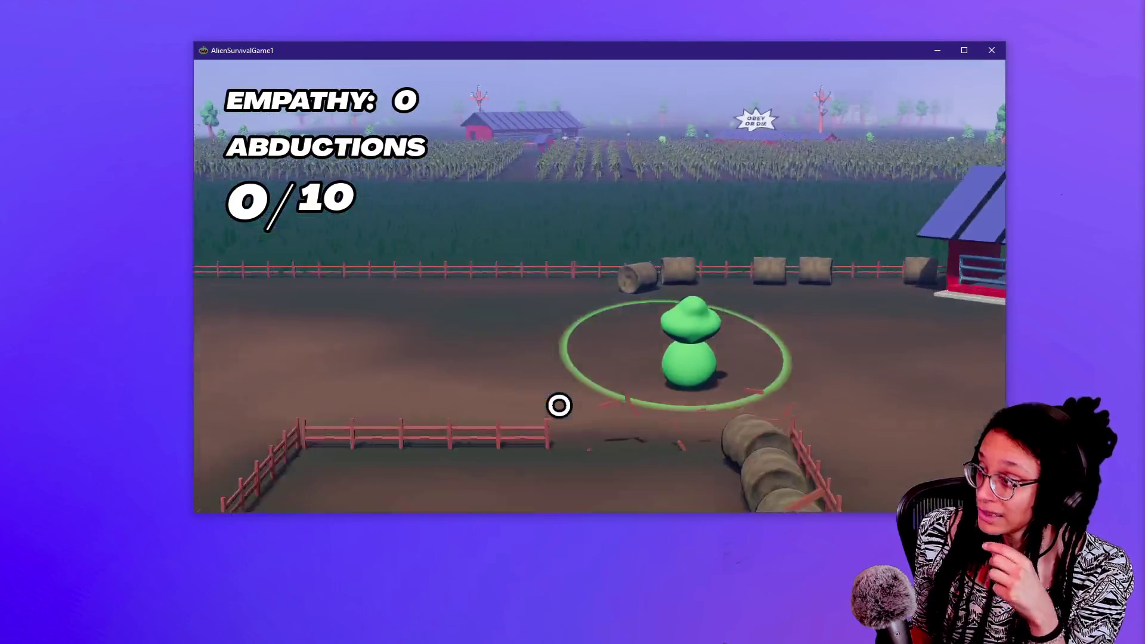
pyautogui.press('w')
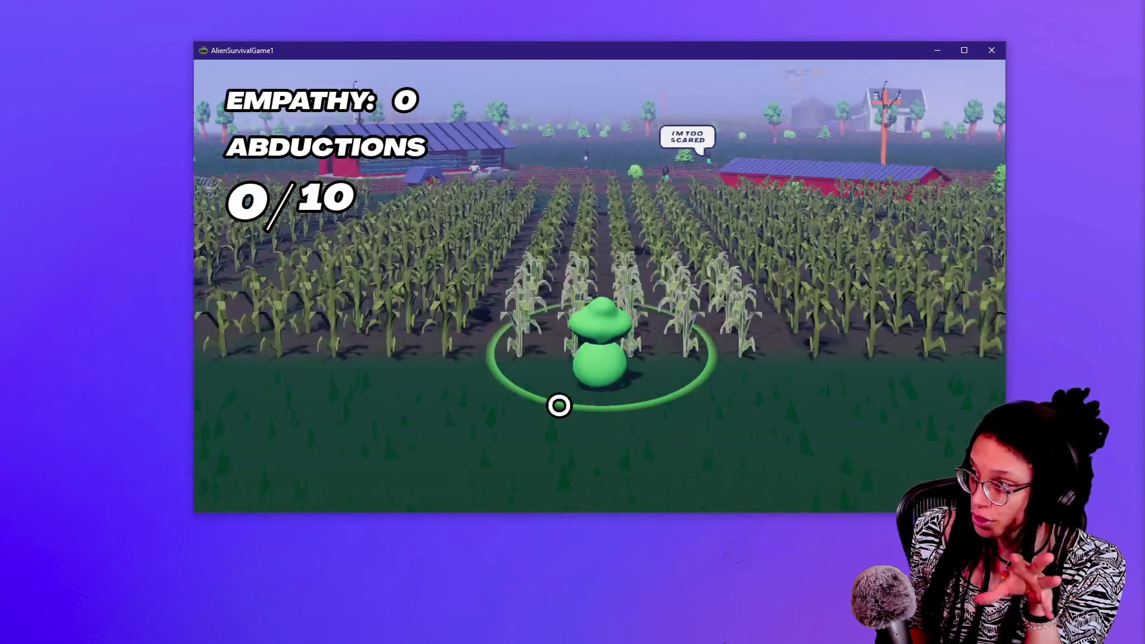
pyautogui.press('a')
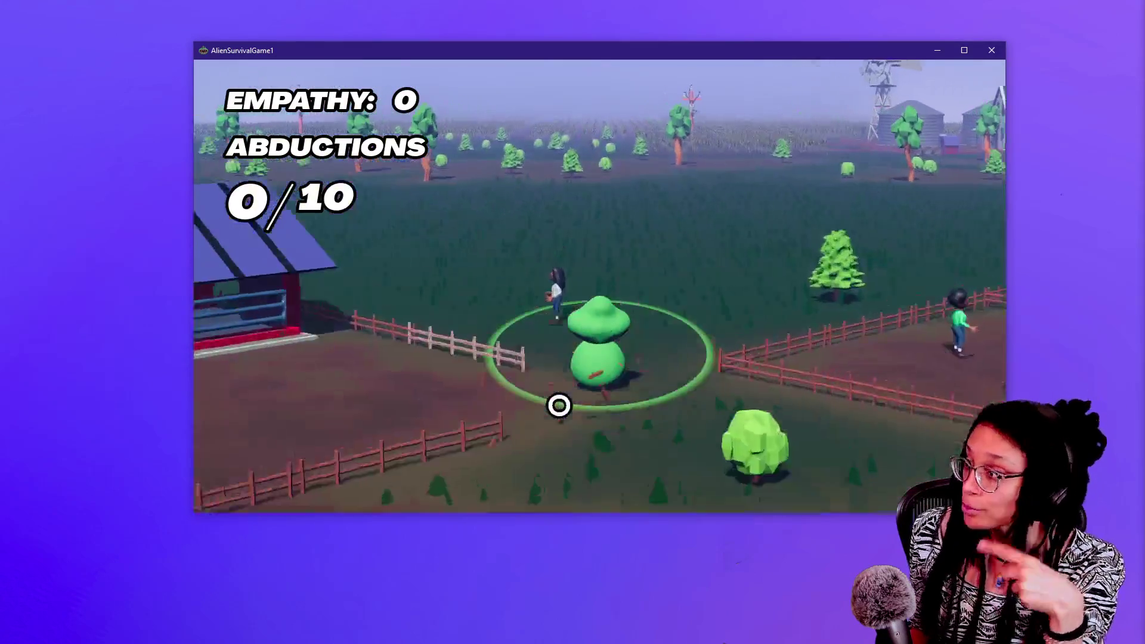
pyautogui.press('a')
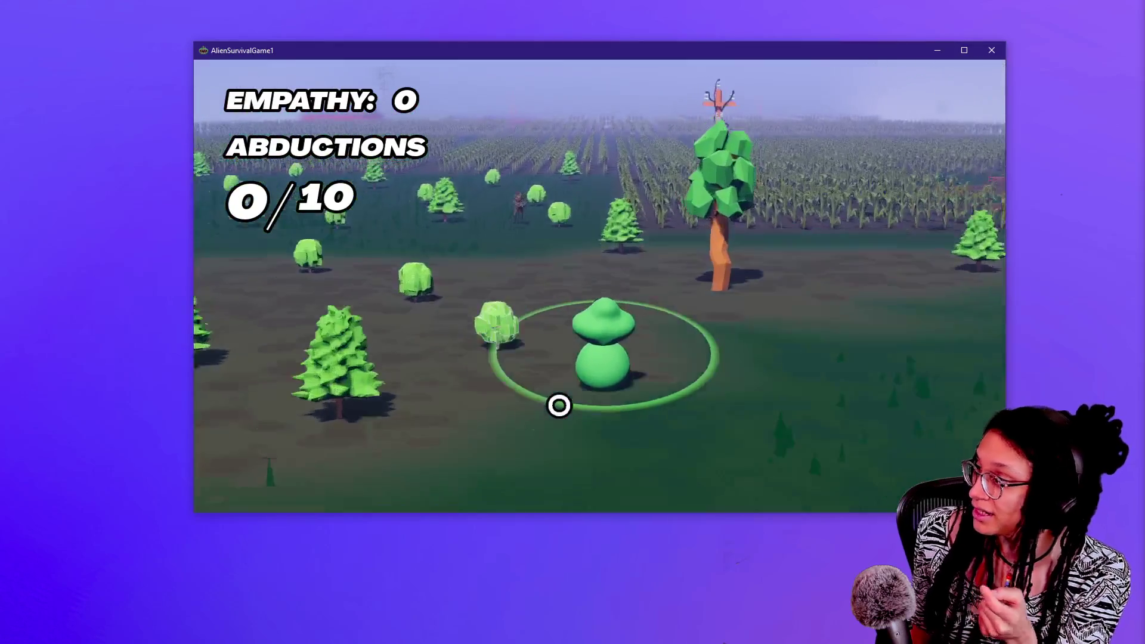
pyautogui.press('w')
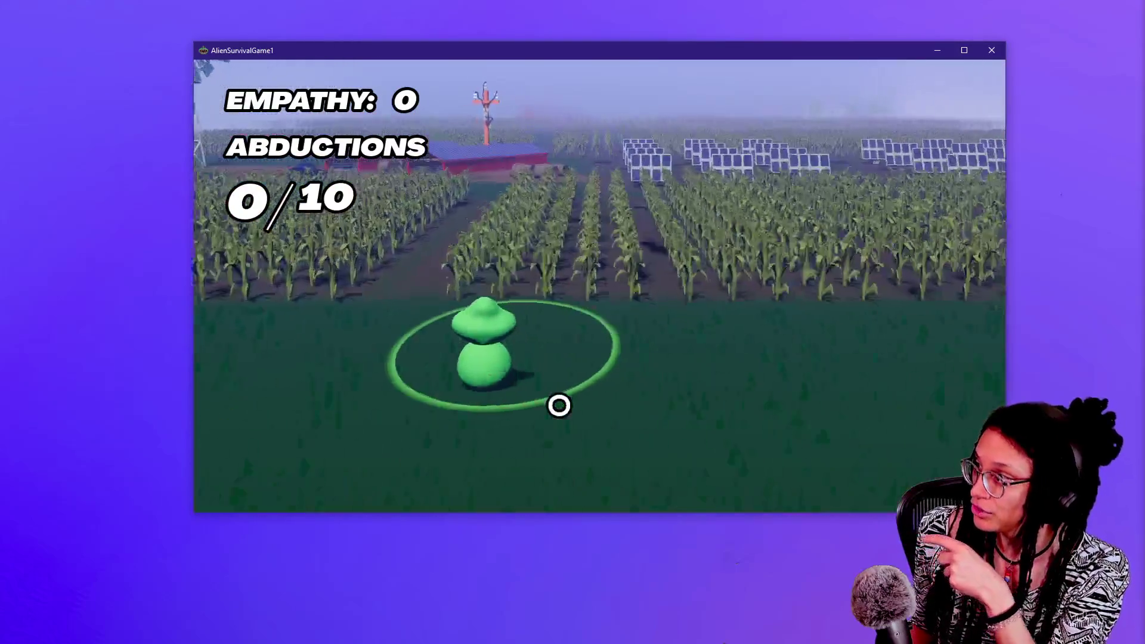
pyautogui.press('w')
pyautogui.press('a')
pyautogui.press('w')
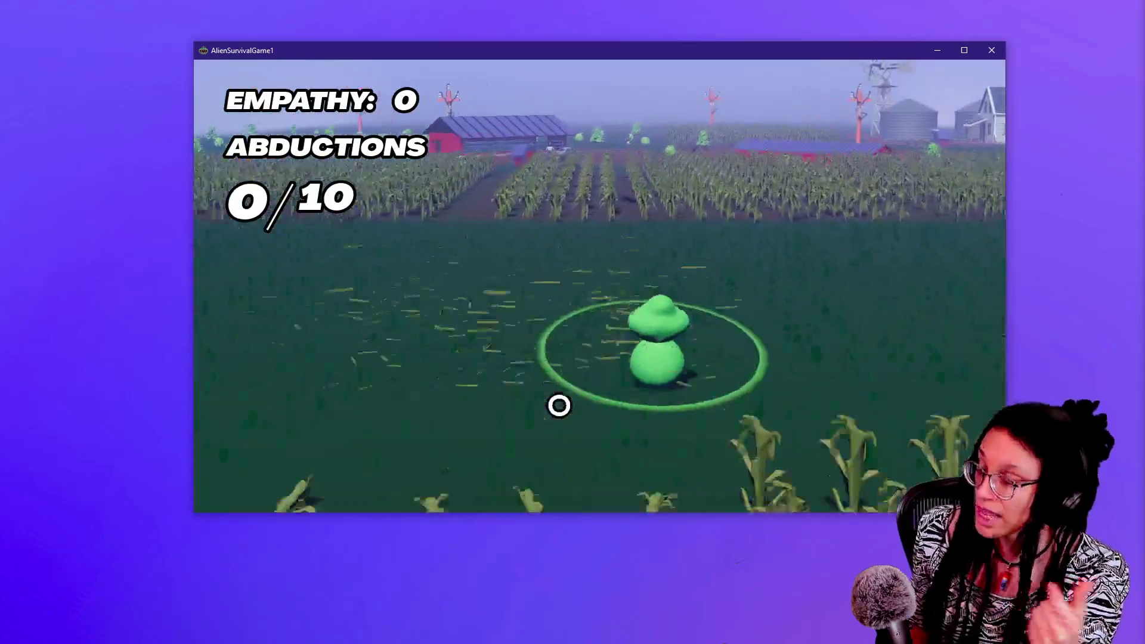
pyautogui.press('w')
pyautogui.press('w')
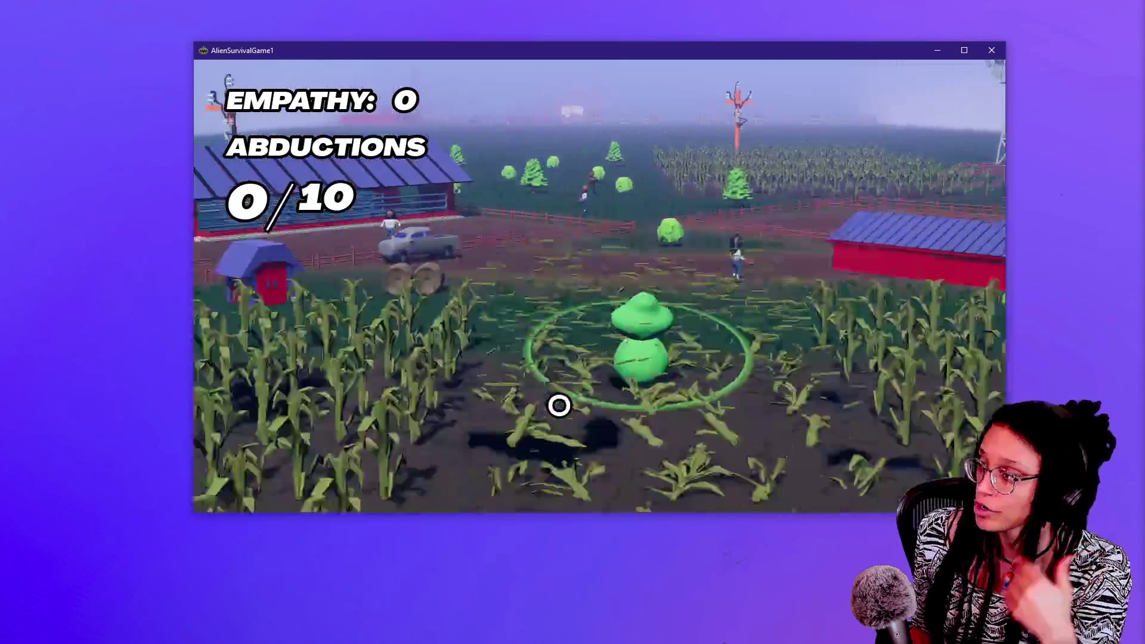
pyautogui.press('w')
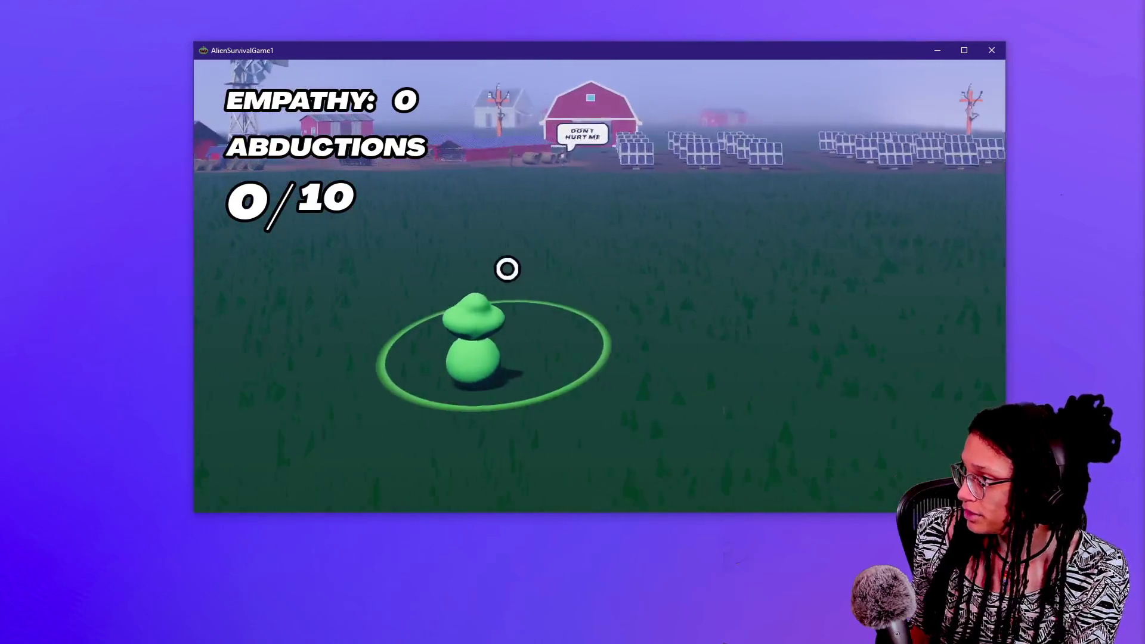
pyautogui.press('w')
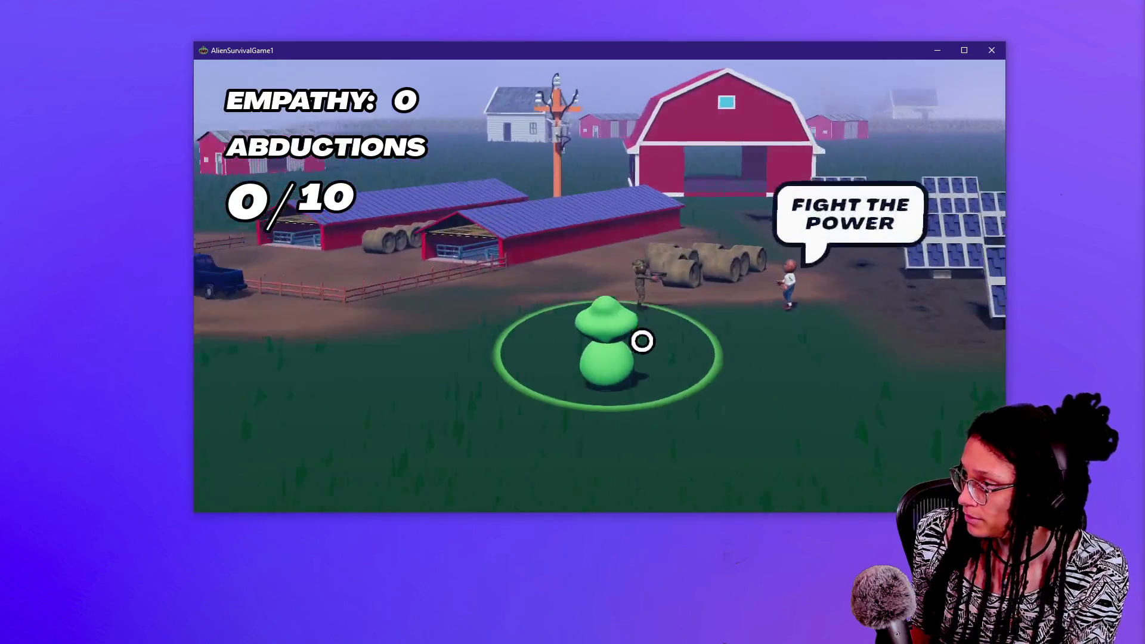
pyautogui.press('w')
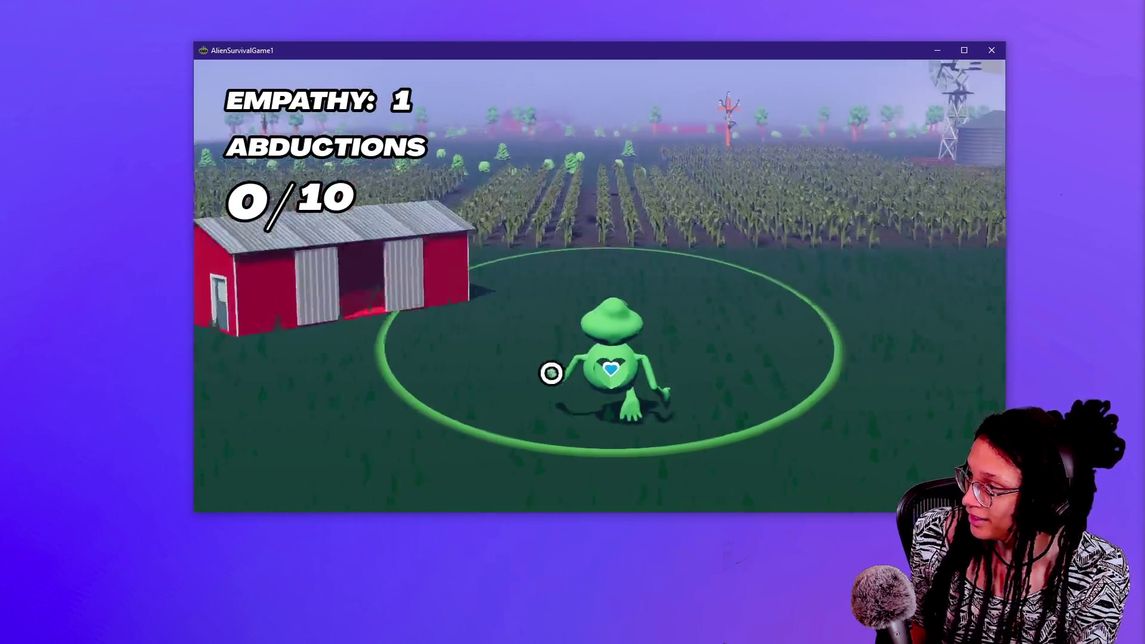
# Walk the grown alien through the cornfield and stretch its arm toward a farmer
pyautogui.press('w')
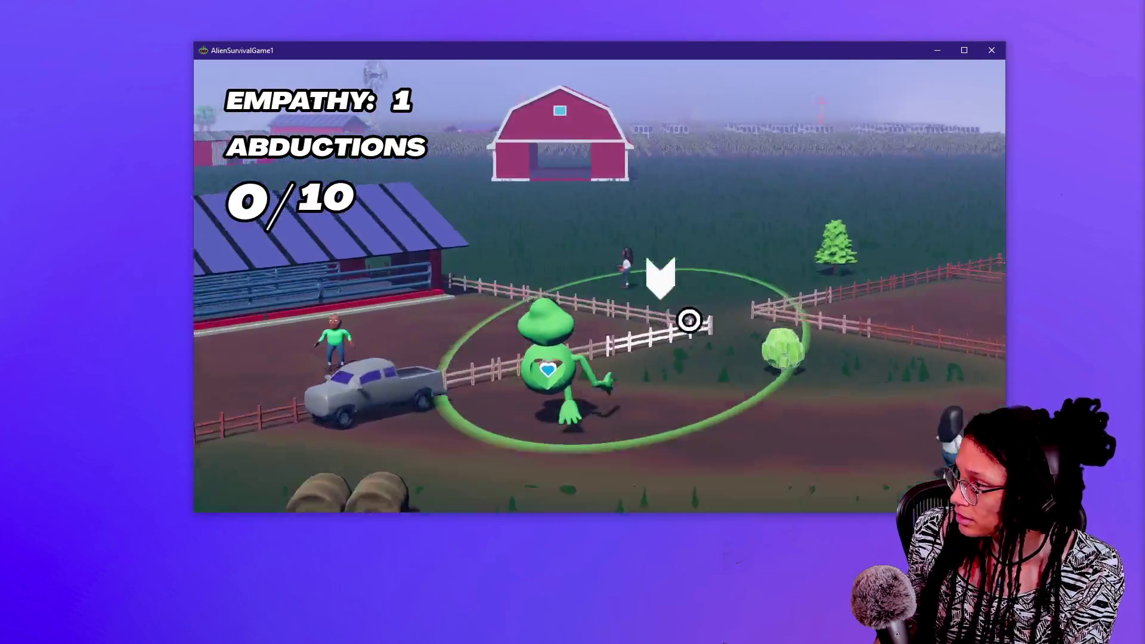
pyautogui.press('w')
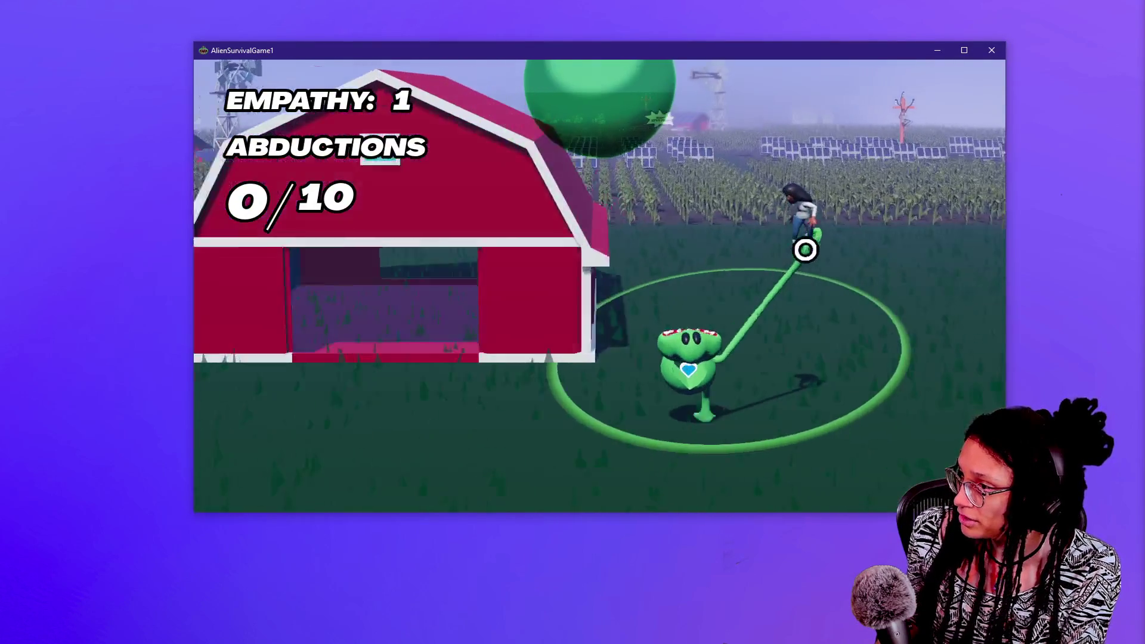
pyautogui.press('w')
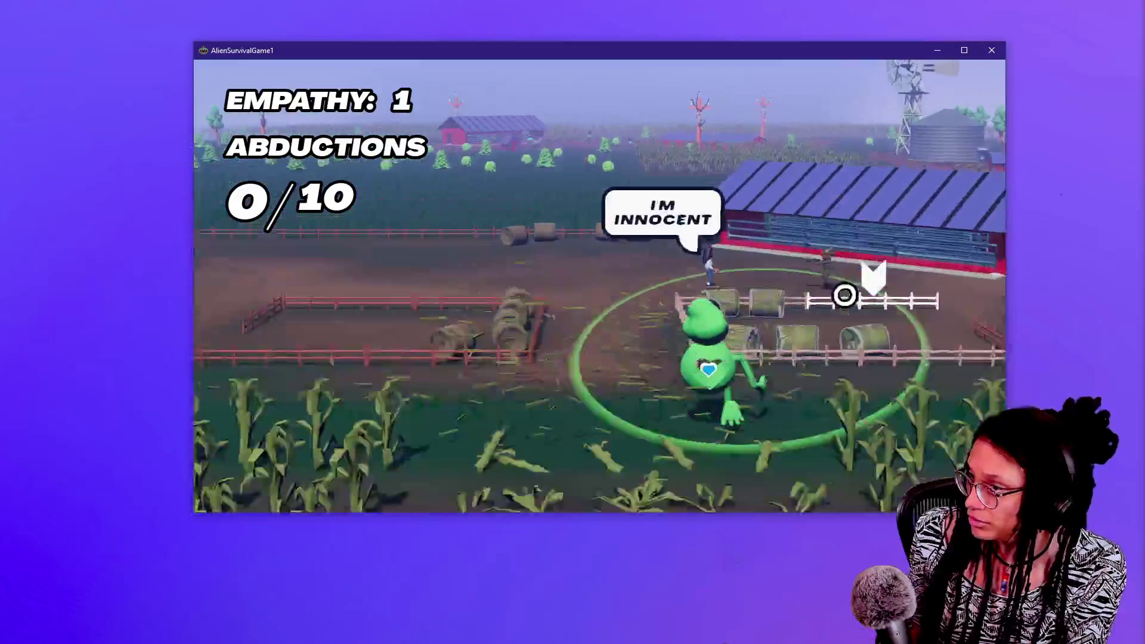
pyautogui.click(845, 295)
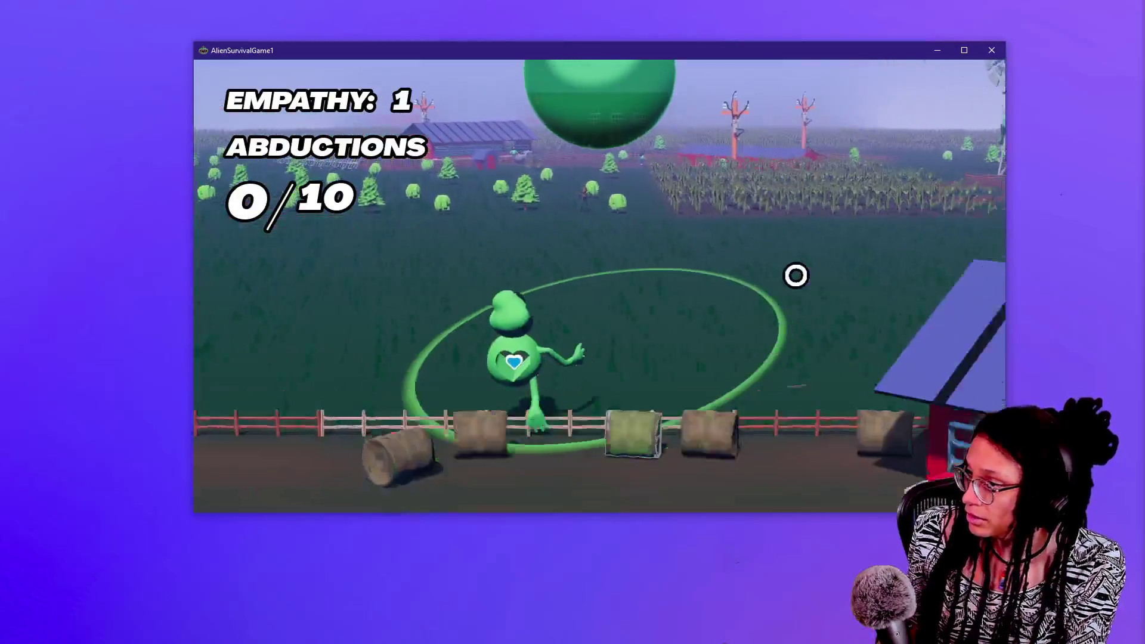
pyautogui.press('w')
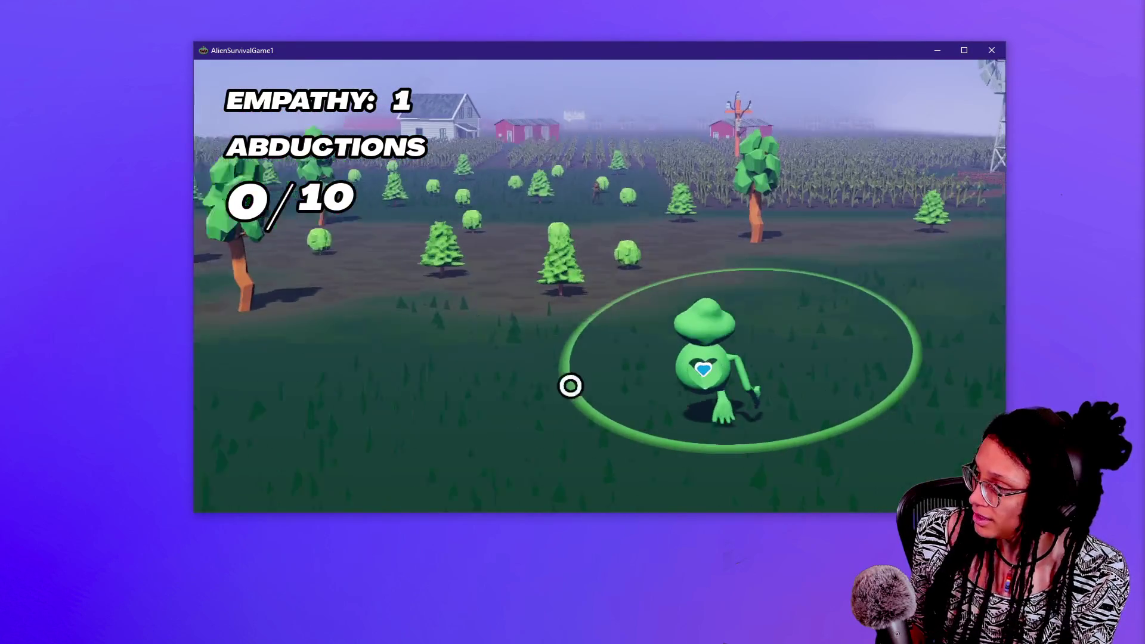
pyautogui.press('w')
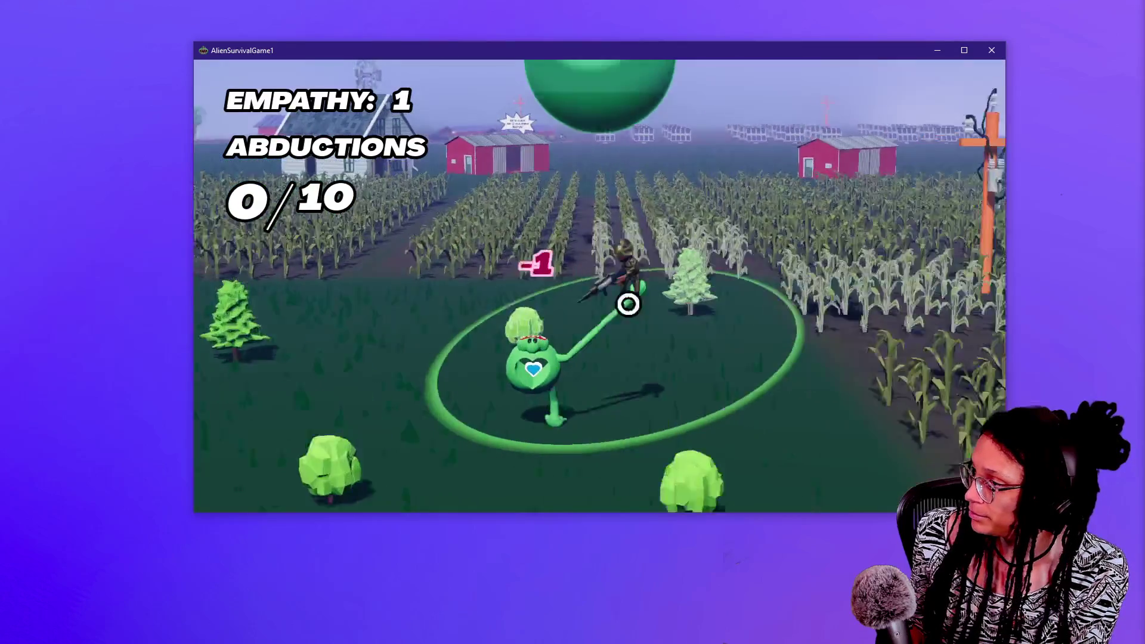
pyautogui.press('w')
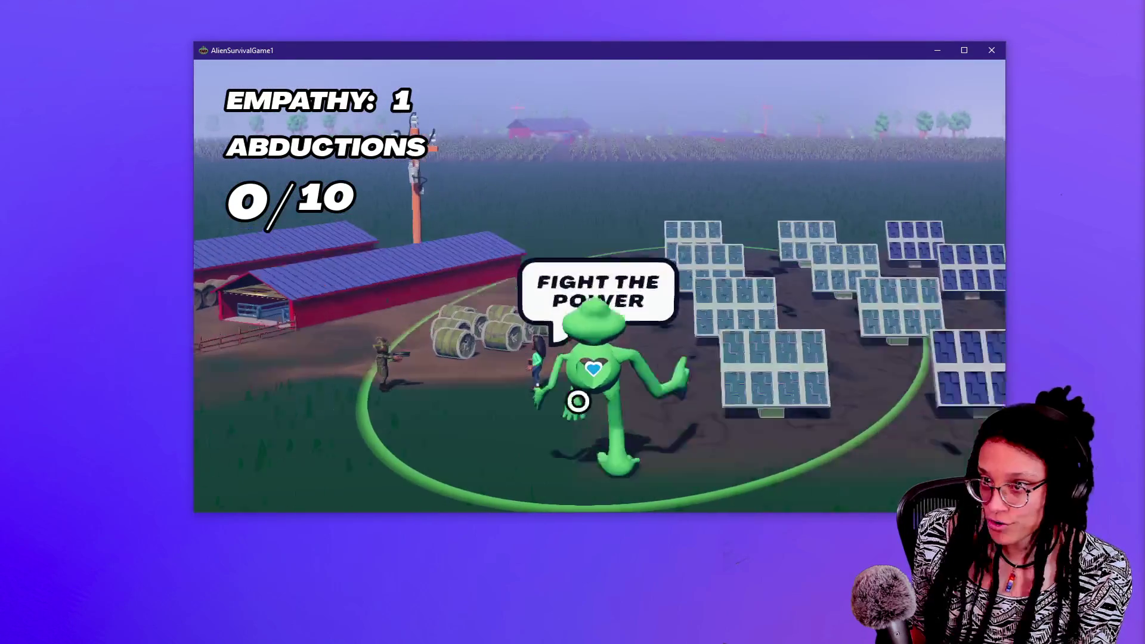
pyautogui.press('w')
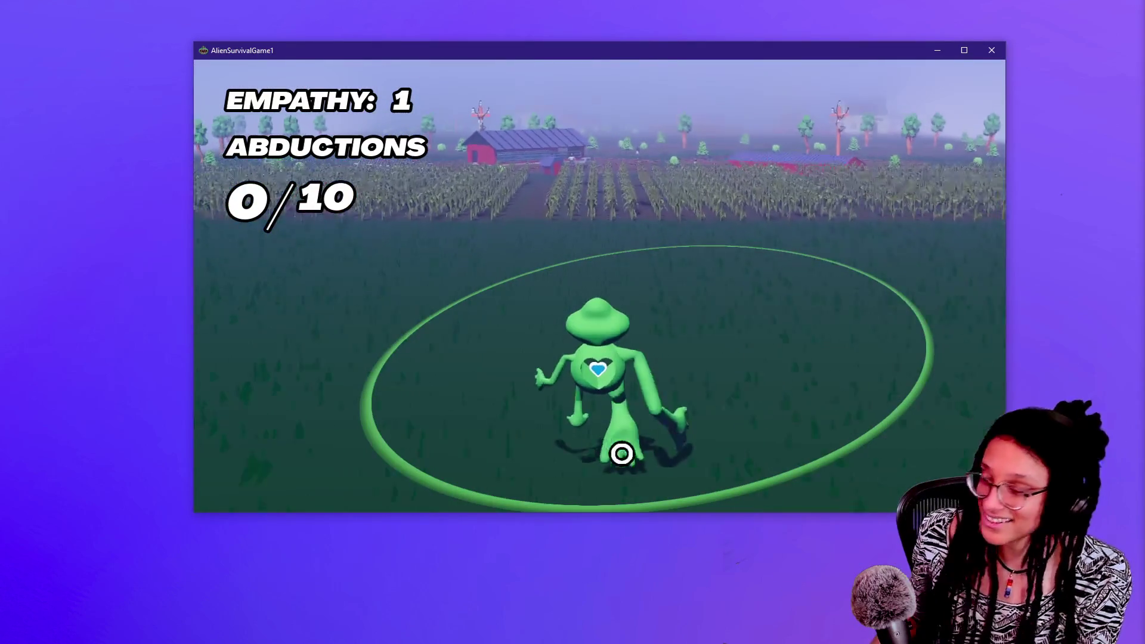
pyautogui.press('w')
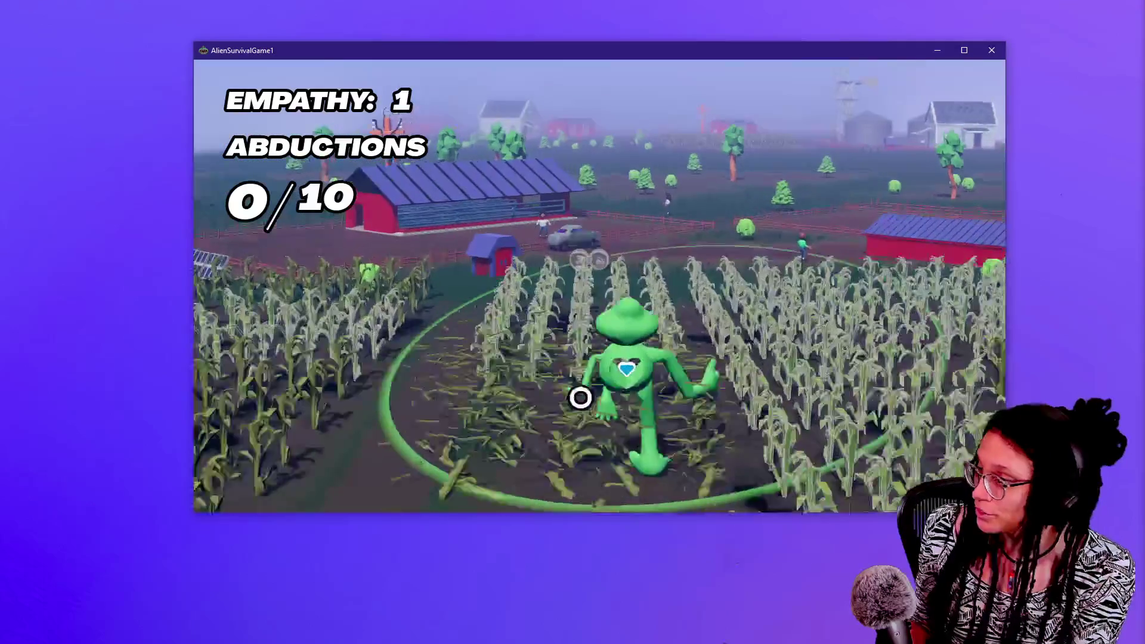
pyautogui.press('w')
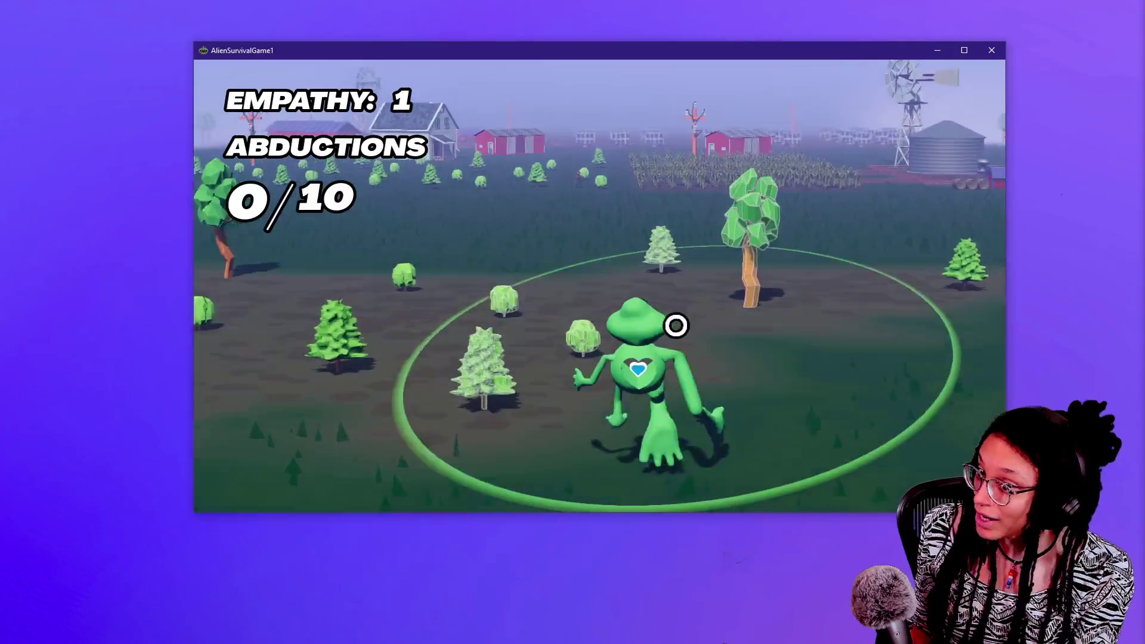
pyautogui.press('w')
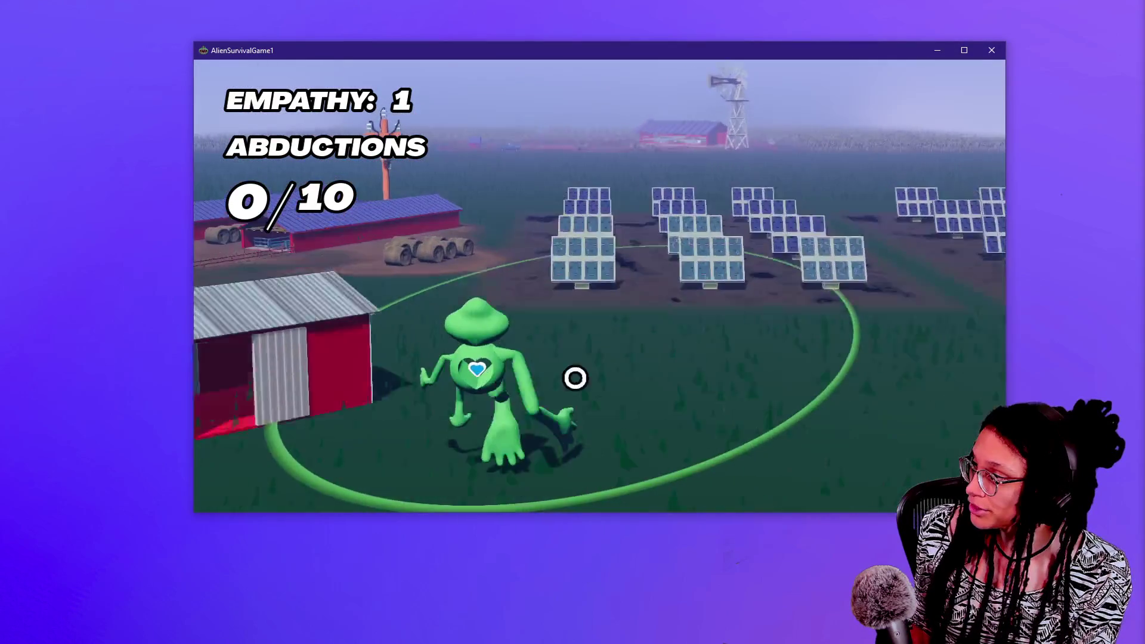
pyautogui.press('w')
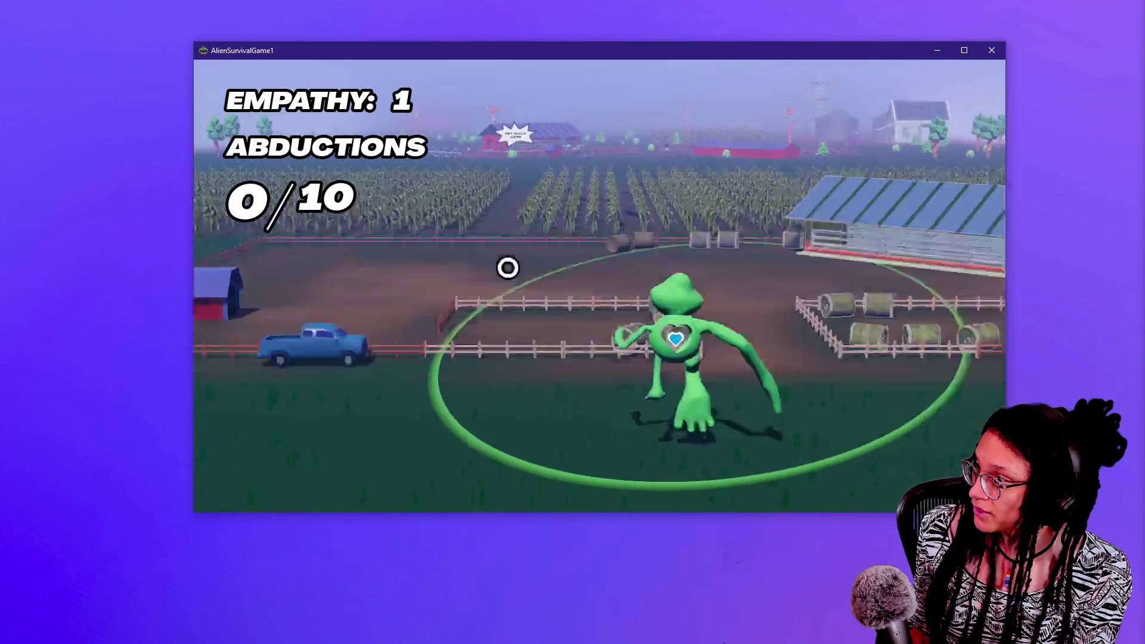
pyautogui.press('w')
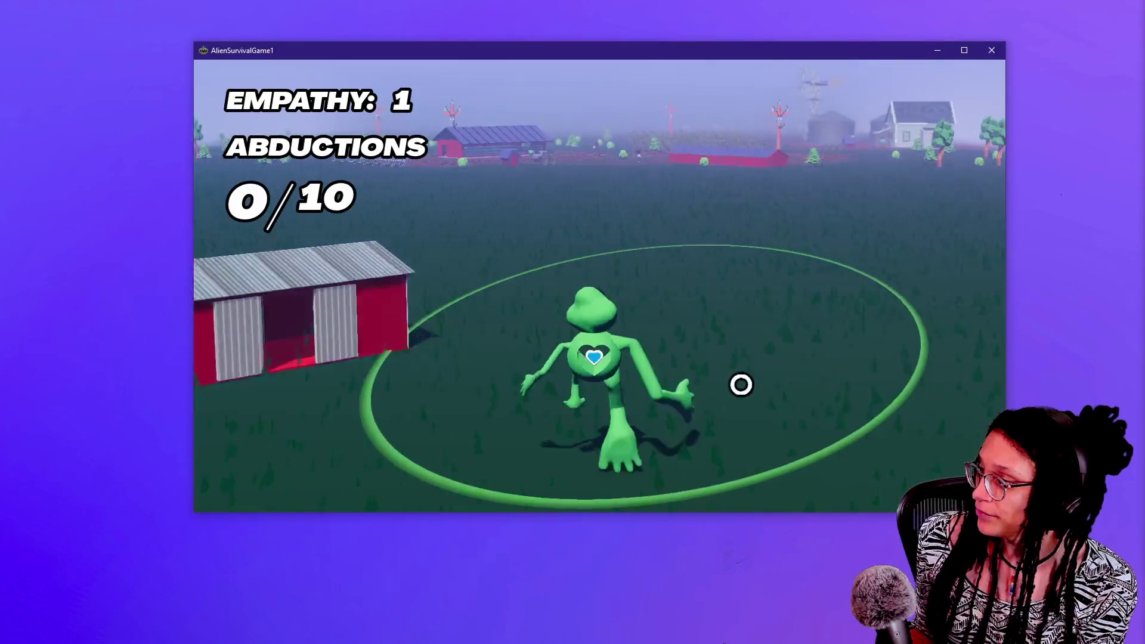
# Walk across the farm, reach for the woman with the stretching arm, and slam the ground
pyautogui.press('w')
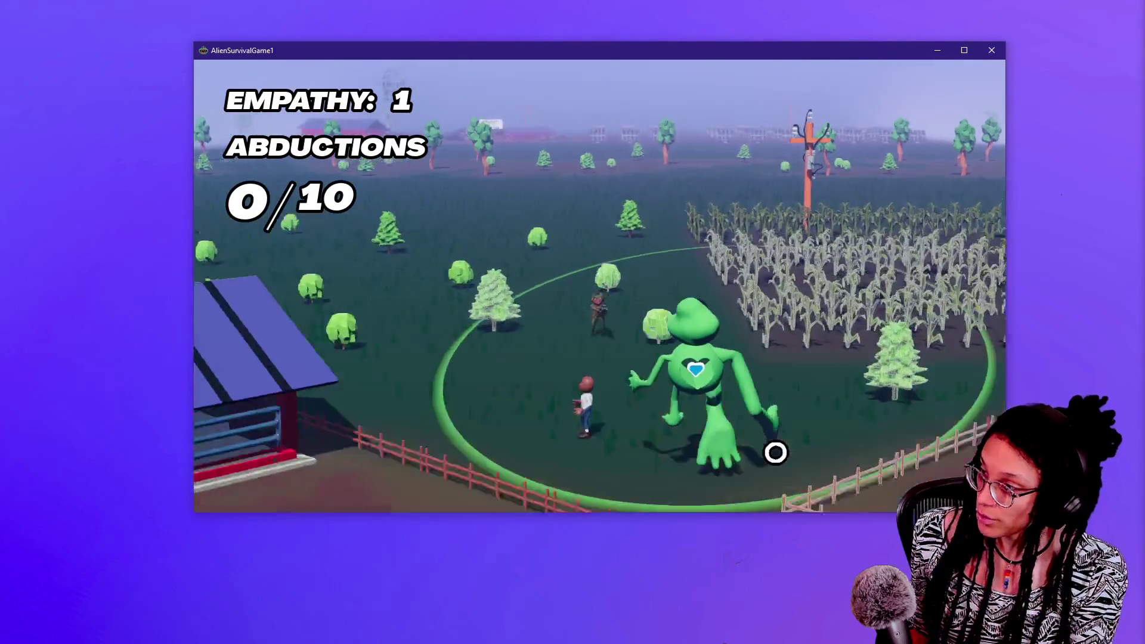
pyautogui.press('a')
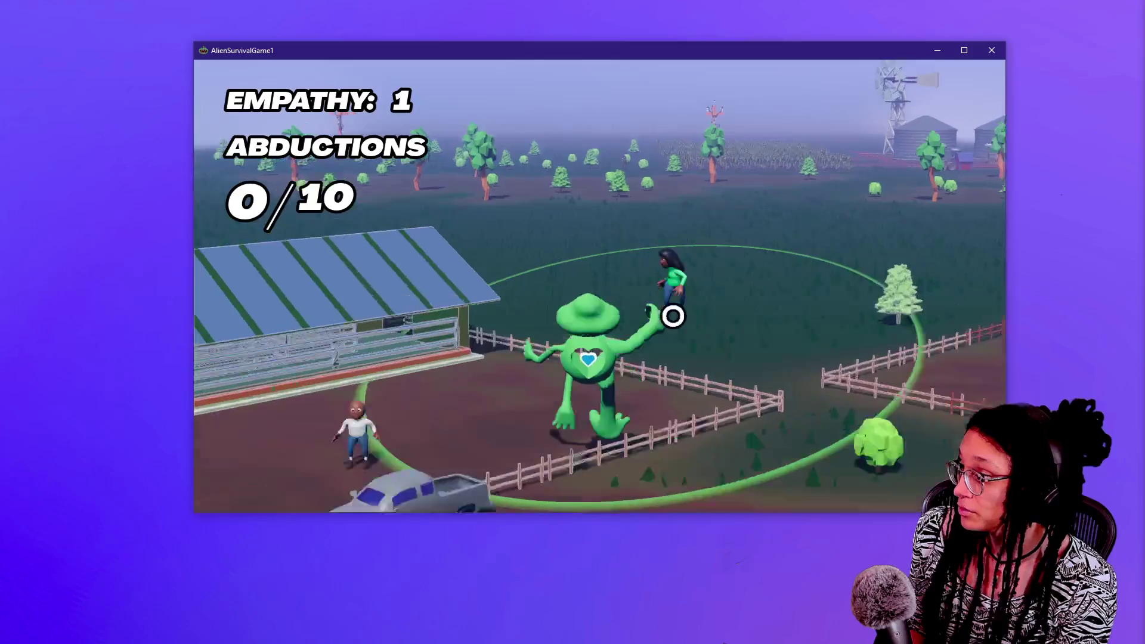
pyautogui.click(672, 316)
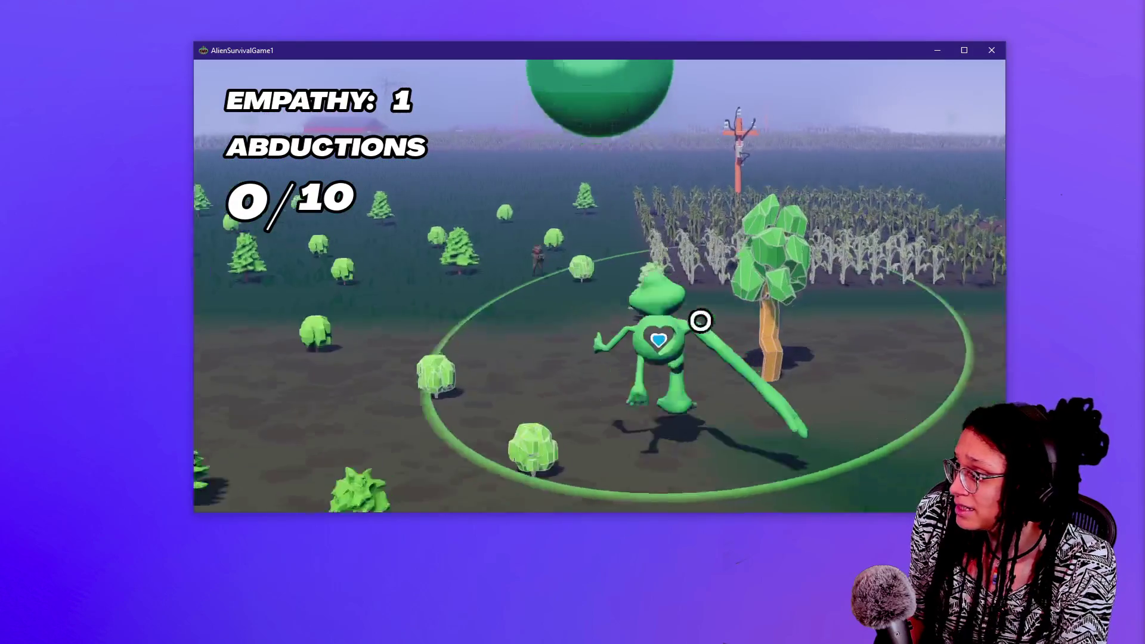
pyautogui.press('w')
pyautogui.press('w')
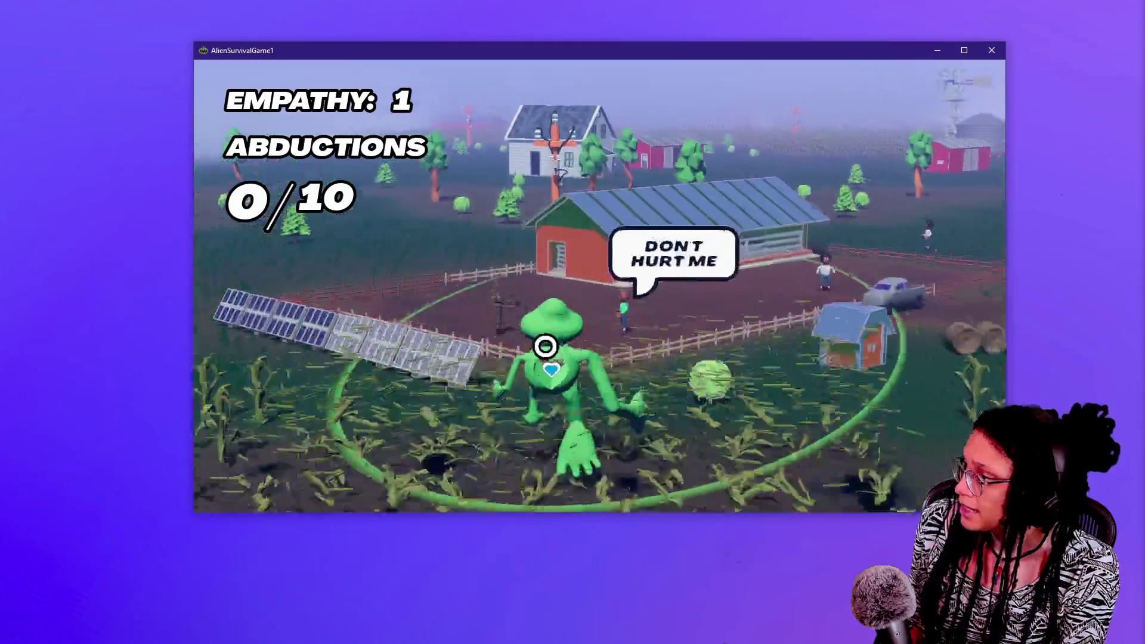
pyautogui.click(545, 346)
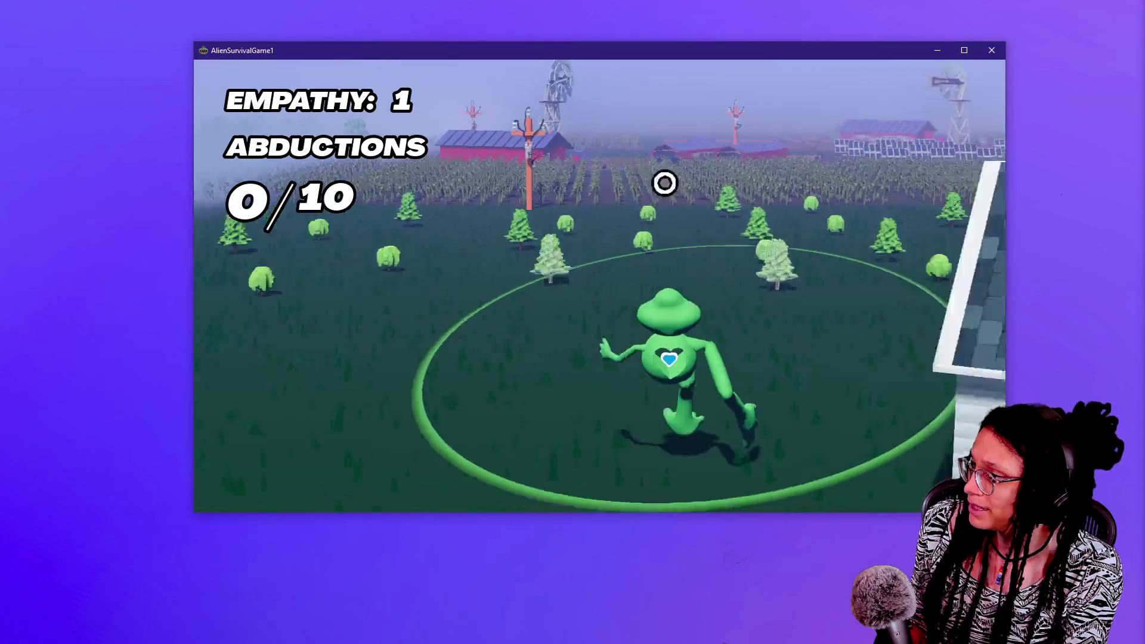
pyautogui.press('w')
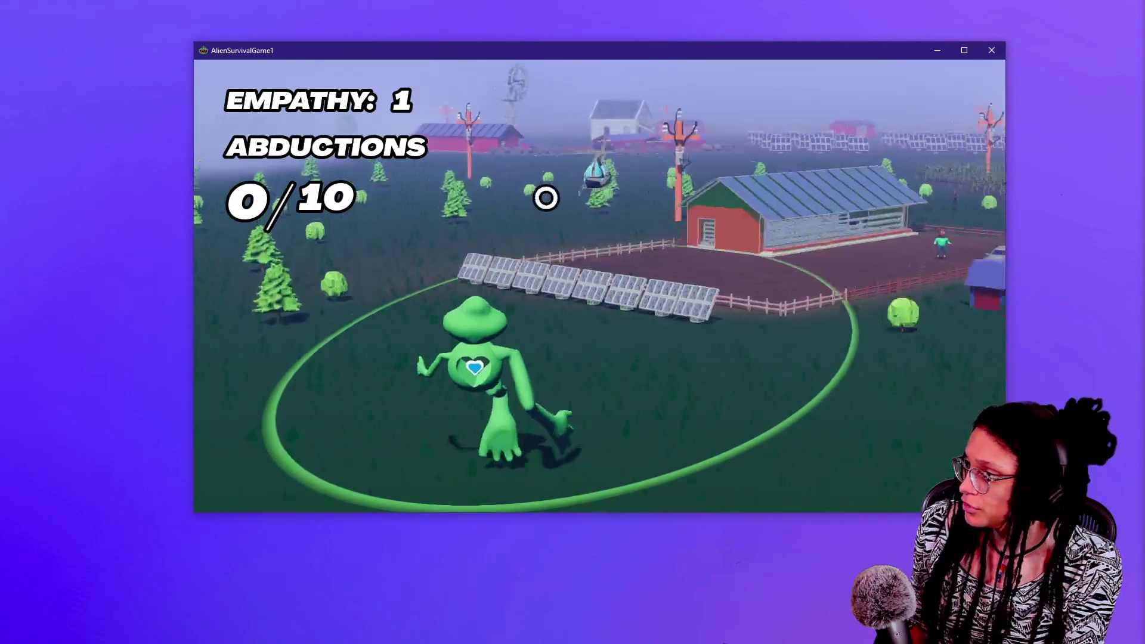
# Walk the alien through the corn, past the solar panels, to the fenced pen by the barn
pyautogui.press('w')
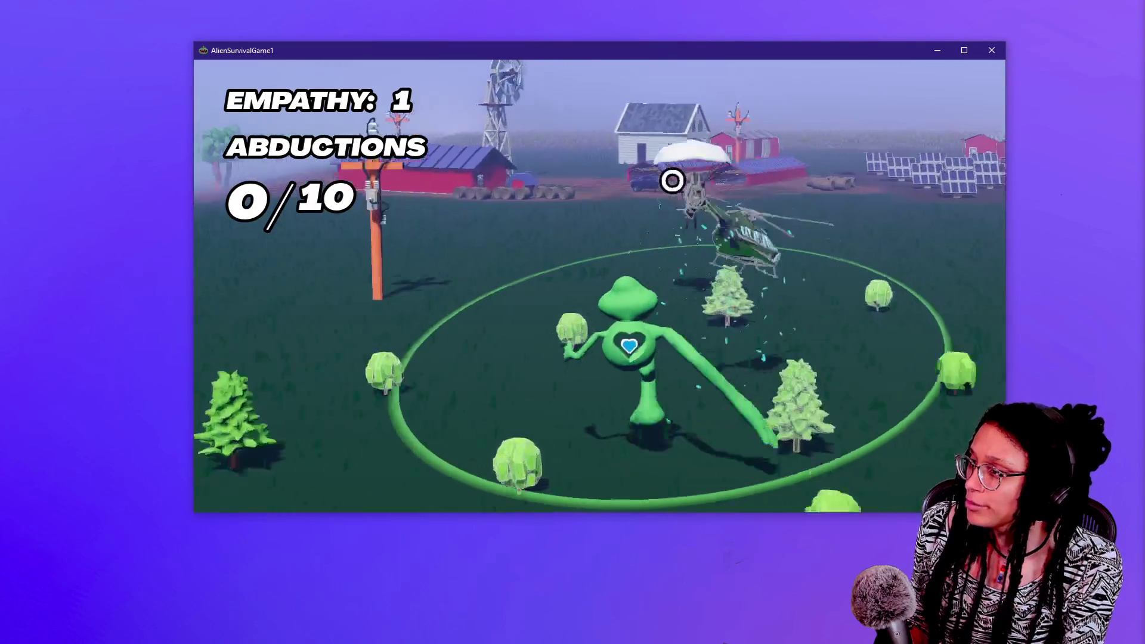
pyautogui.press('w')
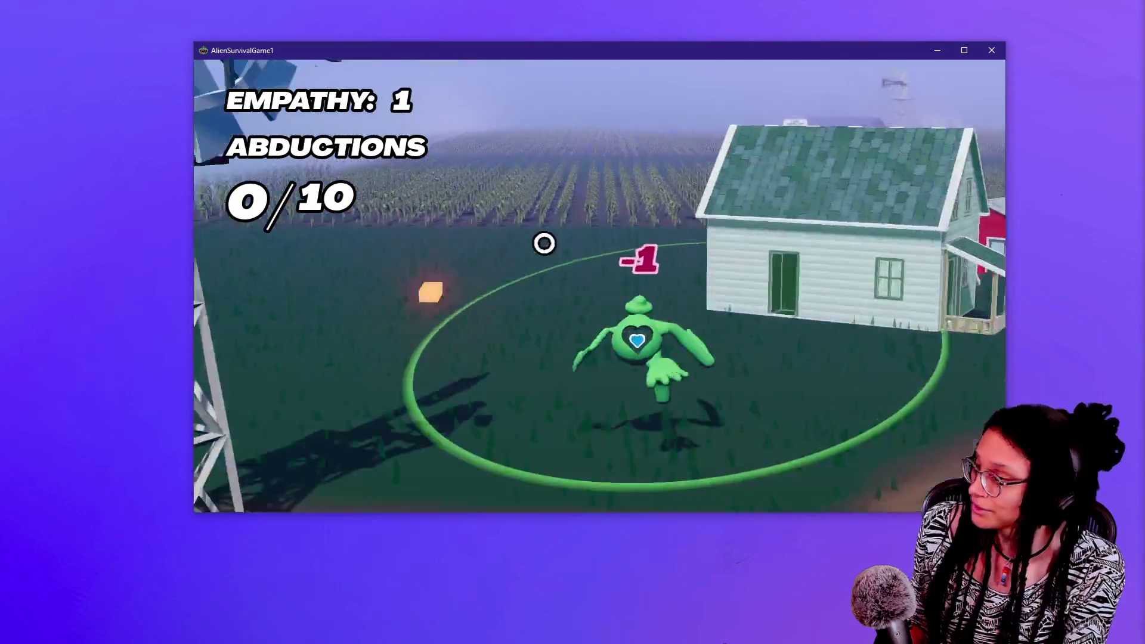
pyautogui.press('w')
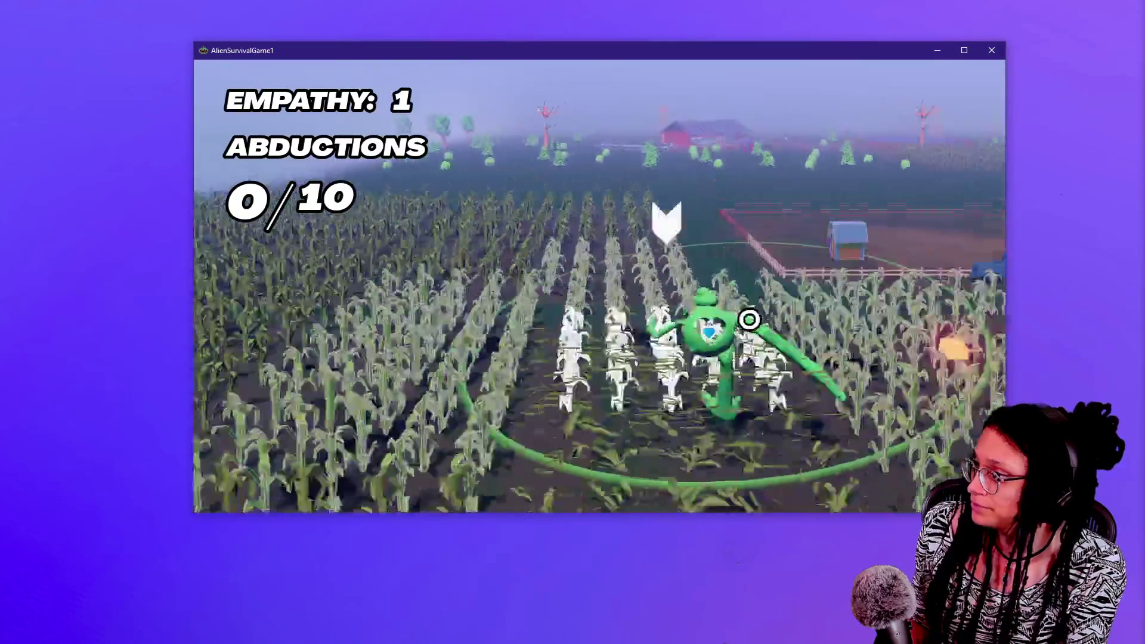
pyautogui.press('w')
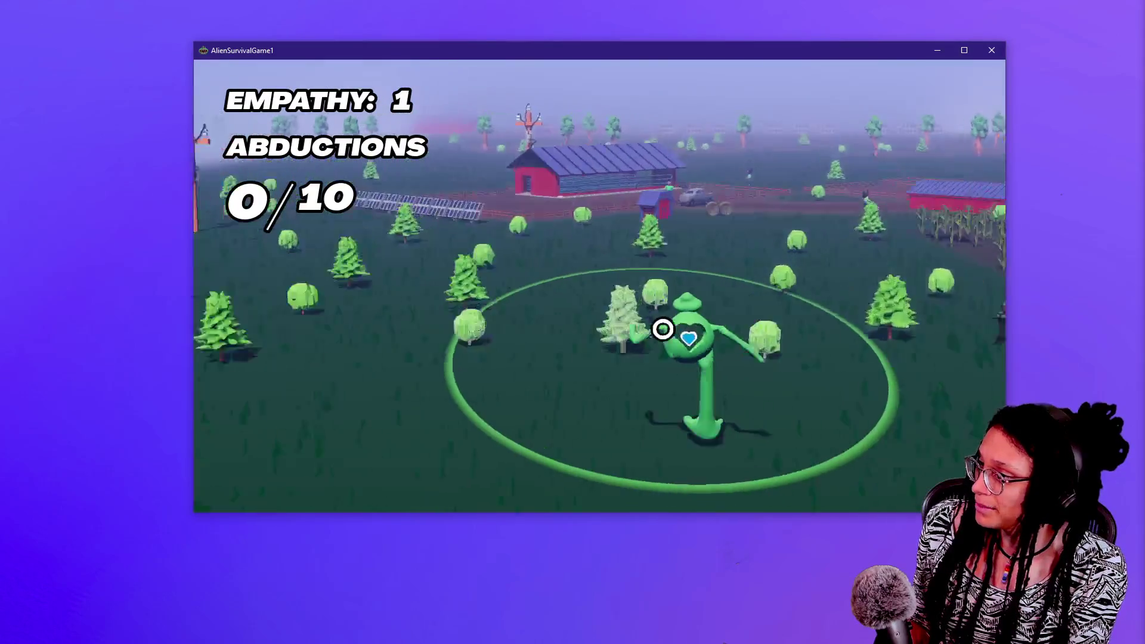
pyautogui.press('w')
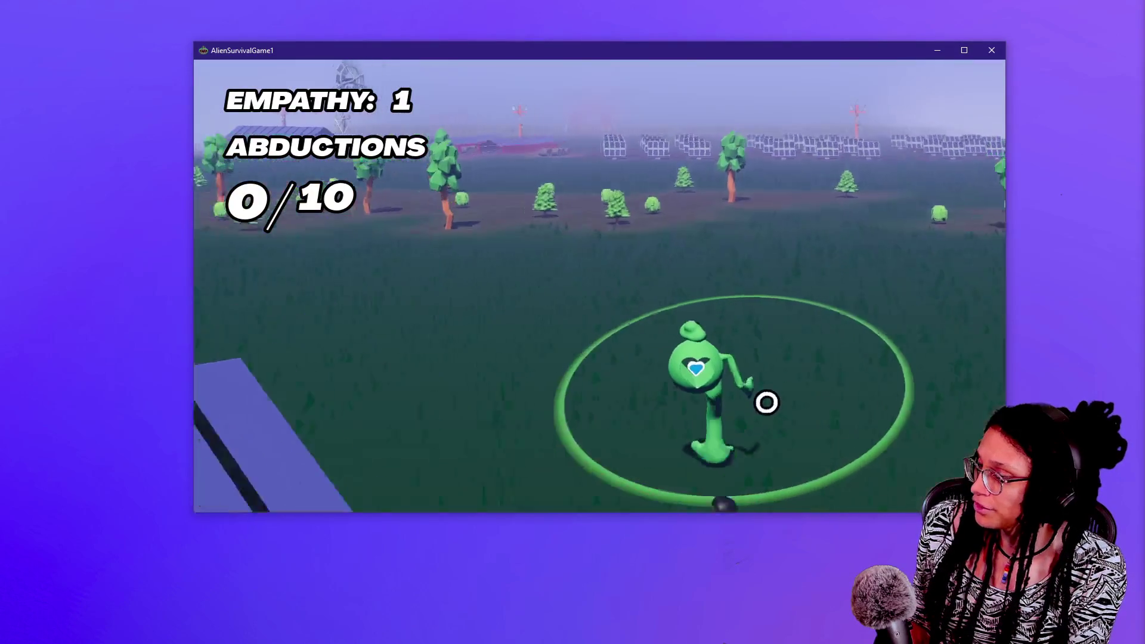
pyautogui.press('w')
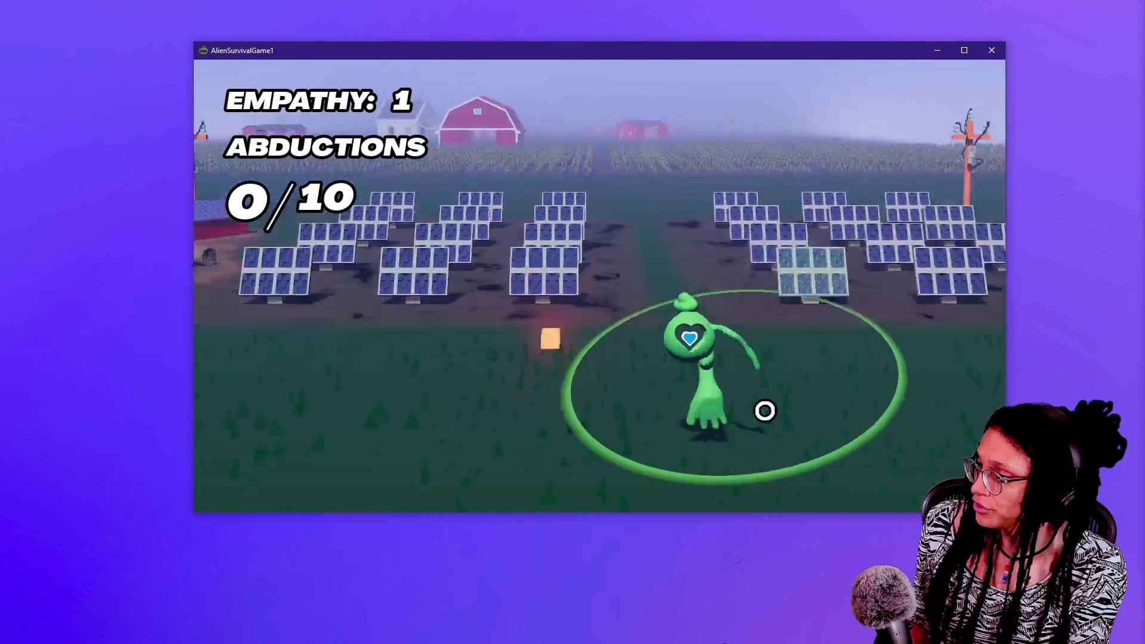
pyautogui.press('w')
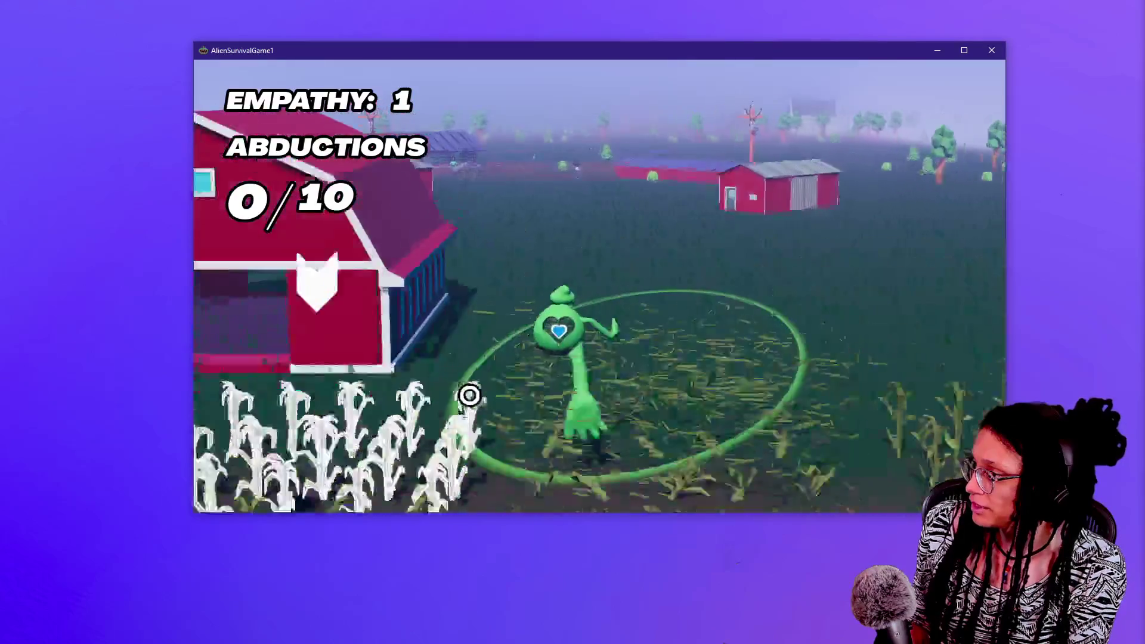
pyautogui.press('w')
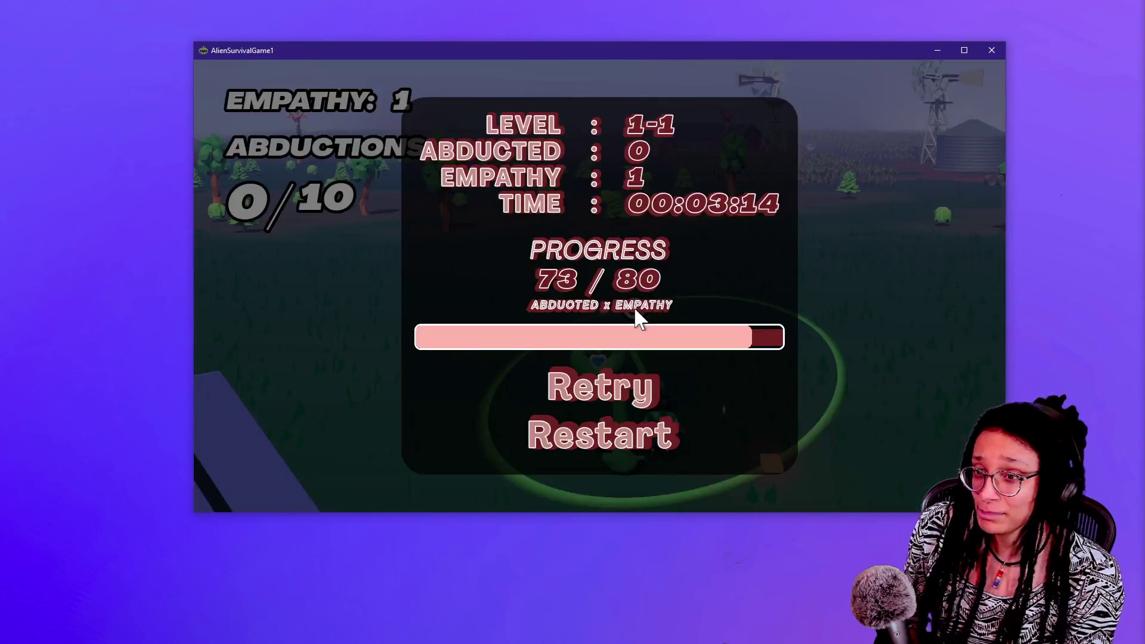
# Restart the level from the results screen, skip the intro, and confirm READY to start
pyautogui.click(604, 392)
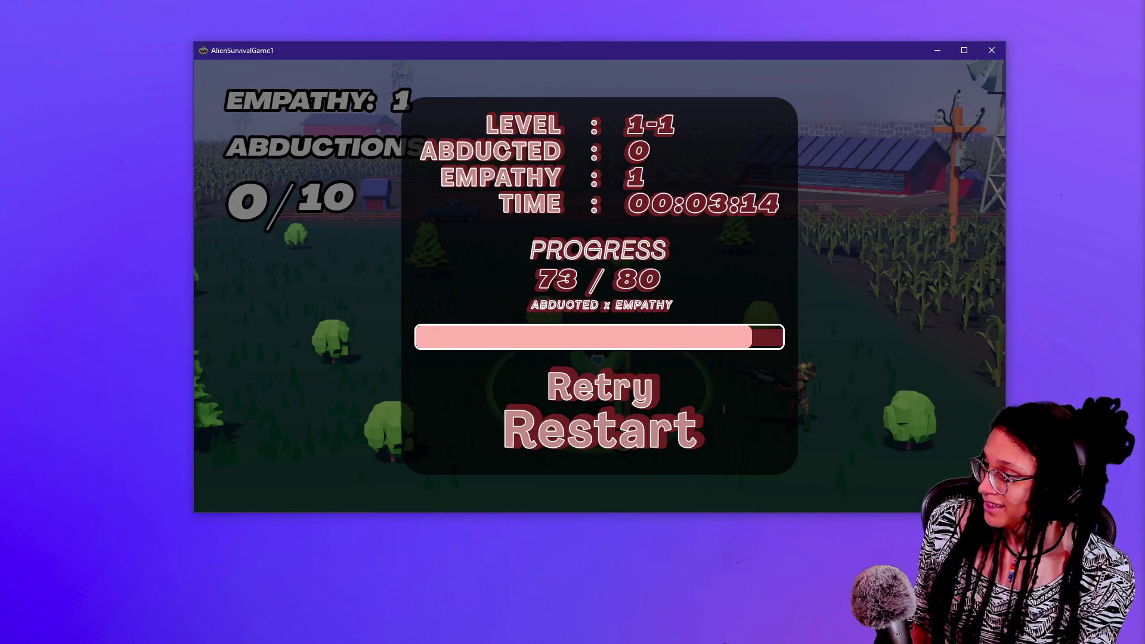
pyautogui.click(627, 444)
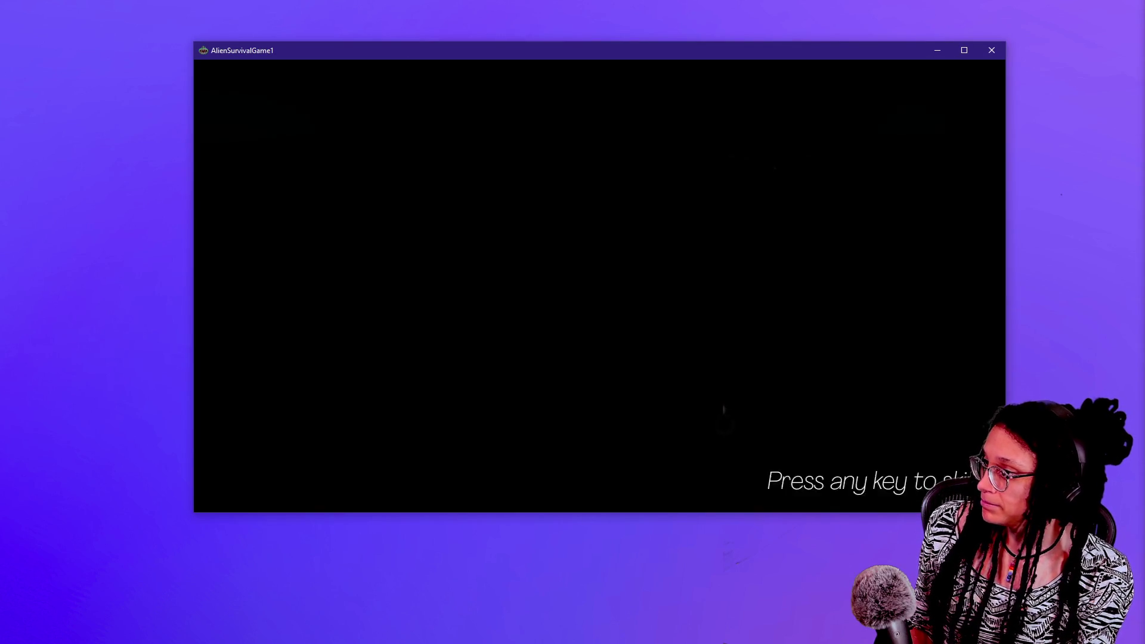
pyautogui.press('space')
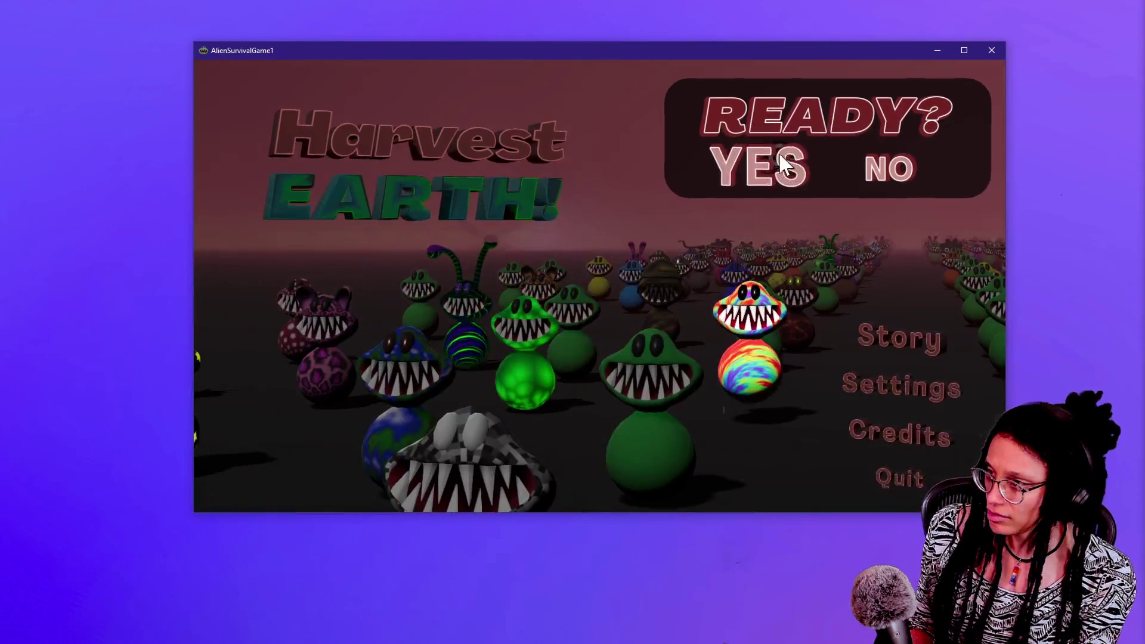
pyautogui.click(787, 174)
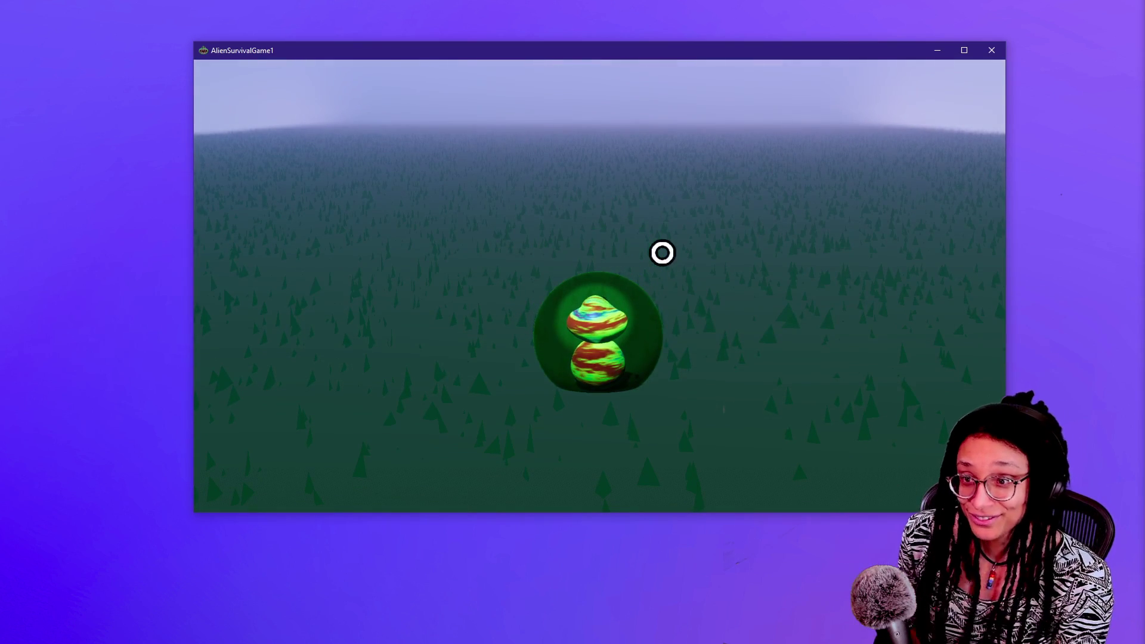
# Walk to the farmyard and lift a farmer, a soldier and another farmer into the bubble
pyautogui.press('w')
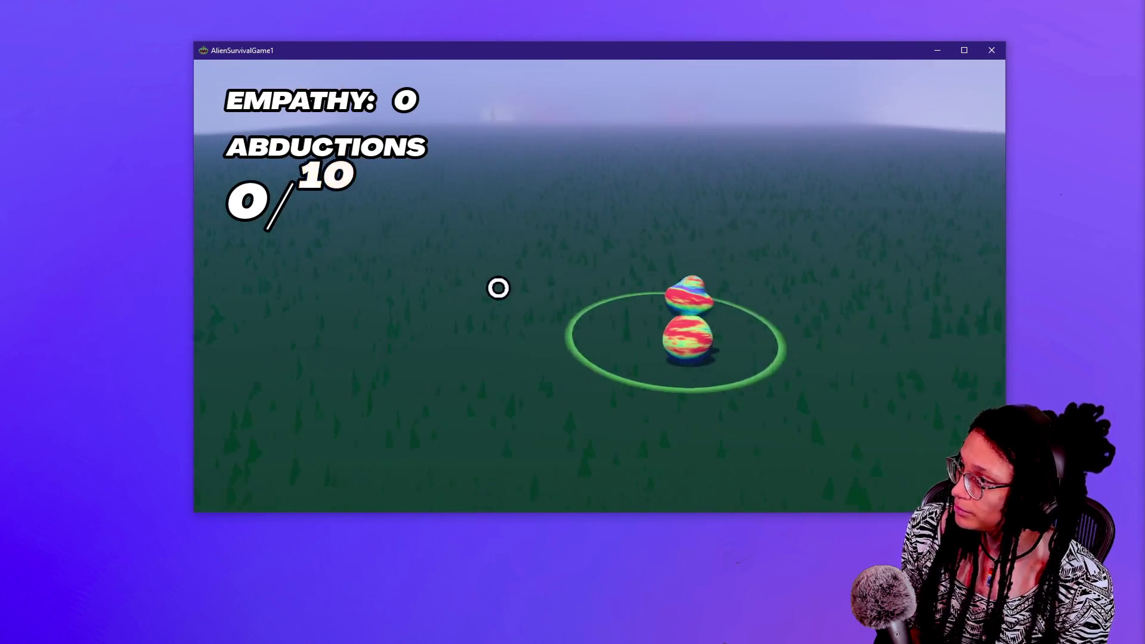
pyautogui.press('w')
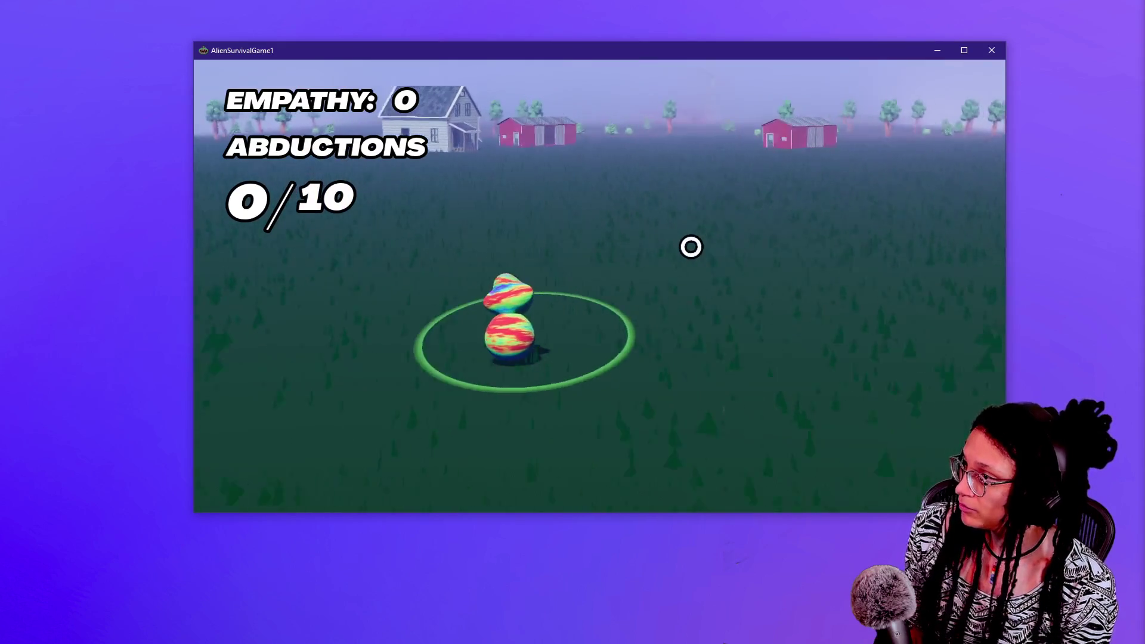
pyautogui.press('w')
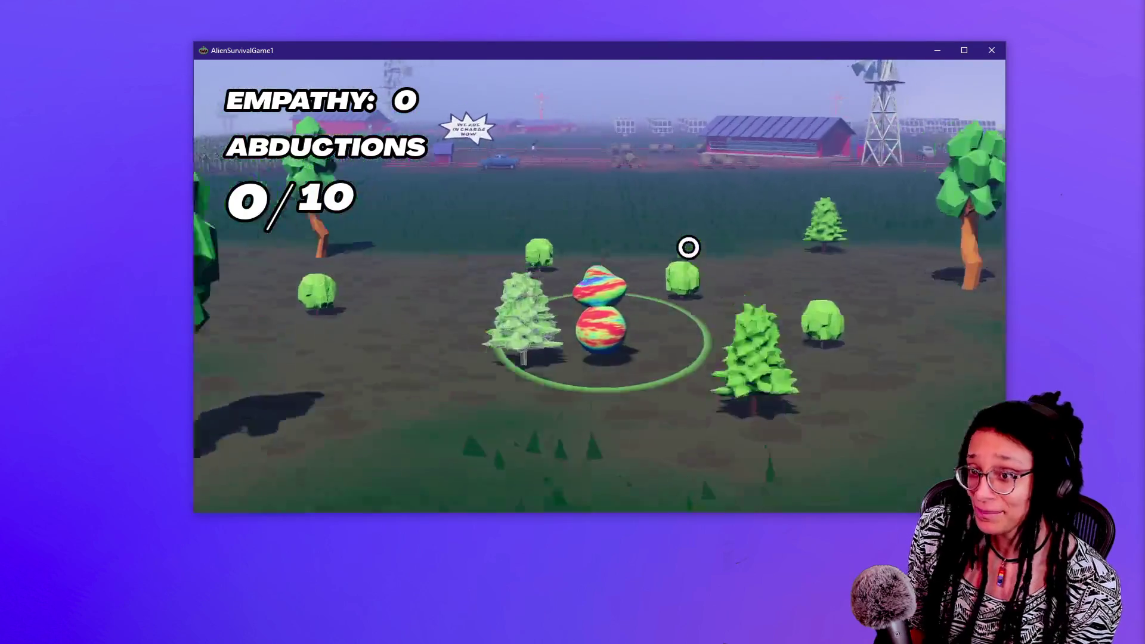
pyautogui.press('w')
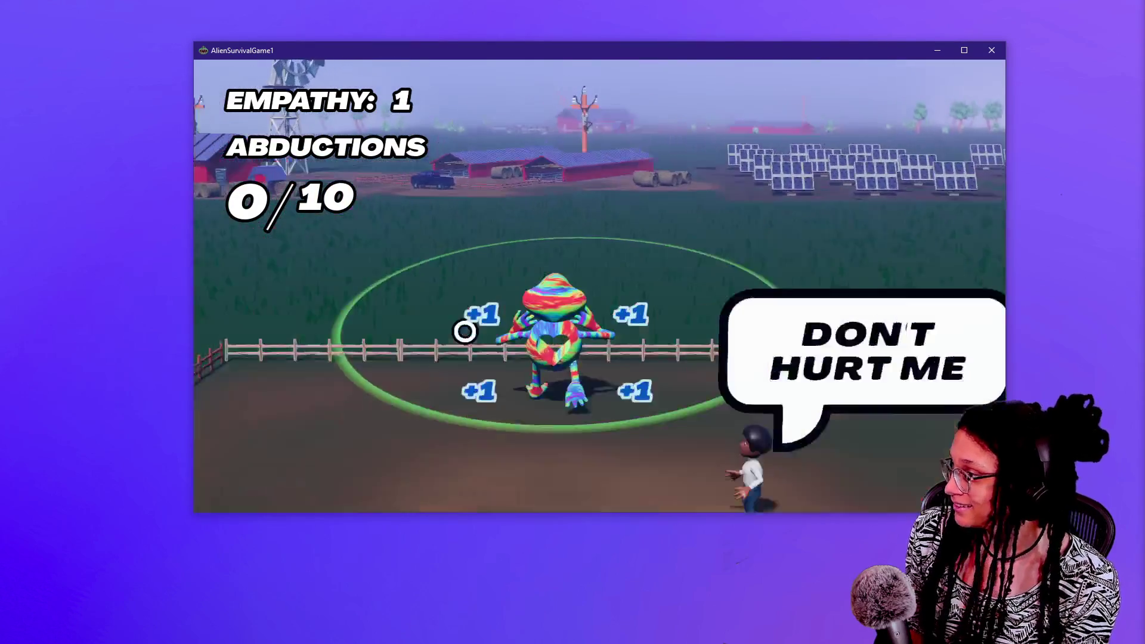
pyautogui.press('w')
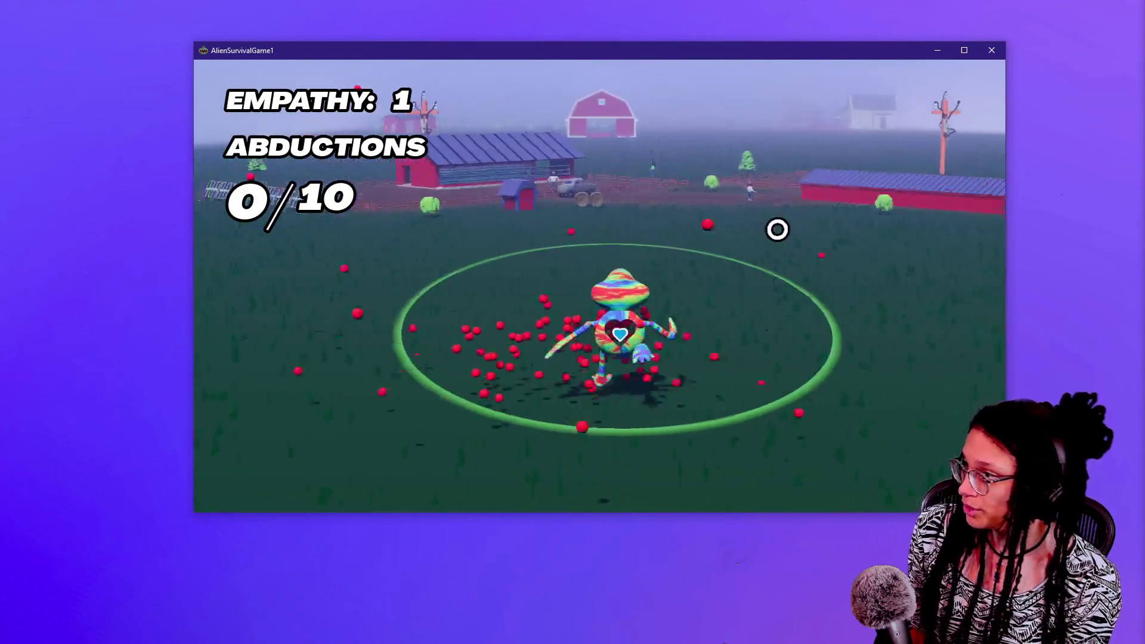
pyautogui.click(755, 324)
pyautogui.moveTo(755, 324)
pyautogui.mouseDown()
pyautogui.moveTo(750, 256)
pyautogui.moveTo(647, 182)
pyautogui.moveTo(627, 139)
pyautogui.moveTo(731, 238)
pyautogui.mouseUp()
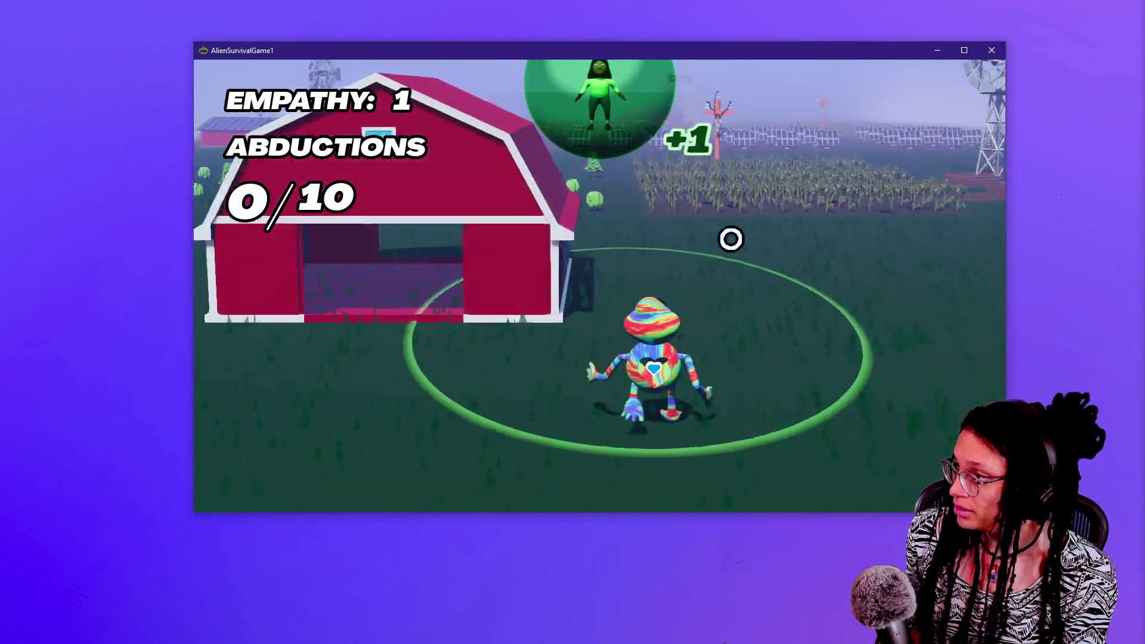
pyautogui.press('w')
pyautogui.press('w')
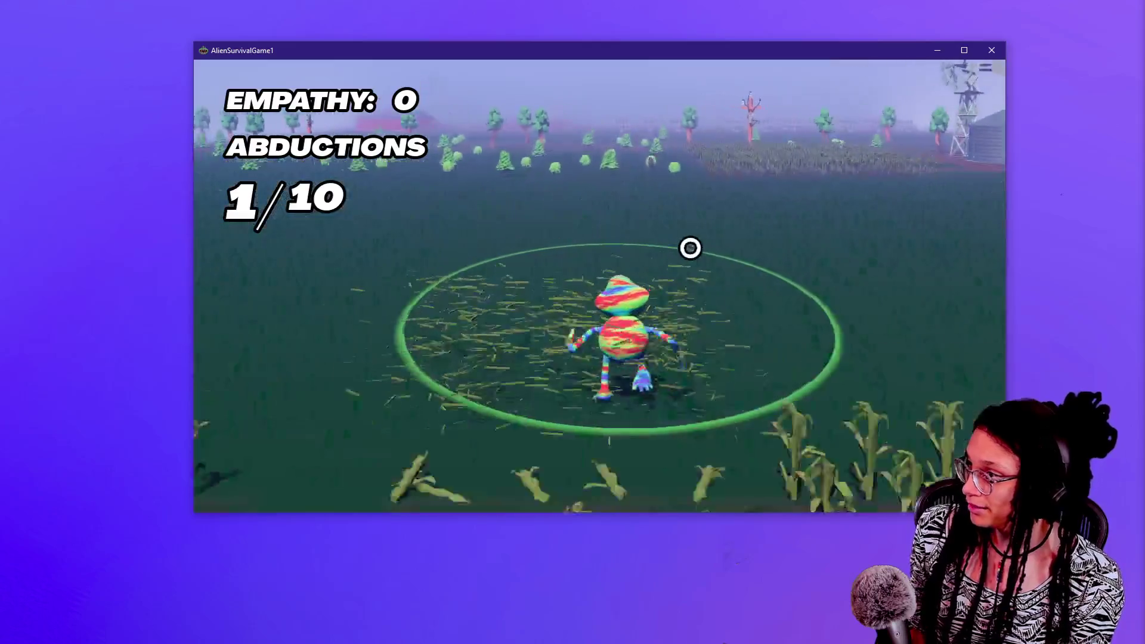
pyautogui.moveTo(695, 300); pyautogui.dragTo(611, 102)
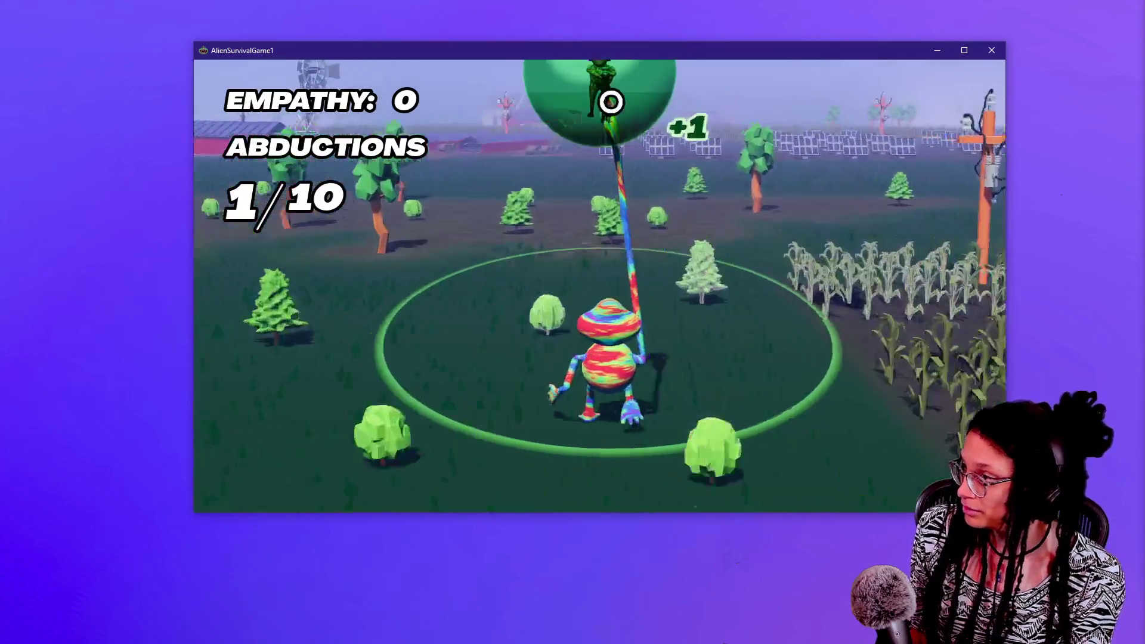
pyautogui.press('w')
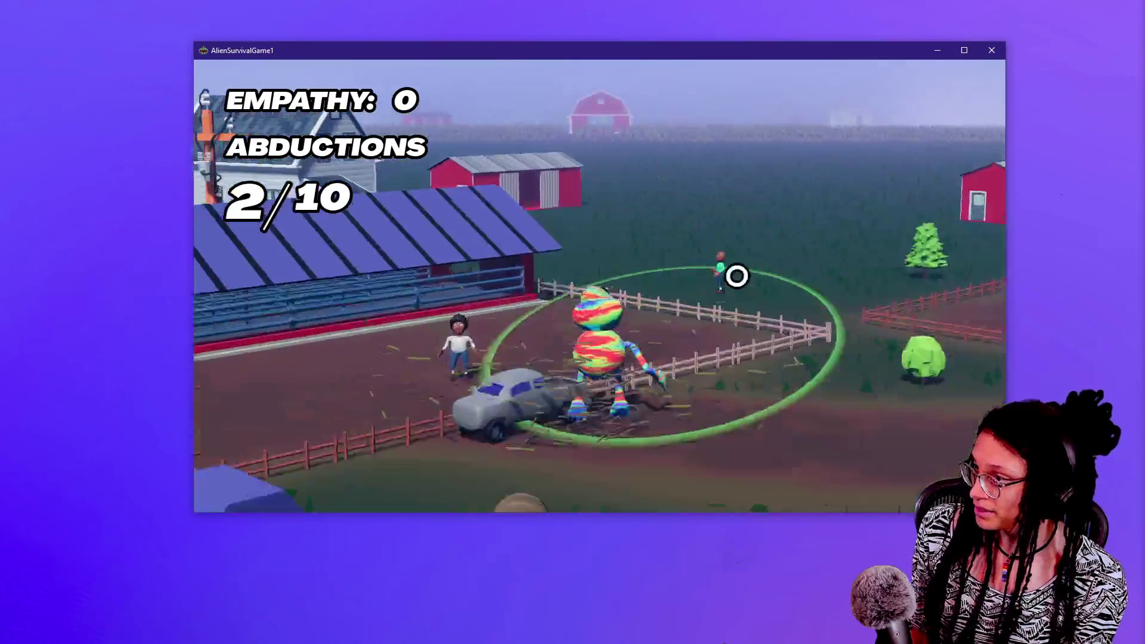
pyautogui.moveTo(736, 276)
pyautogui.mouseDown()
pyautogui.moveTo(759, 276)
pyautogui.moveTo(599, 104)
pyautogui.mouseUp()
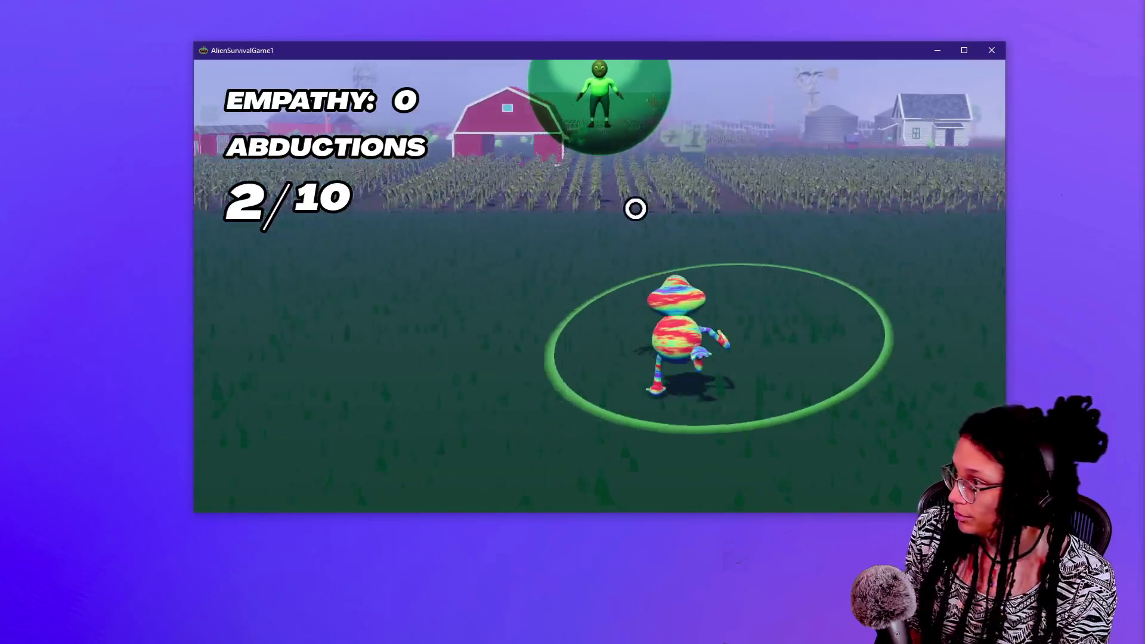
# Attack a farmer to raise Evil, abduct another, then pause and close the game
pyautogui.press('w')
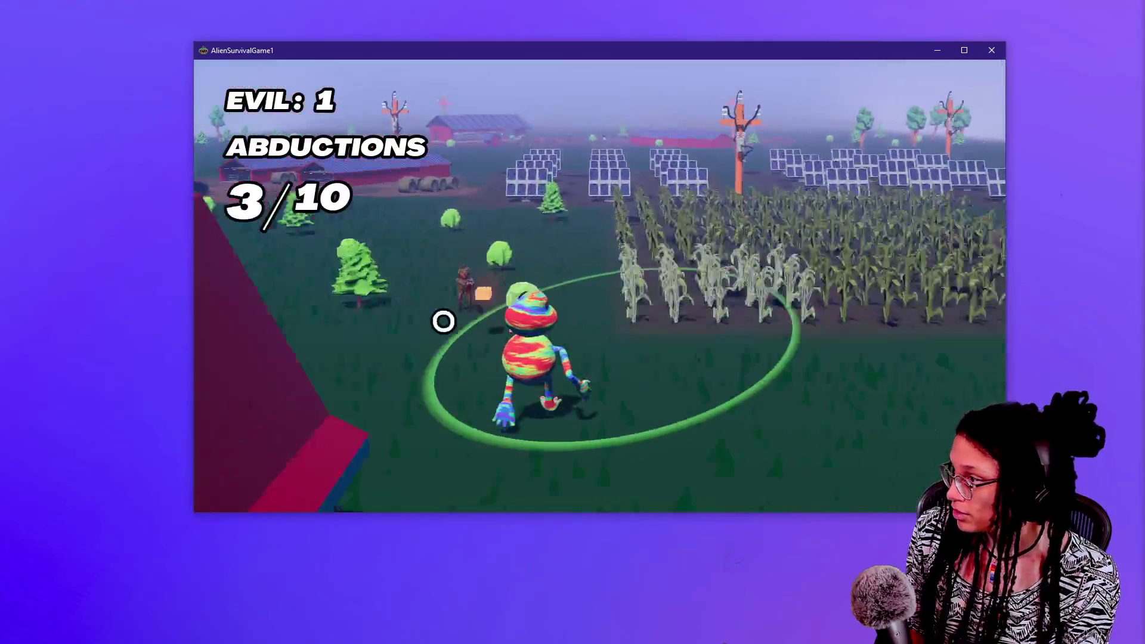
pyautogui.press('w')
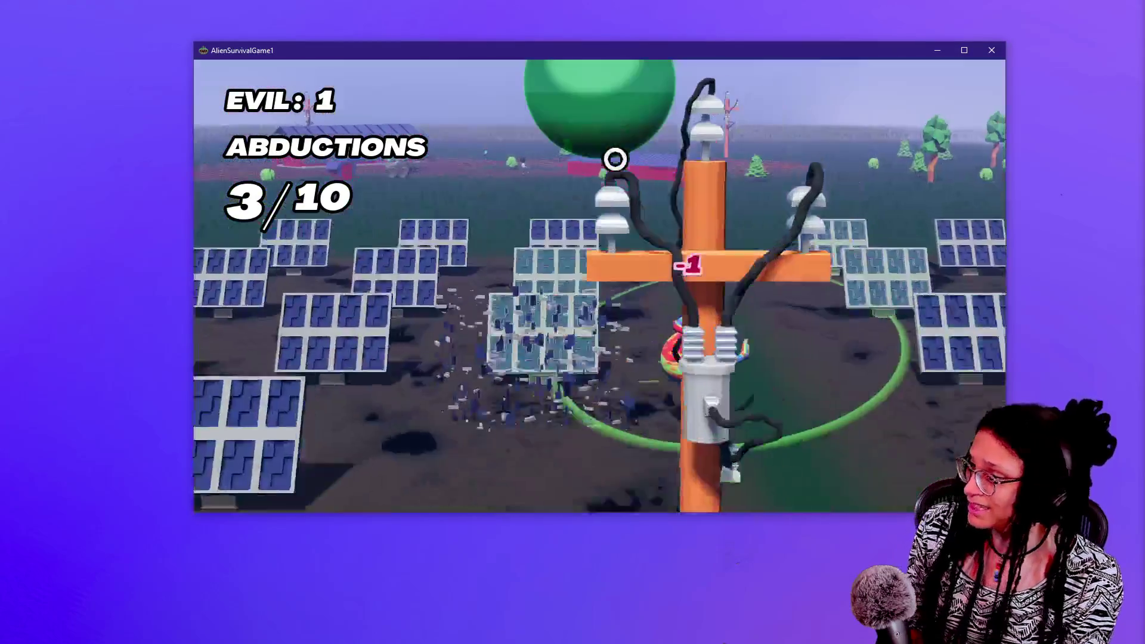
pyautogui.press('w')
pyautogui.press('w')
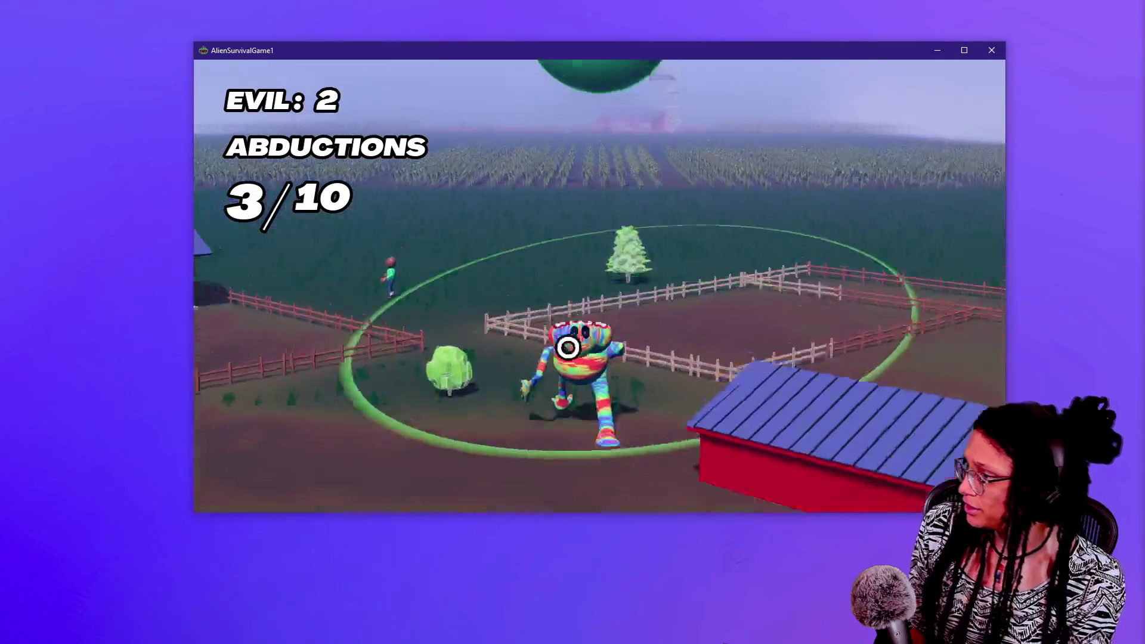
pyautogui.click(563, 350)
pyautogui.press('w')
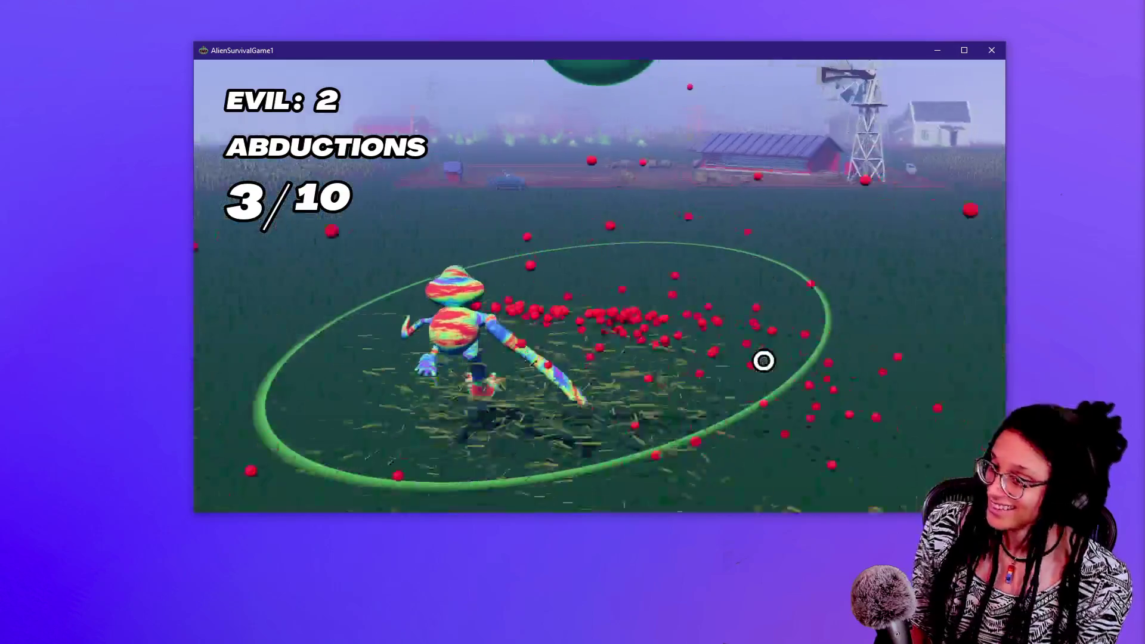
pyautogui.press('w')
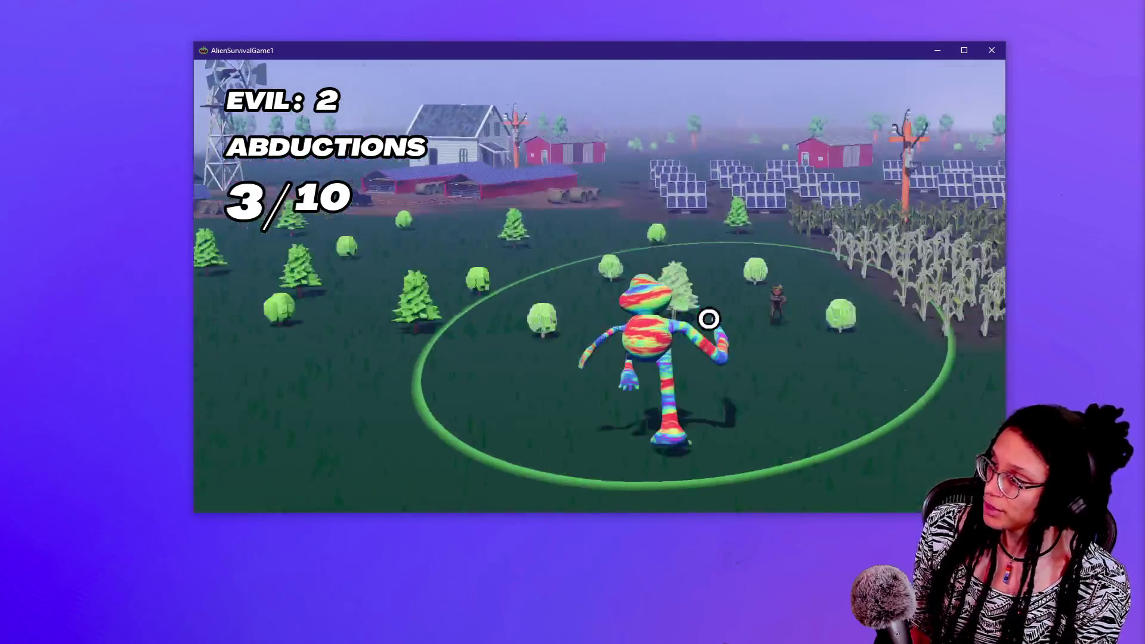
pyautogui.press('w')
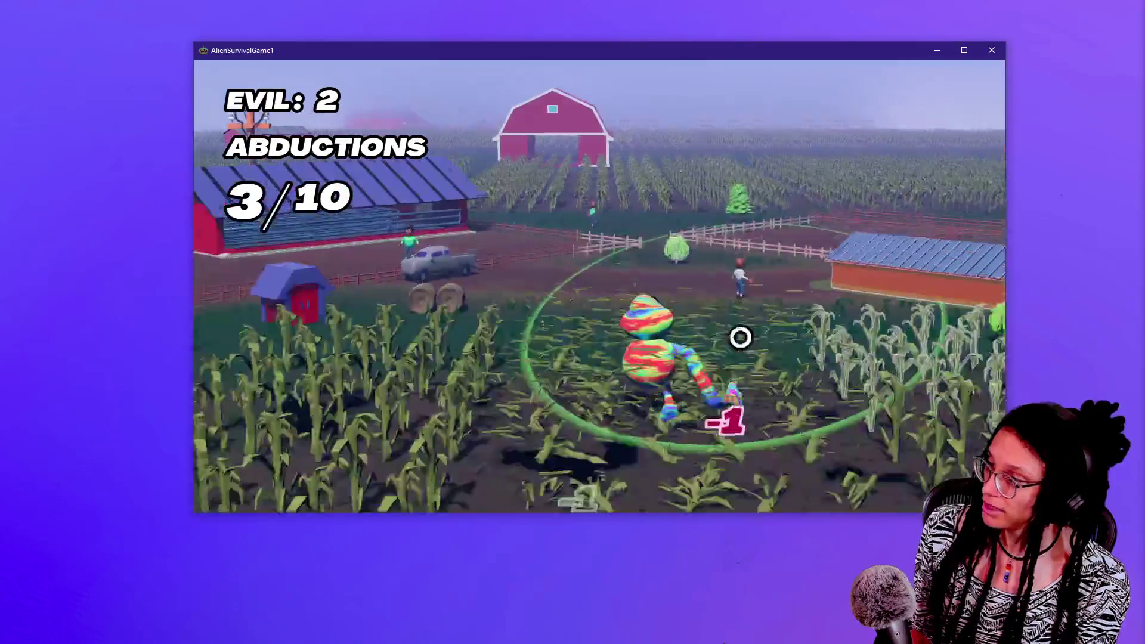
pyautogui.click(740, 338)
pyautogui.press('w')
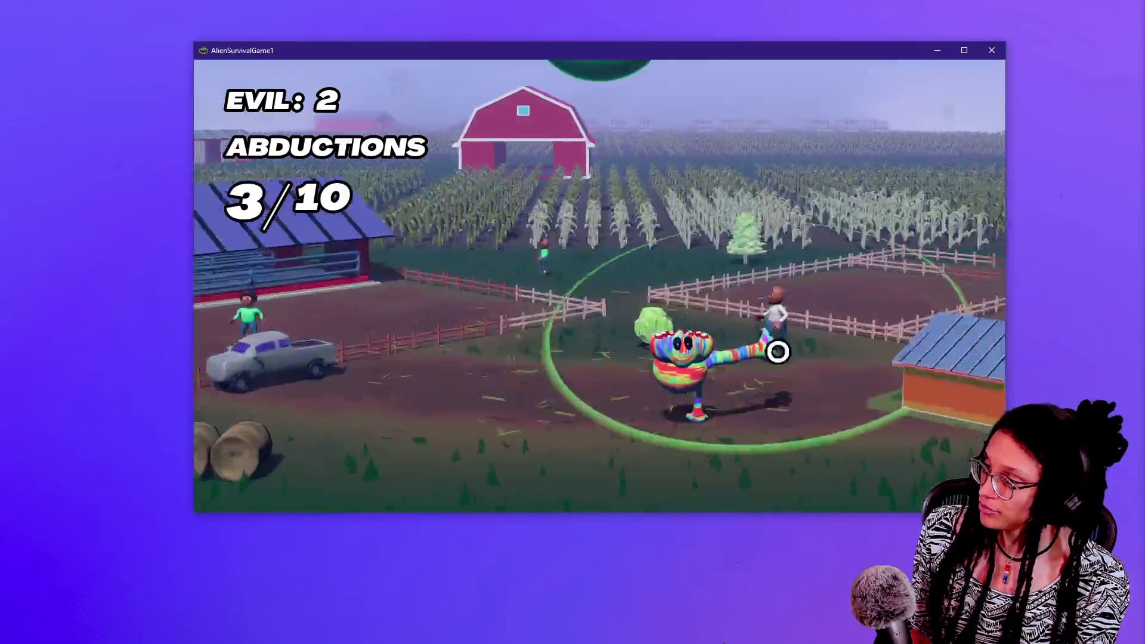
pyautogui.press('w')
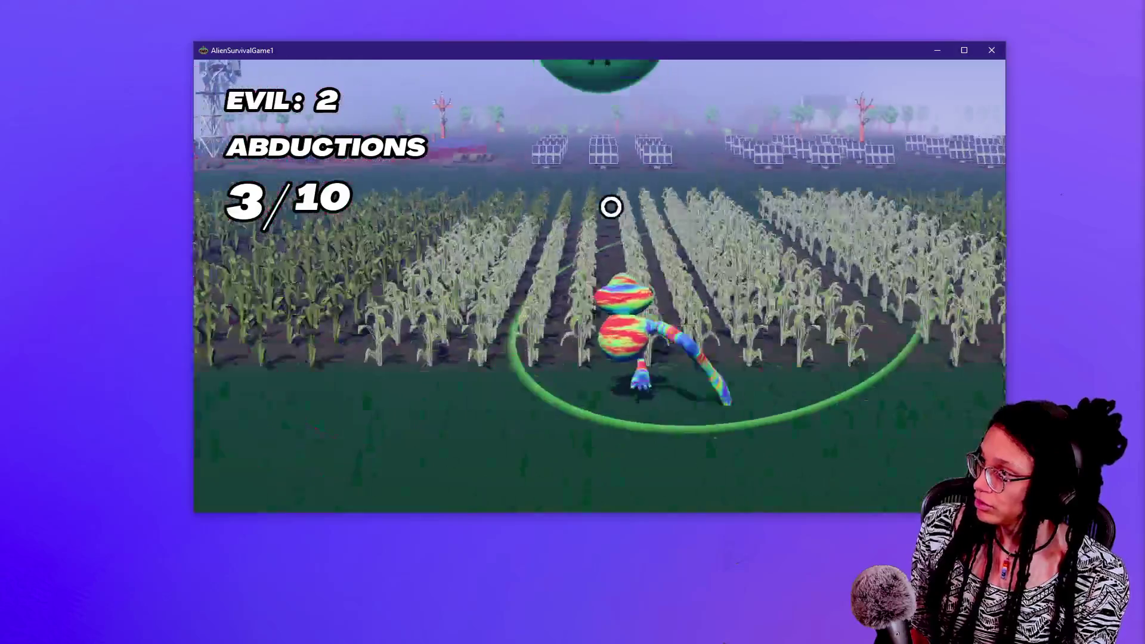
pyautogui.press('Escape')
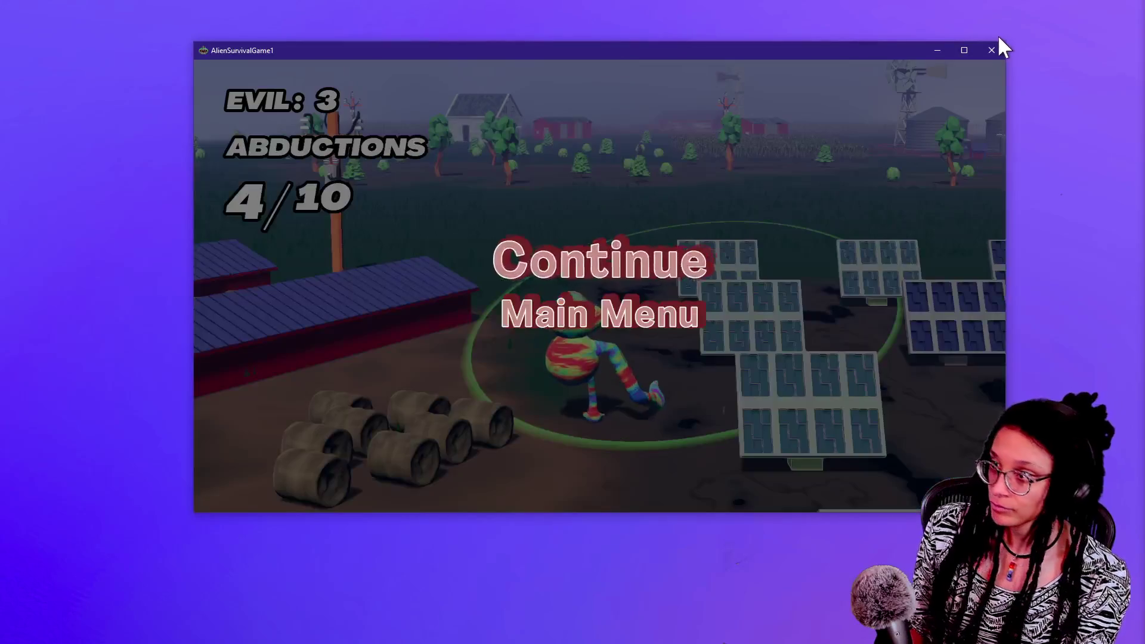
pyautogui.click(991, 50)
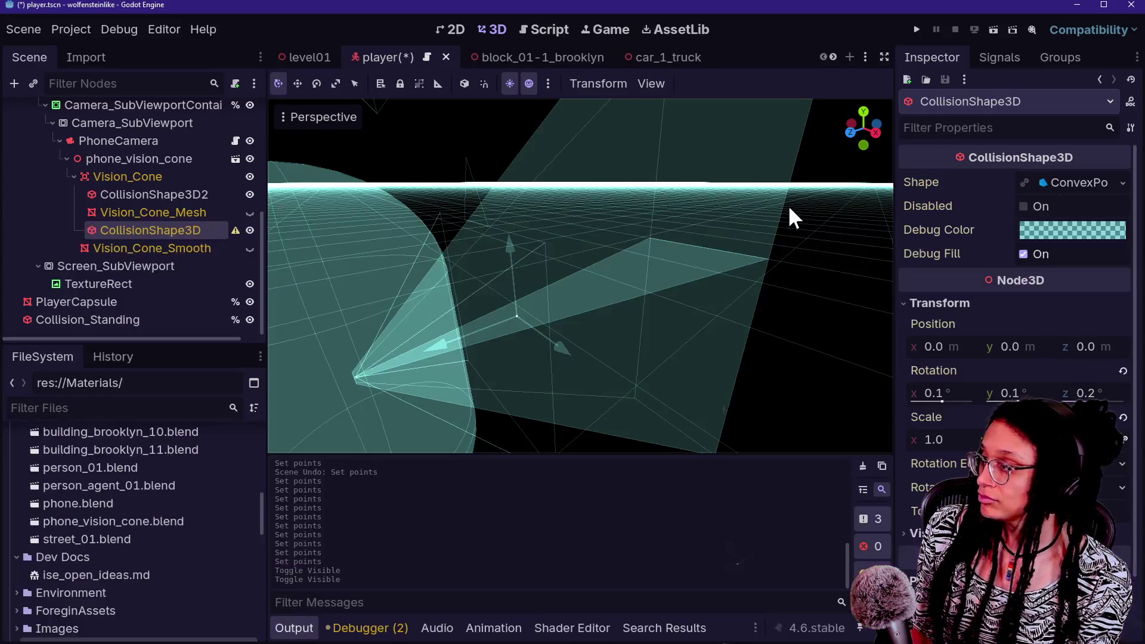
# Select PlayerCapsule, fly the view closer, and collapse the bottom panel with Ctrl+J
pyautogui.click(727, 302)
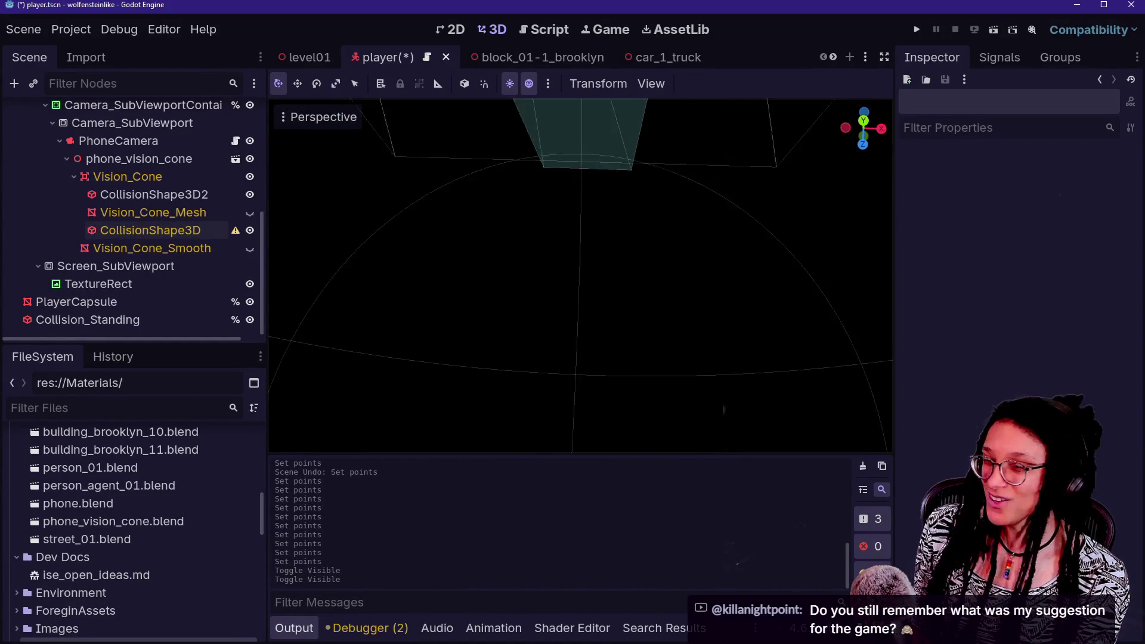
pyautogui.click(76, 302)
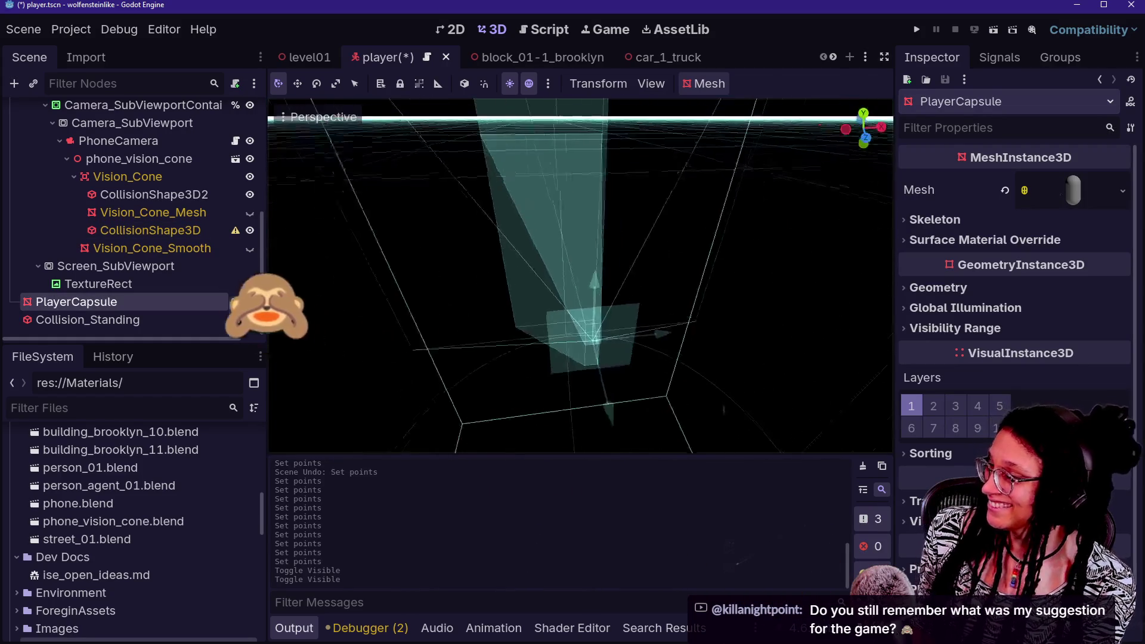
pyautogui.scroll(-5, 581, 274)
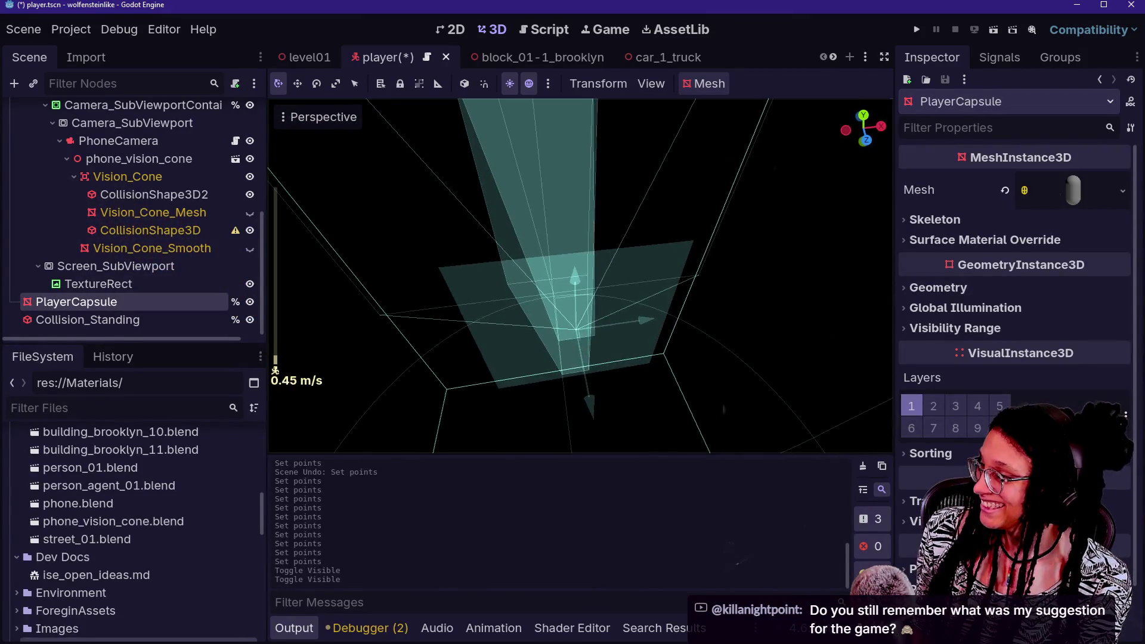
pyautogui.press('w')
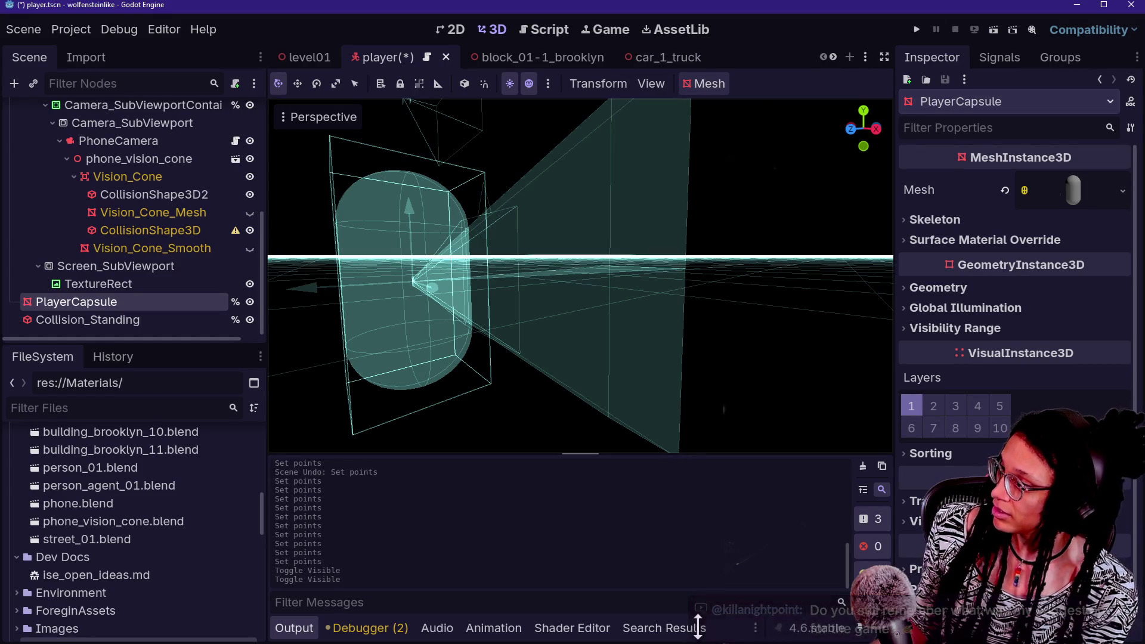
pyautogui.hotkey('ctrl', 'j')
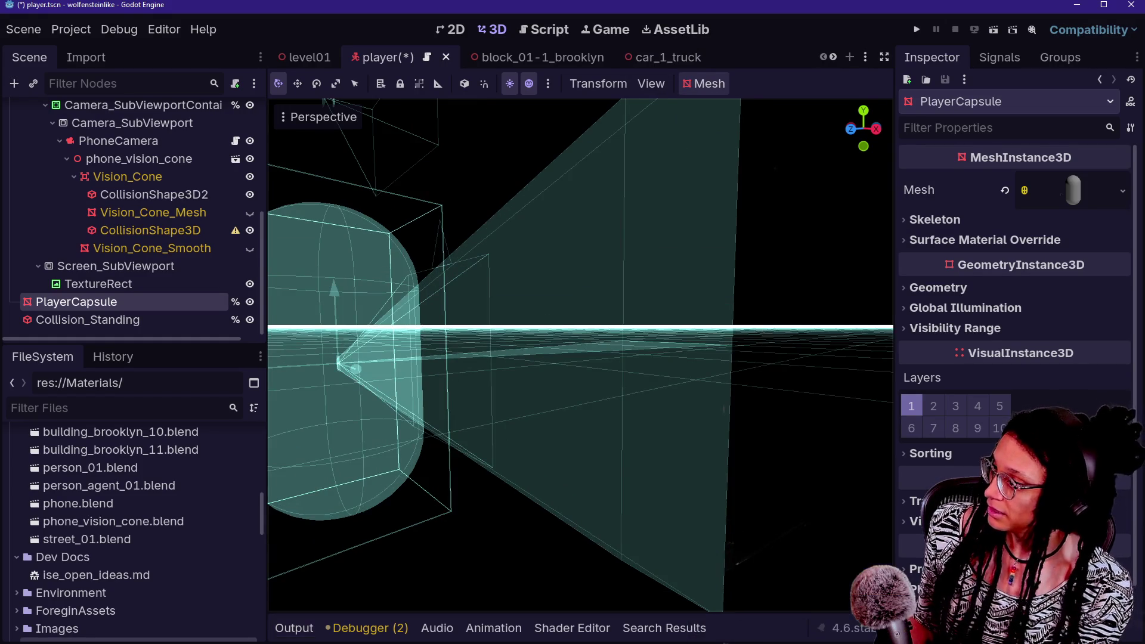
pyautogui.scroll(-3, 750, 356)
pyautogui.press('w')
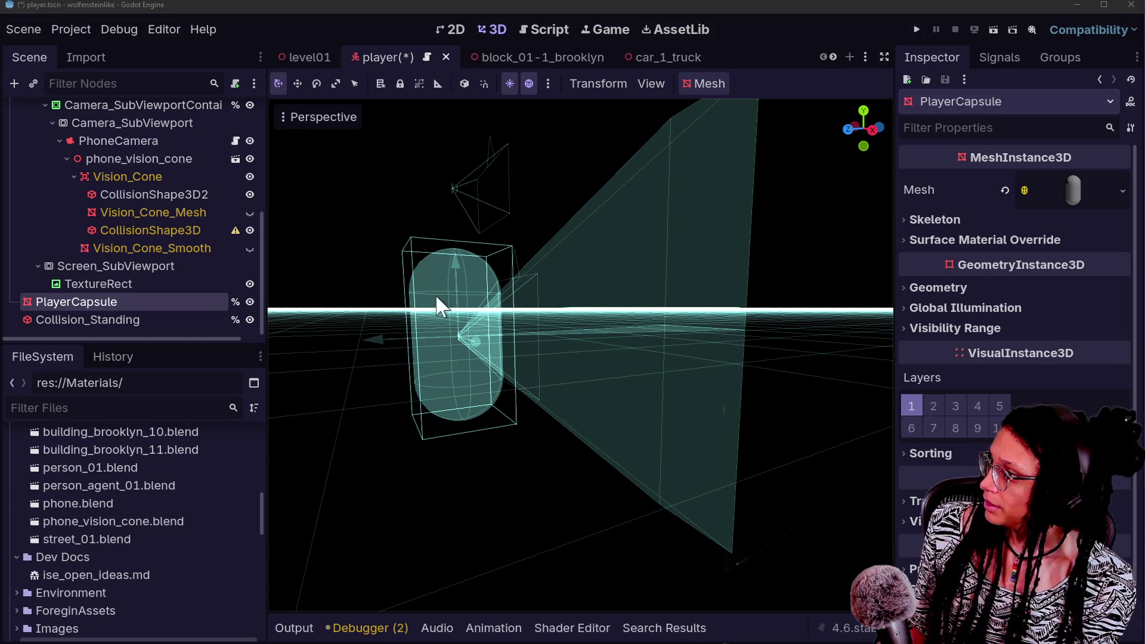
# Select the CollisionShape3D node and inspect CollisionShape3D2's convex shape points
pyautogui.click(166, 285)
pyautogui.click(170, 299)
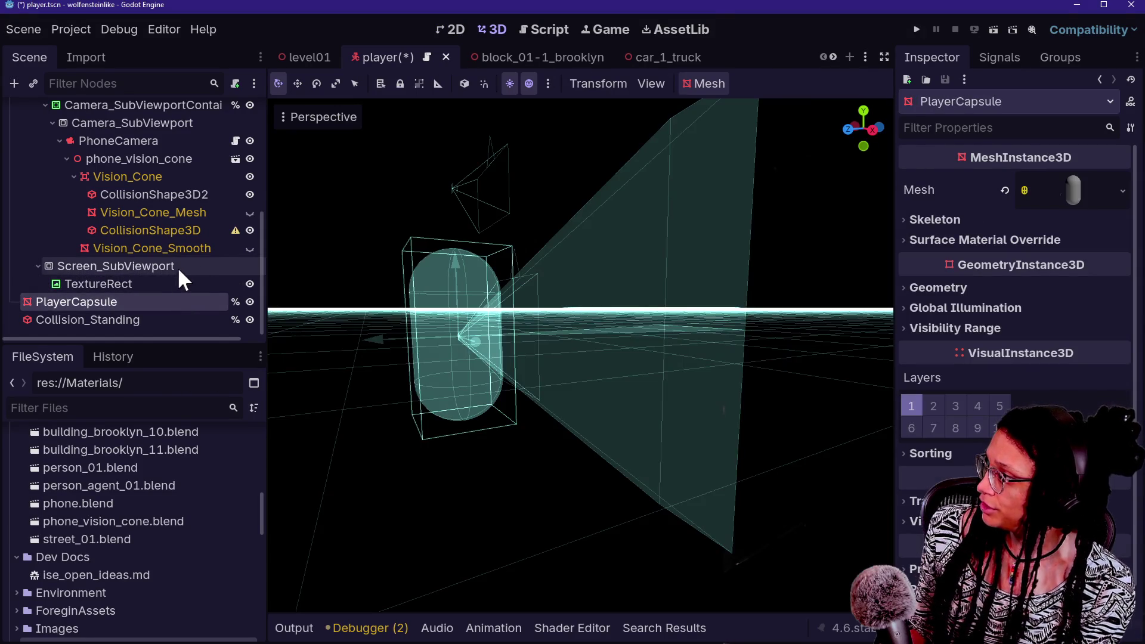
pyautogui.click(183, 230)
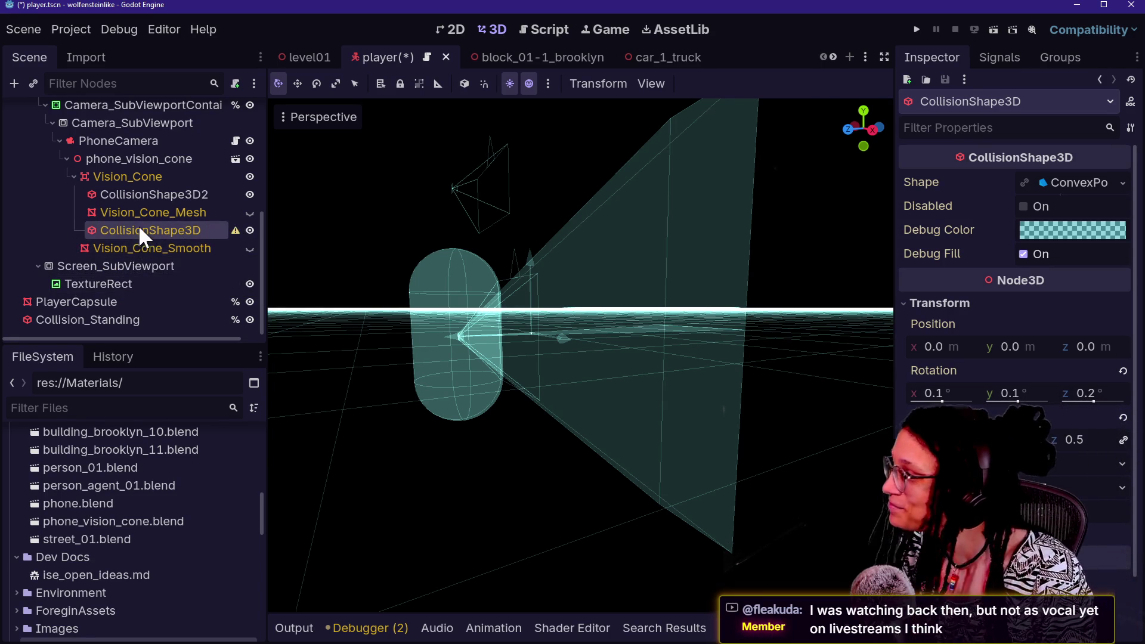
pyautogui.click(152, 194)
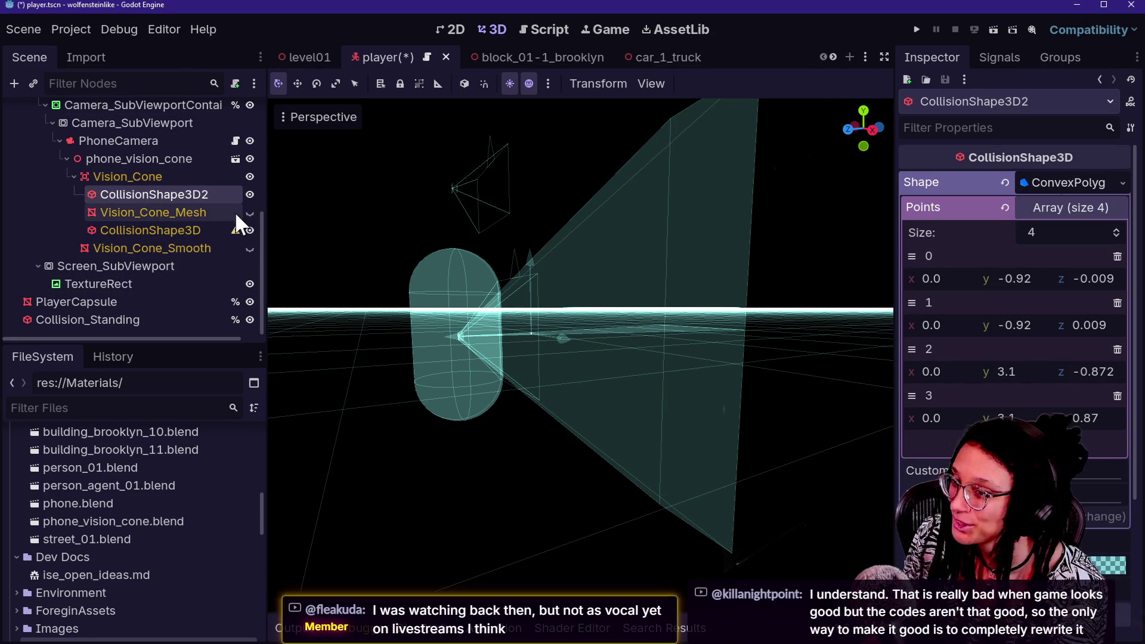
# Check the ConvexPolygonShape3D points on the vision cone's collision shapes, then save player.tscn
pyautogui.click(87, 213)
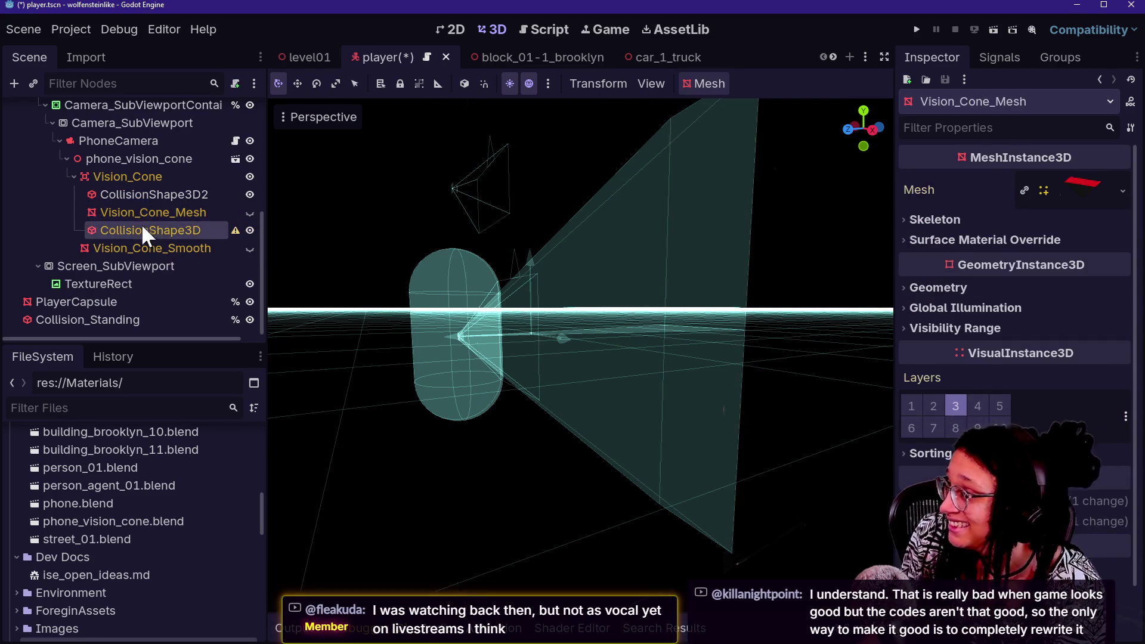
pyautogui.click(155, 230)
pyautogui.click(1038, 181)
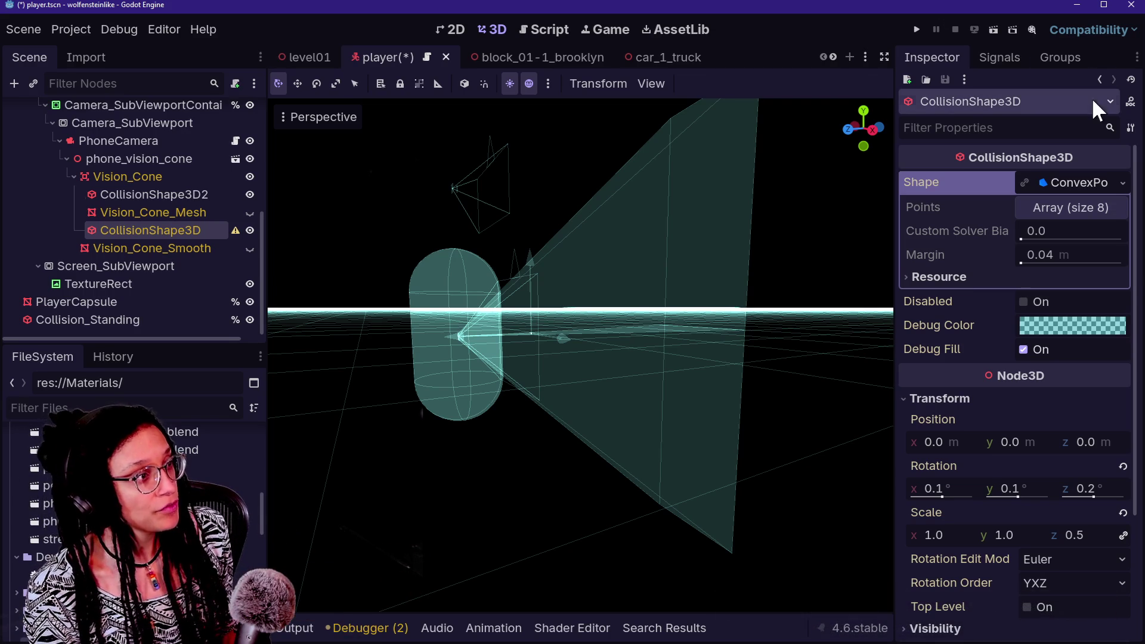
pyautogui.hotkey('ctrl', 's')
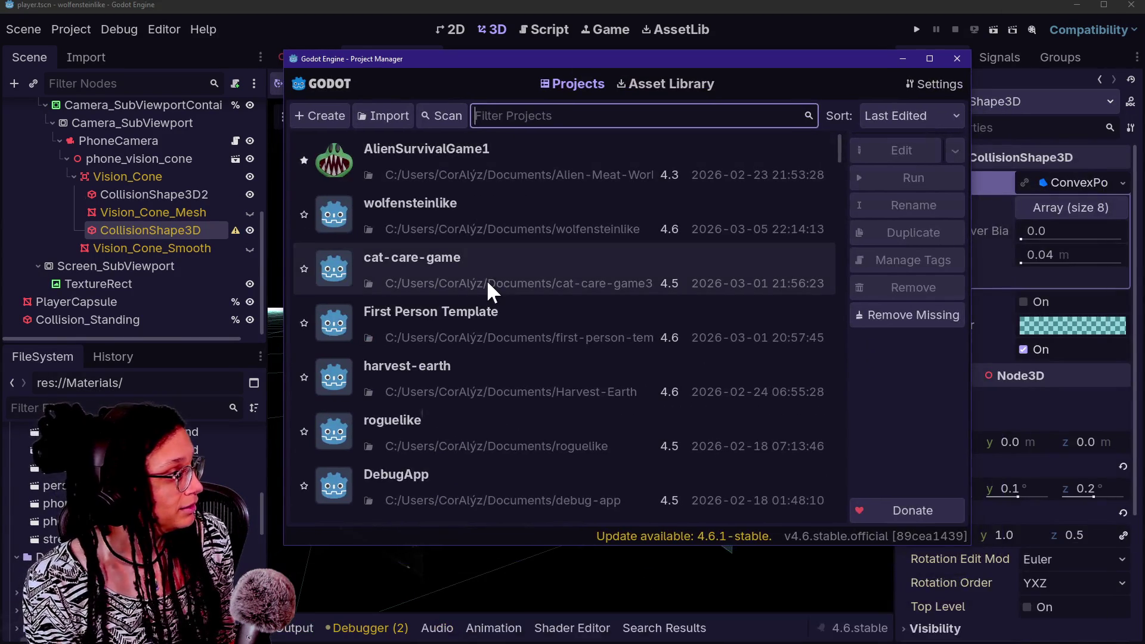
# Open the harvest-earth project from the Project Manager and run the game
pyautogui.doubleClick(546, 353)
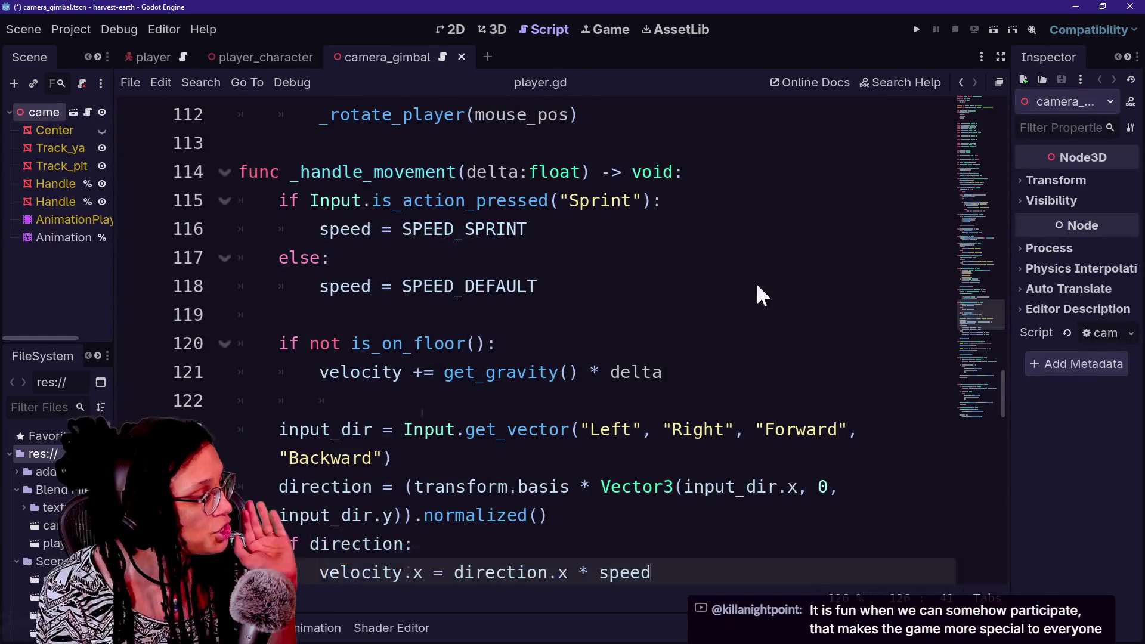
pyautogui.click(917, 30)
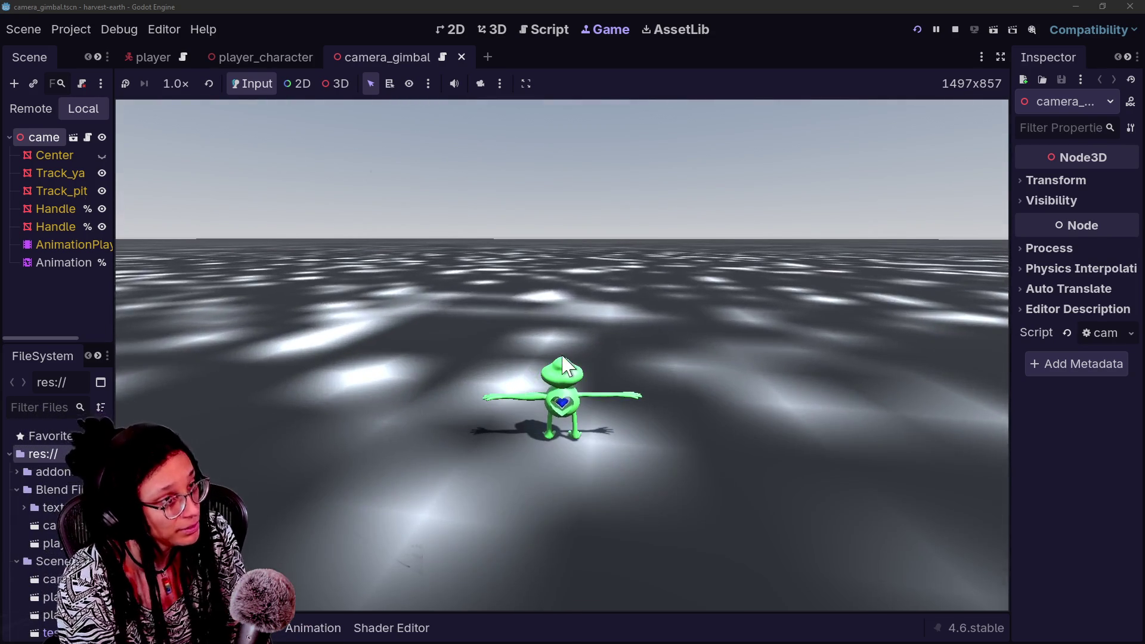
# Close the harvest-earth editor, choosing Stop & Quit for the running game
pyautogui.click(1129, 6)
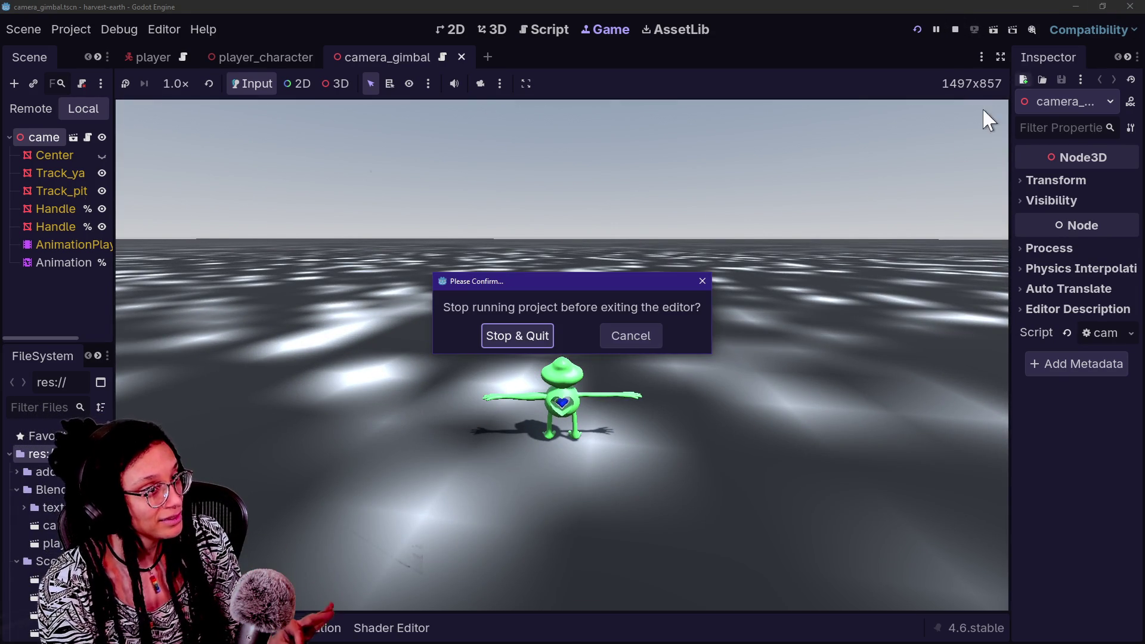
pyautogui.click(527, 332)
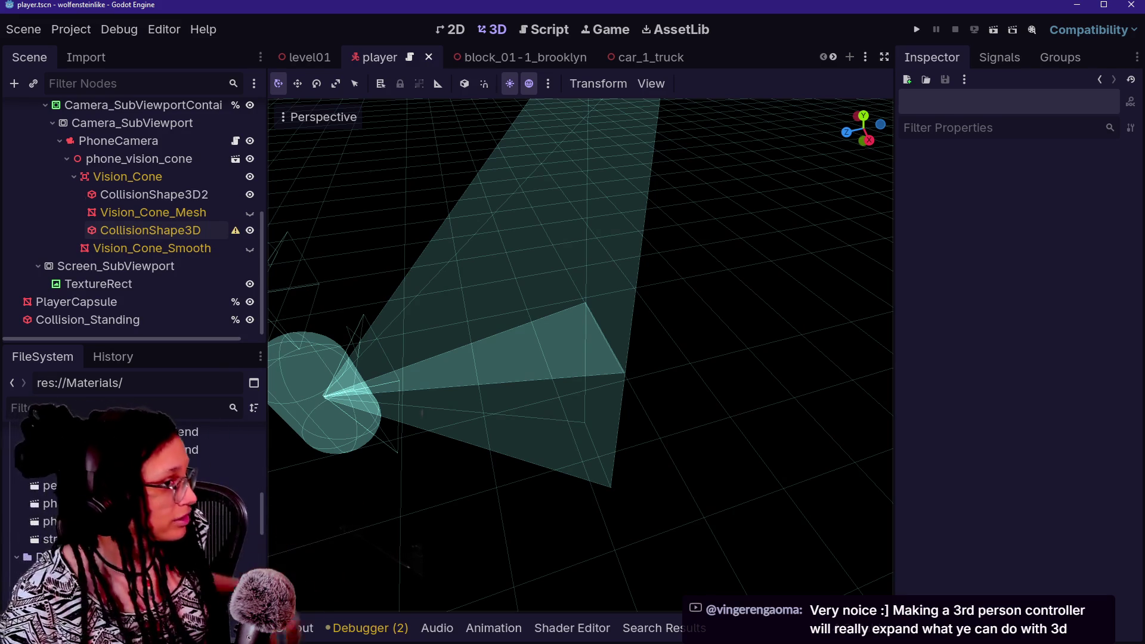
pyautogui.scroll(-3, 580, 355)
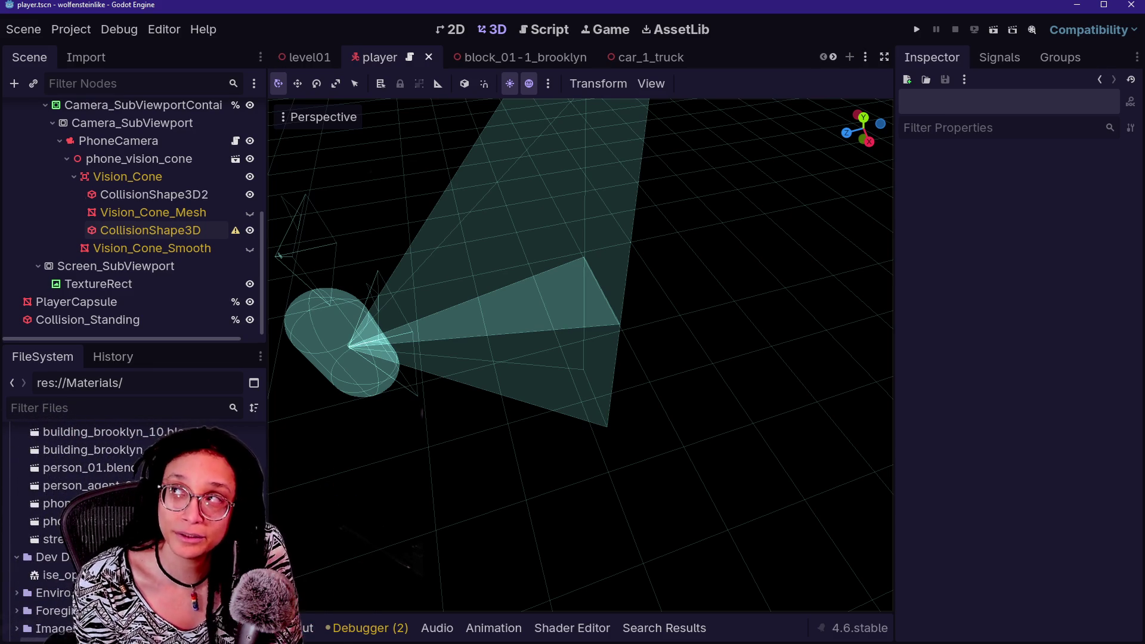
pyautogui.scroll(3, 580, 354)
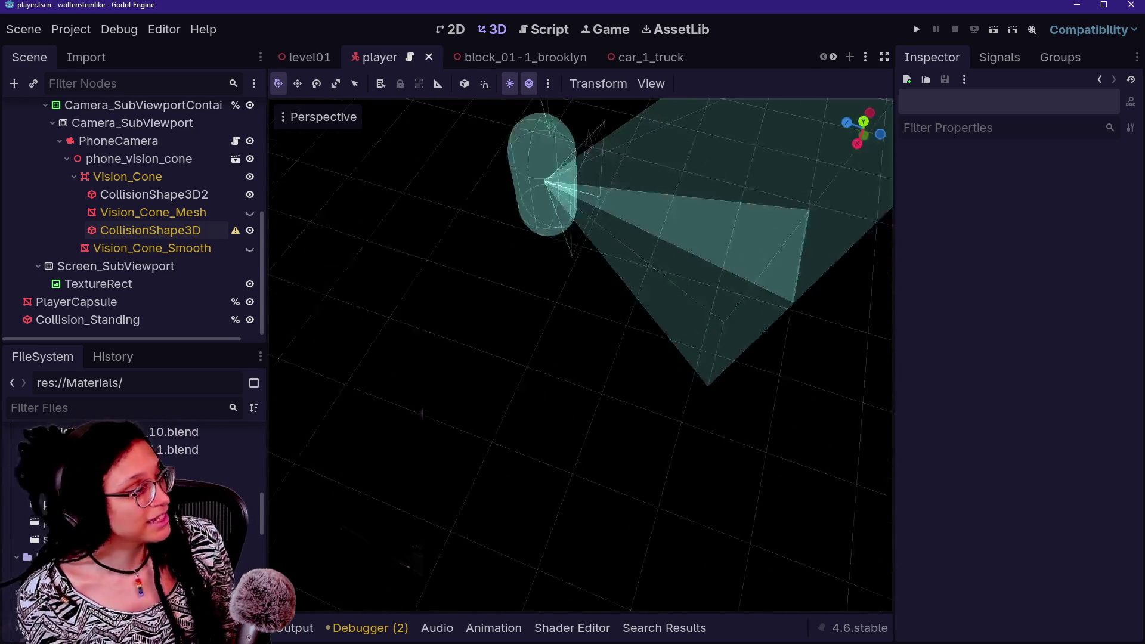
# Orbit around the vision cone, then select the TextureRect node to inspect its properties
pyautogui.moveTo(581, 354)
pyautogui.mouseDown()
pyautogui.moveTo(566, 334)
pyautogui.moveTo(530, 375)
pyautogui.moveTo(555, 340)
pyautogui.moveTo(570, 351)
pyautogui.mouseUp()
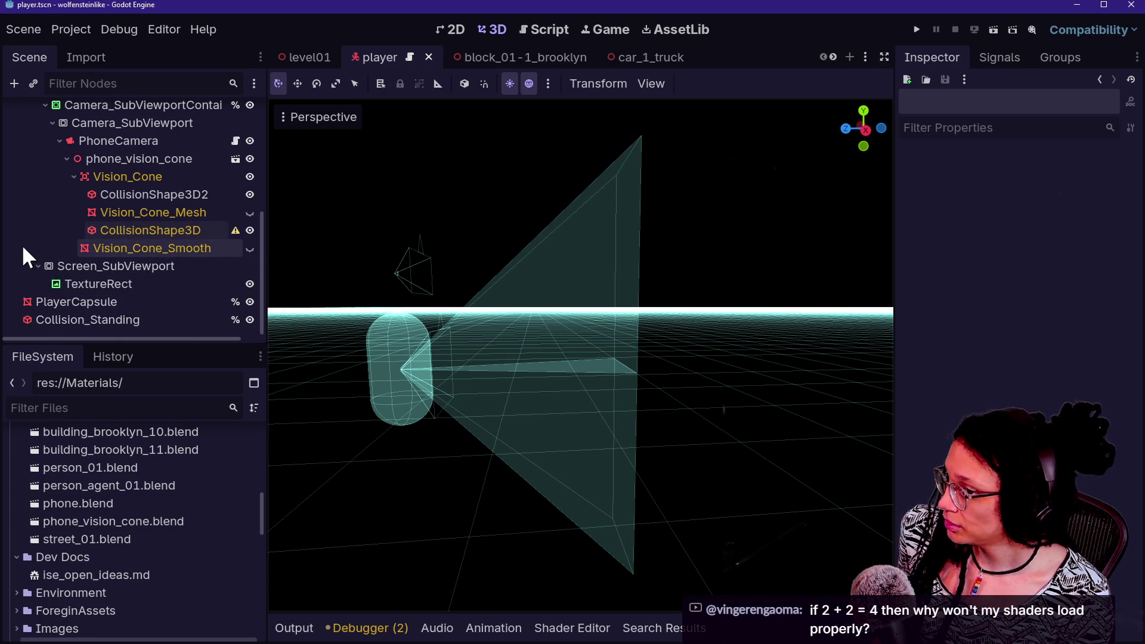
pyautogui.click(109, 280)
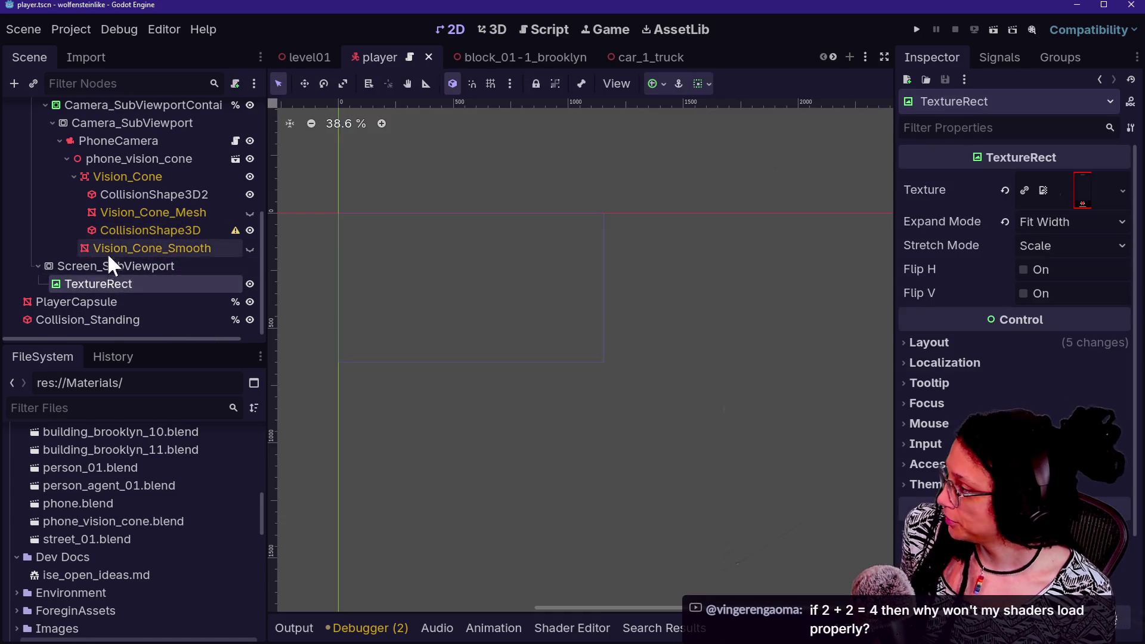
pyautogui.click(108, 249)
pyautogui.click(126, 233)
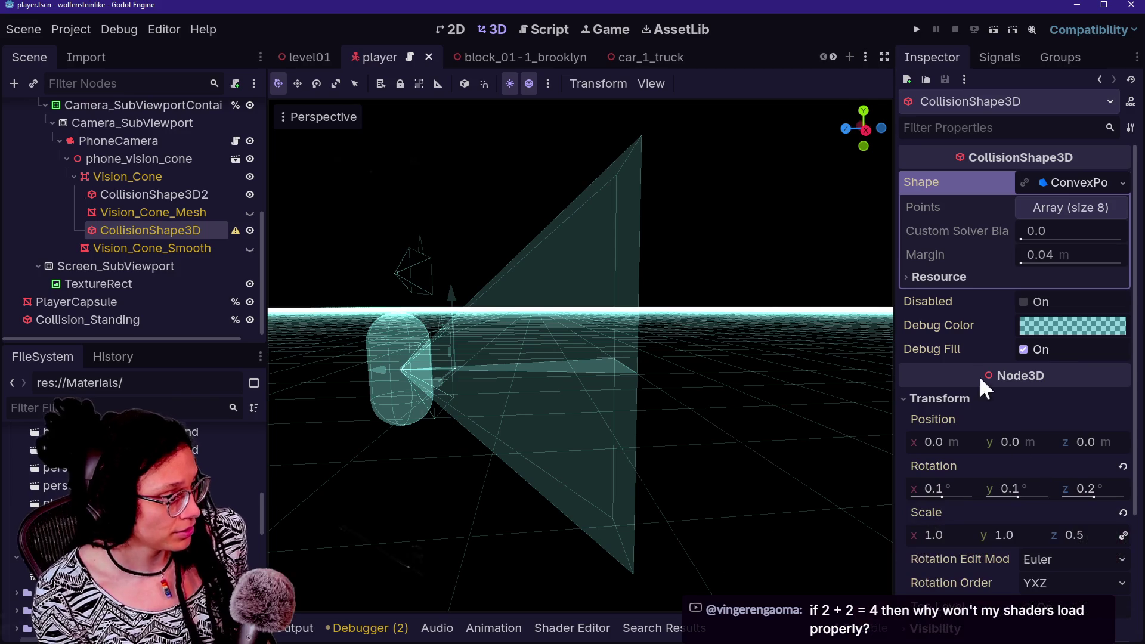
pyautogui.click(1054, 184)
pyautogui.click(1049, 184)
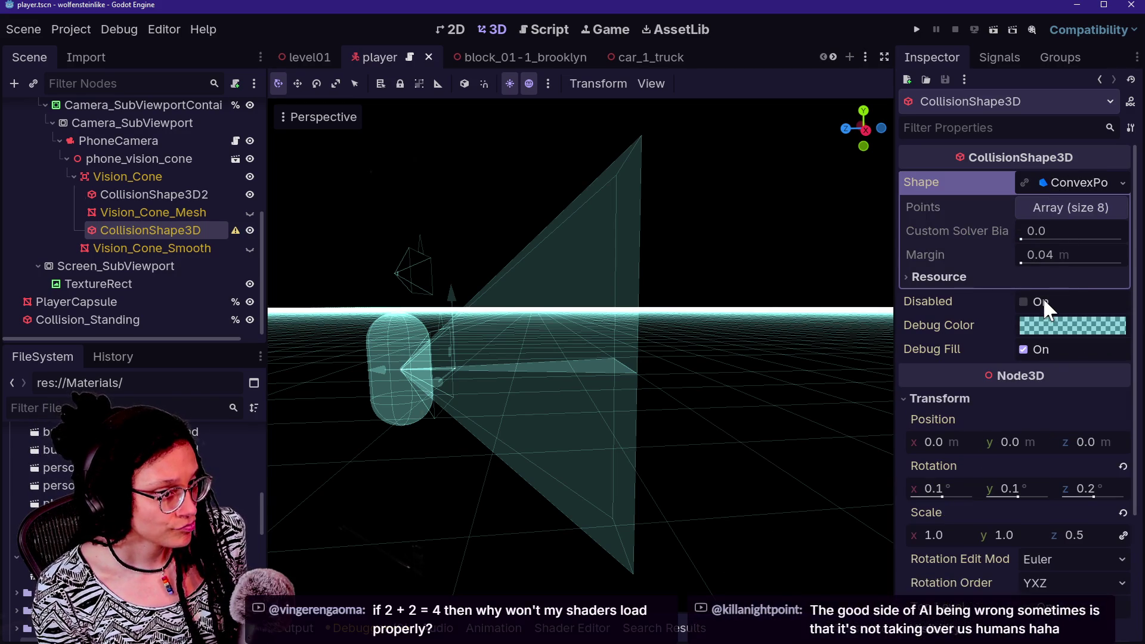
pyautogui.moveTo(958, 258)
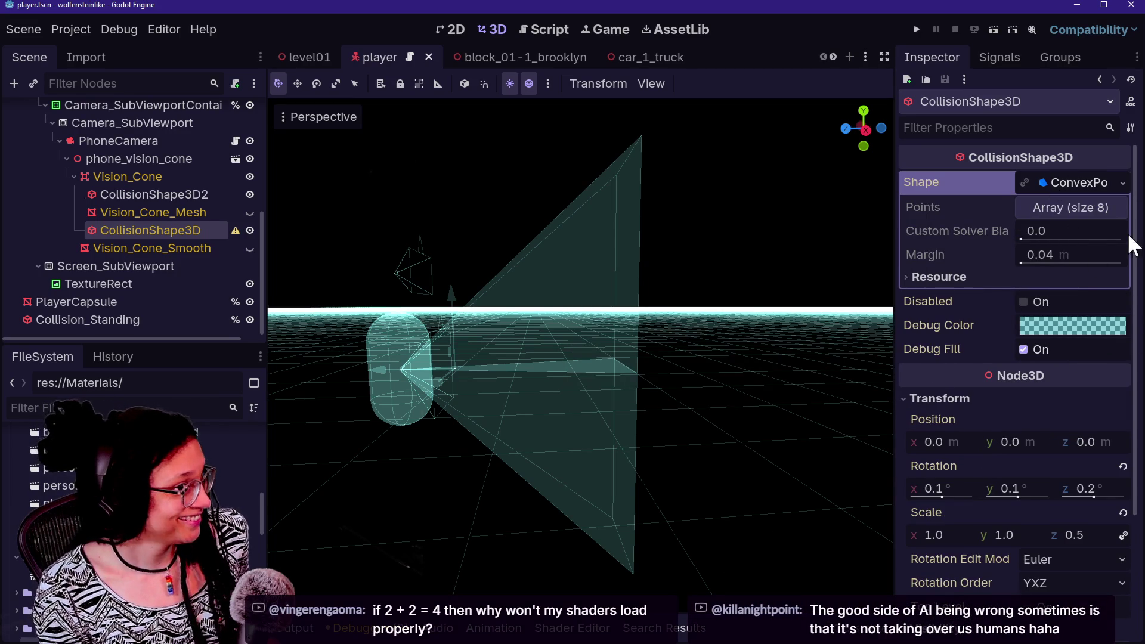
pyautogui.click(1100, 207)
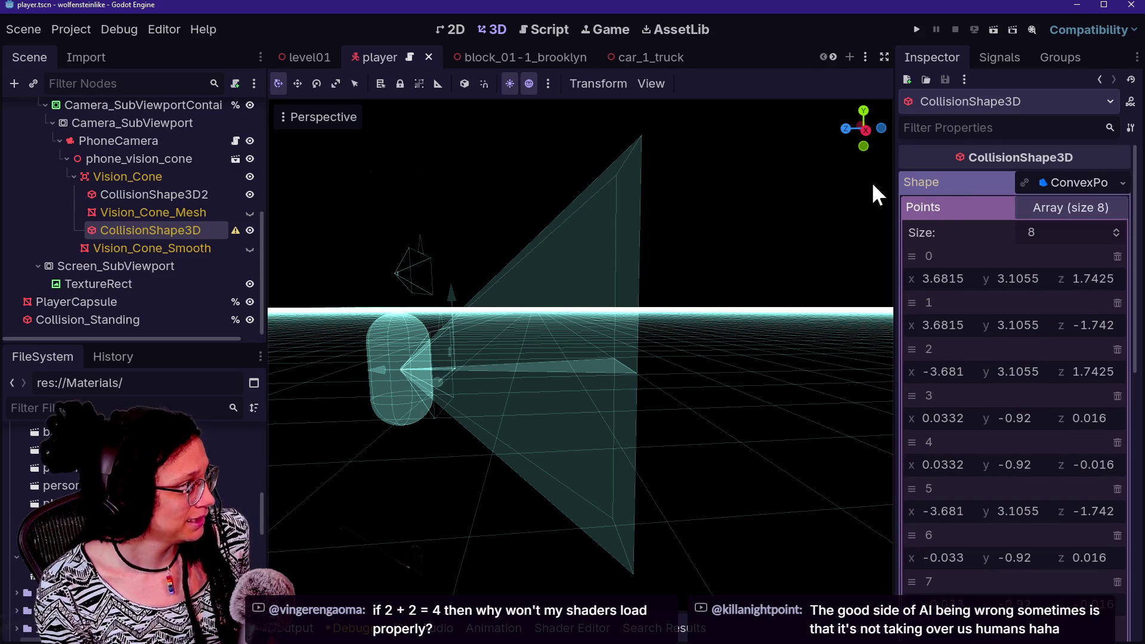
pyautogui.click(134, 195)
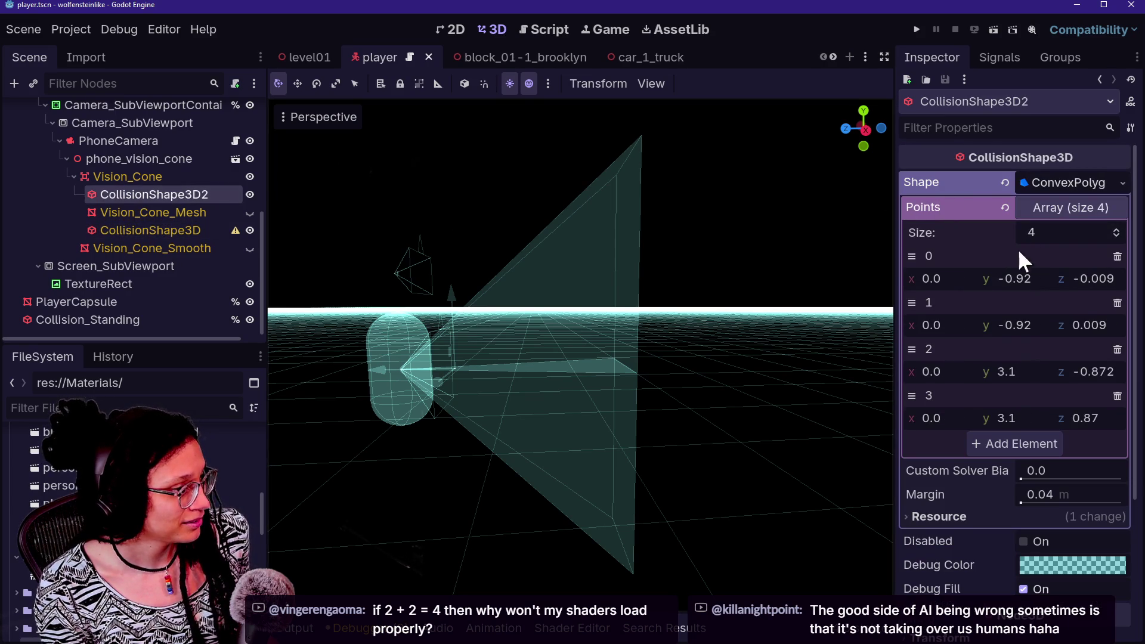
pyautogui.click(135, 230)
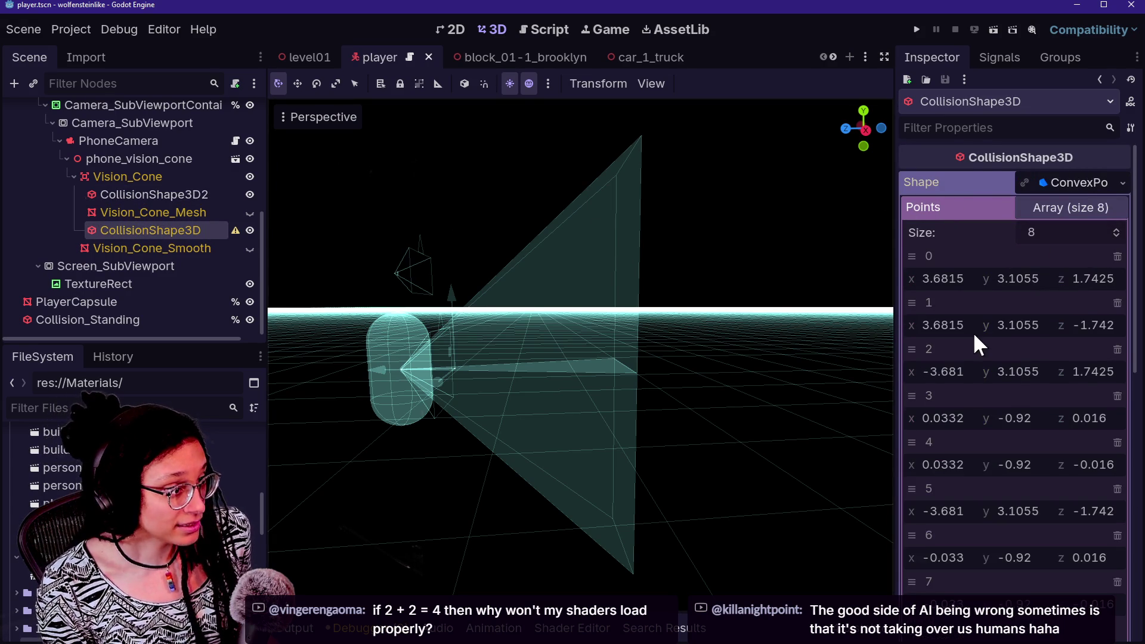
pyautogui.scroll(-5, 972, 331)
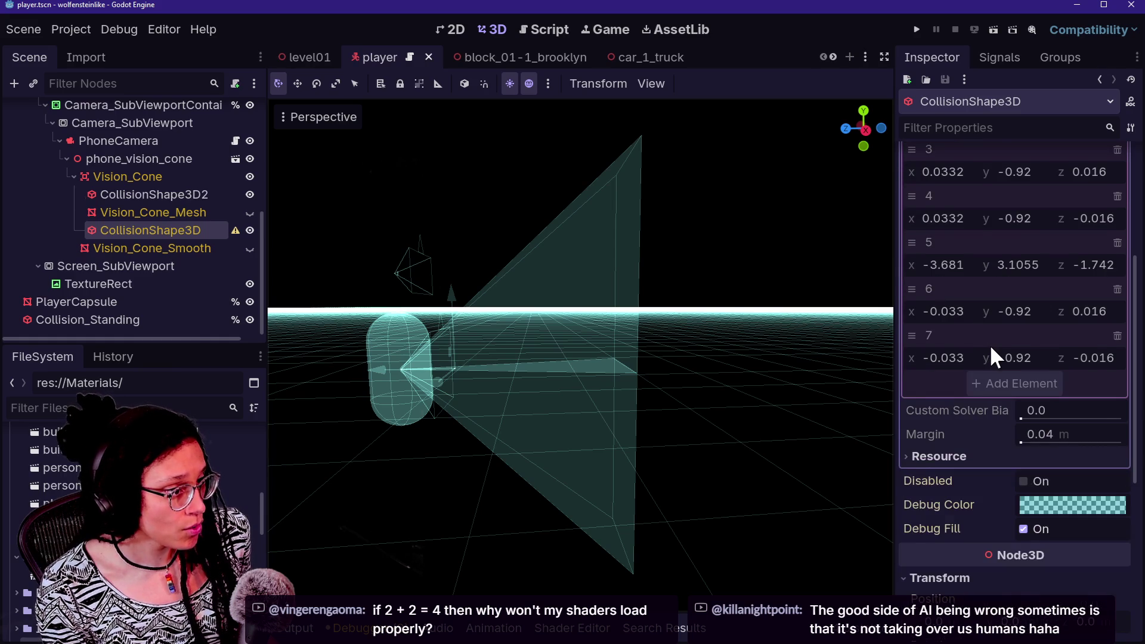
pyautogui.scroll(1, 991, 348)
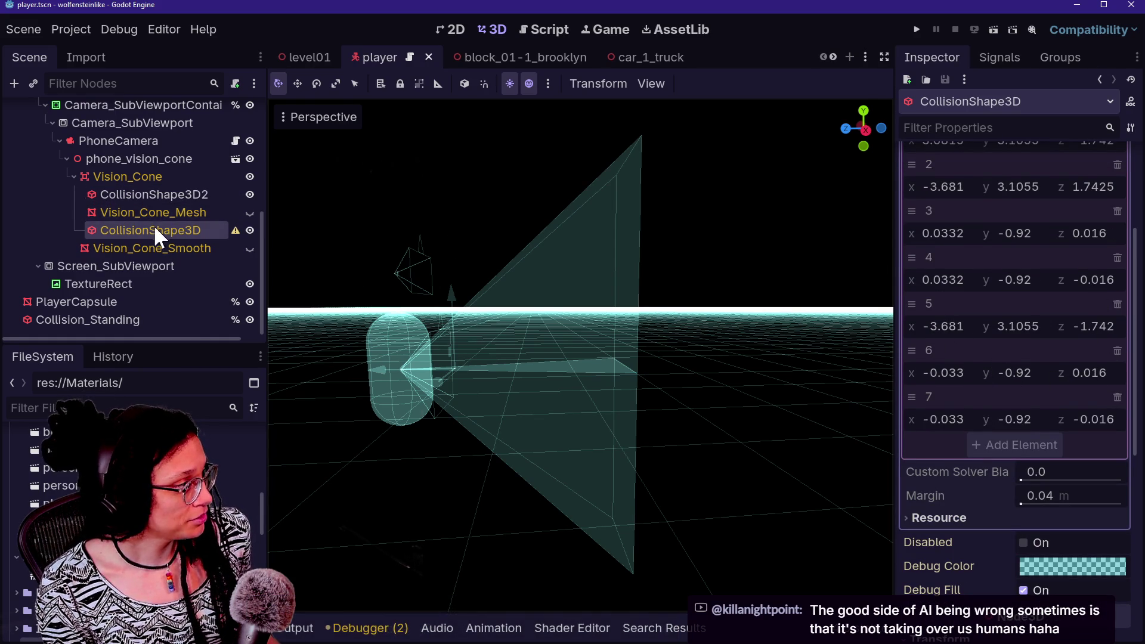
pyautogui.scroll(3, 1053, 284)
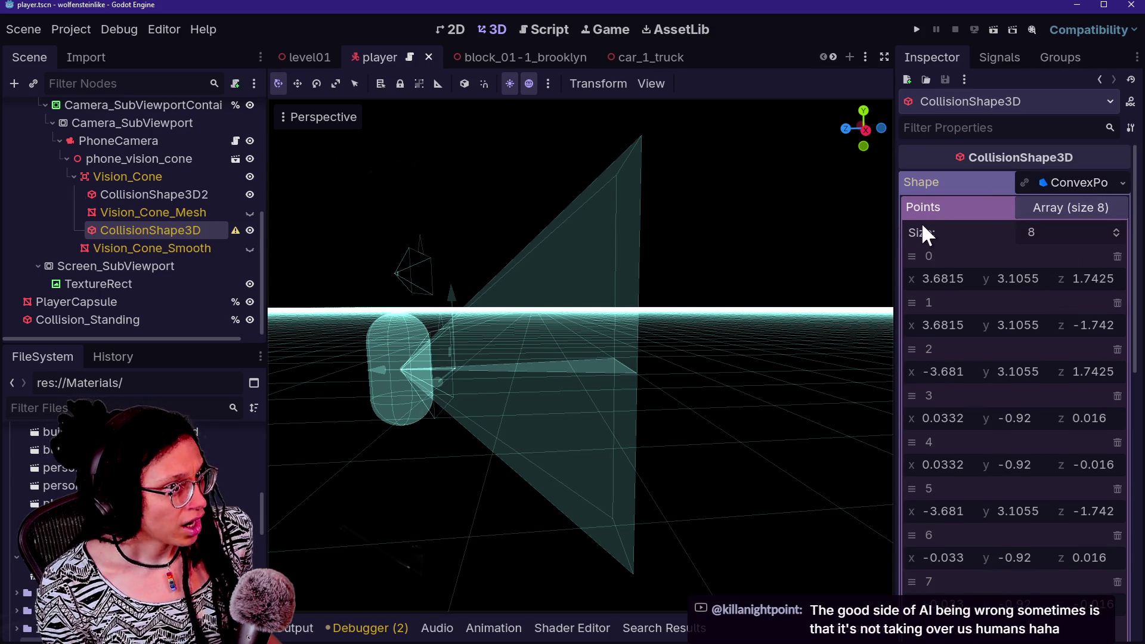
pyautogui.click(190, 194)
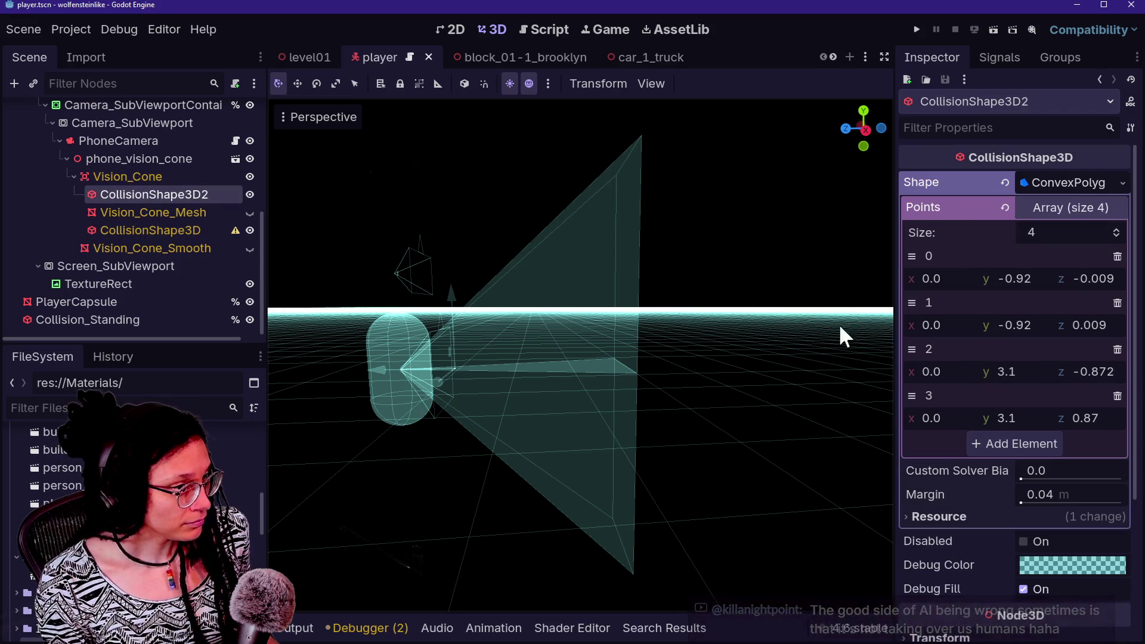
pyautogui.click(711, 281)
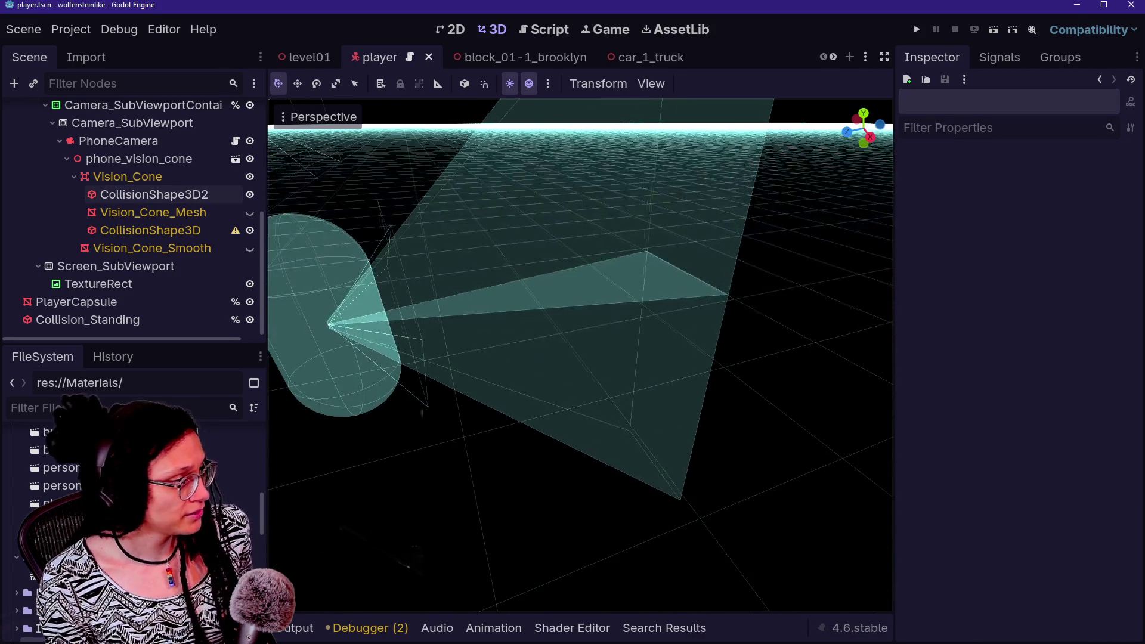
# Compare the points of CollisionShape3D and CollisionShape3D2 in the Inspector
pyautogui.click(161, 231)
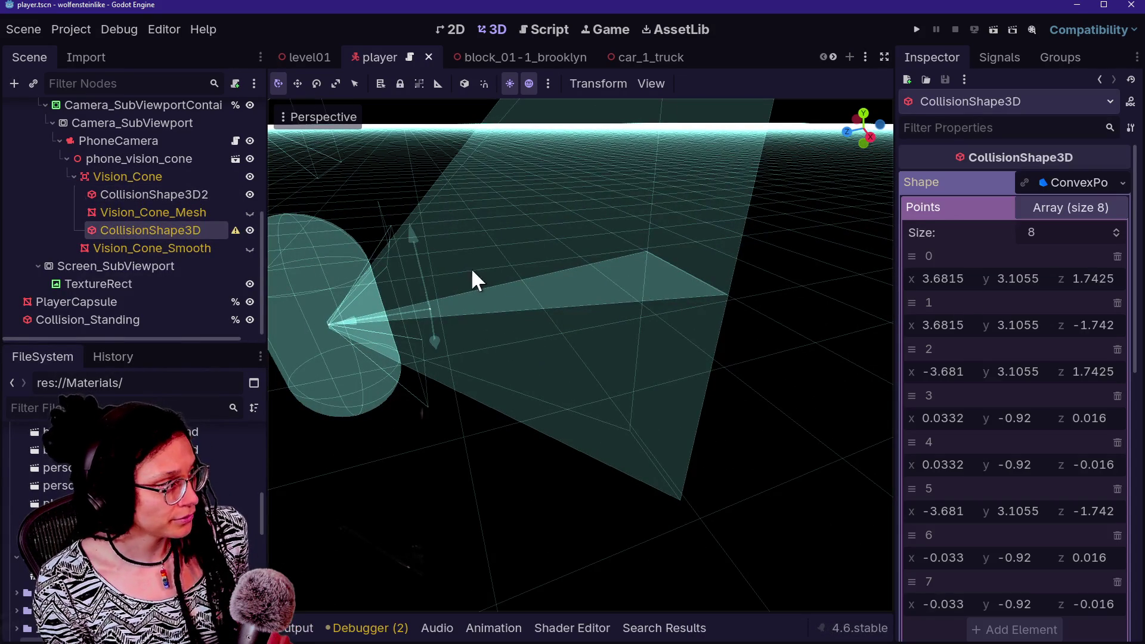
pyautogui.click(173, 248)
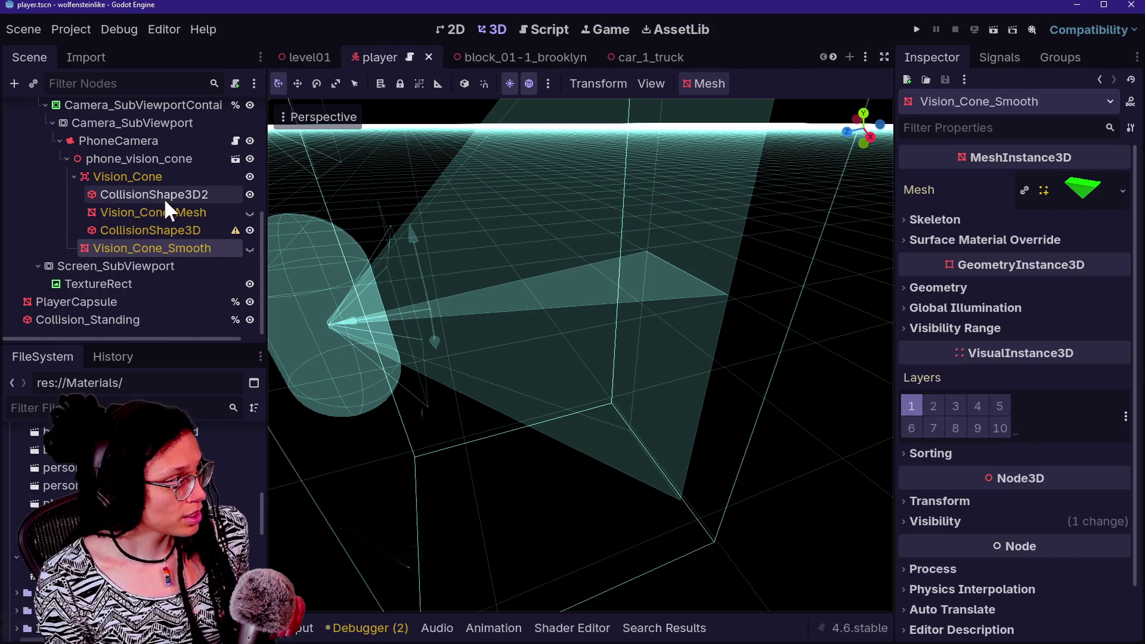
pyautogui.click(170, 198)
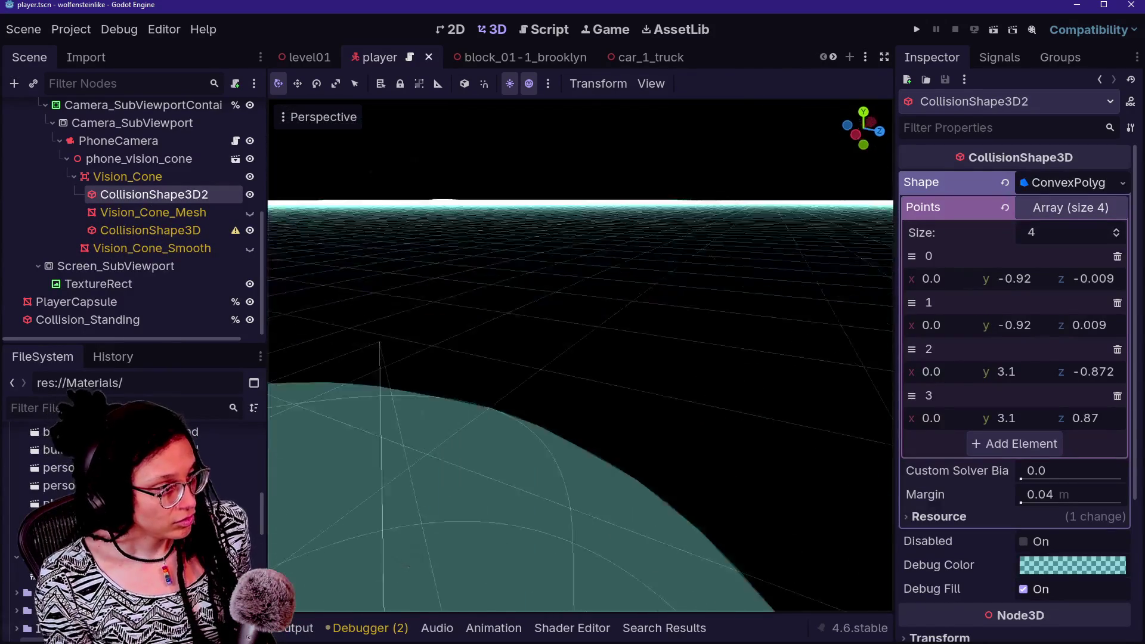
pyautogui.click(881, 295)
pyautogui.click(122, 196)
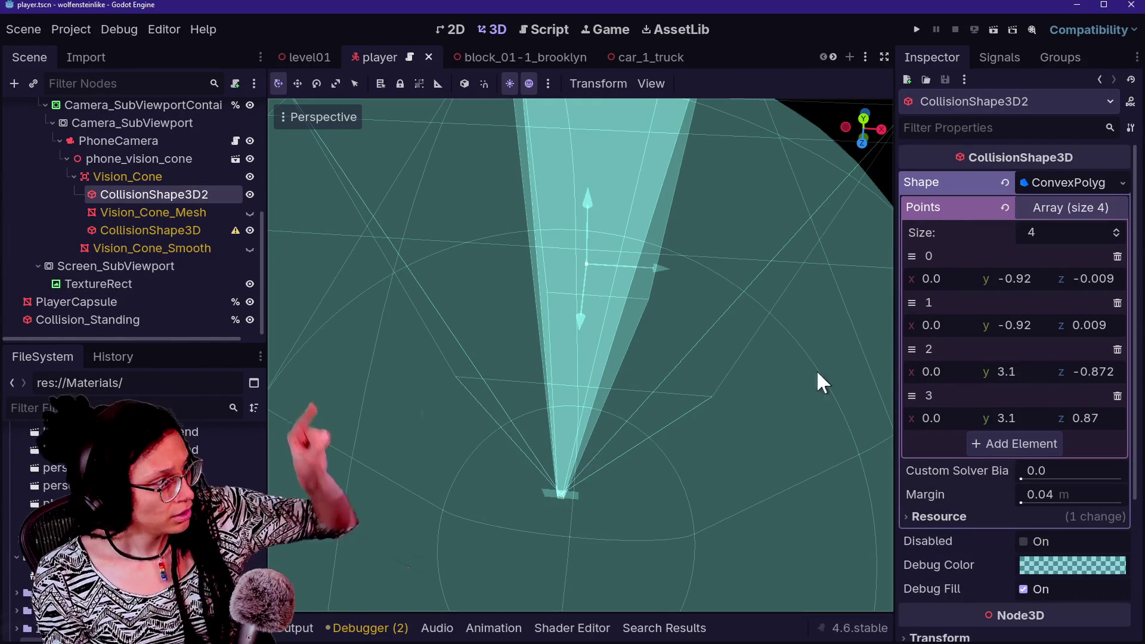
# Try a point 1 x change on CollisionShape3D2, undo it, and shift the shape with G
pyautogui.moveTo(767, 273); pyautogui.dragTo(767, 274)
pyautogui.moveTo(953, 285)
pyautogui.mouseDown()
pyautogui.moveTo(930, 285)
pyautogui.moveTo(953, 285)
pyautogui.mouseUp()
pyautogui.moveTo(774, 388); pyautogui.dragTo(774, 388)
pyautogui.moveTo(909, 327)
pyautogui.mouseDown()
pyautogui.moveTo(941, 326)
pyautogui.moveTo(899, 327)
pyautogui.mouseUp()
pyautogui.hotkey('ctrl', 'z')
pyautogui.moveTo(596, 358); pyautogui.dragTo(596, 358)
pyautogui.press('g')
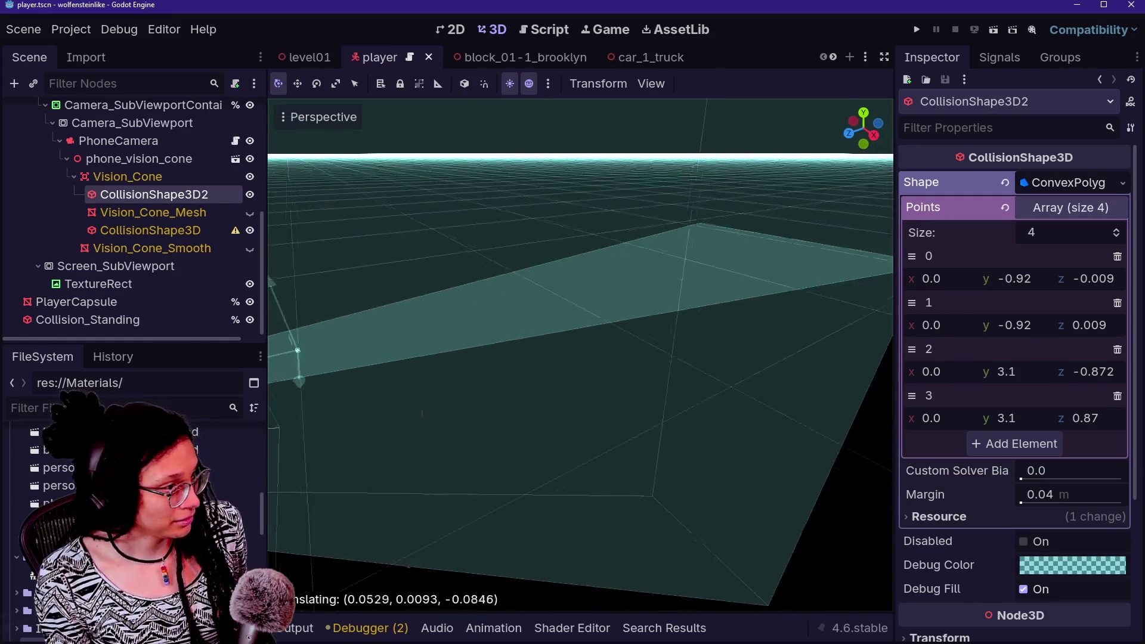
pyautogui.press('Return')
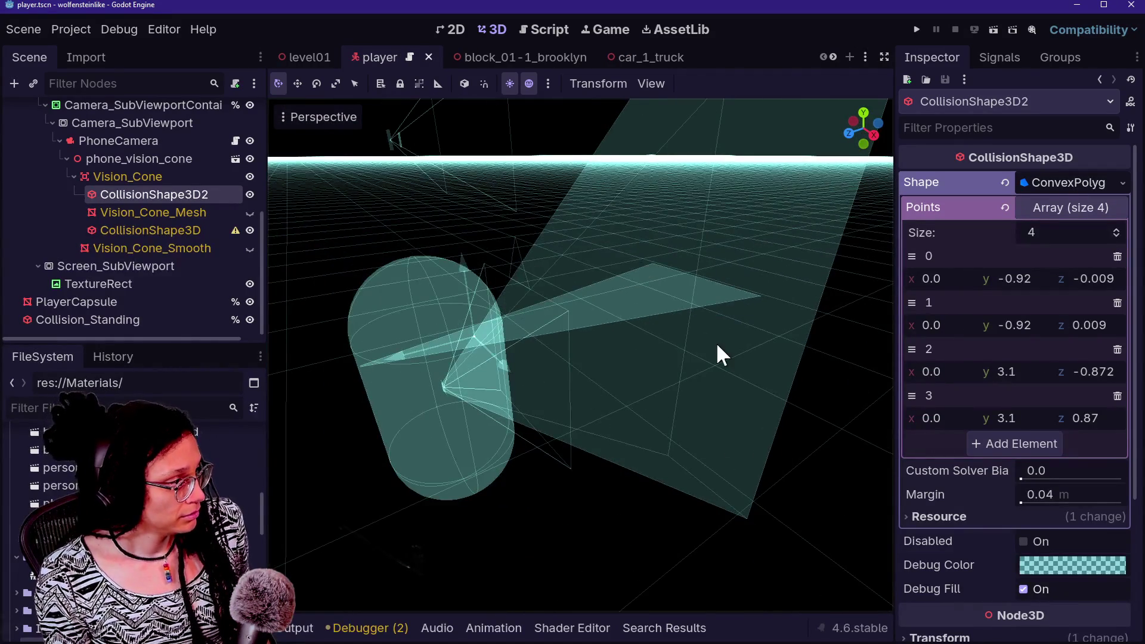
pyautogui.moveTo(722, 355); pyautogui.dragTo(722, 355)
pyautogui.moveTo(472, 311); pyautogui.dragTo(473, 312)
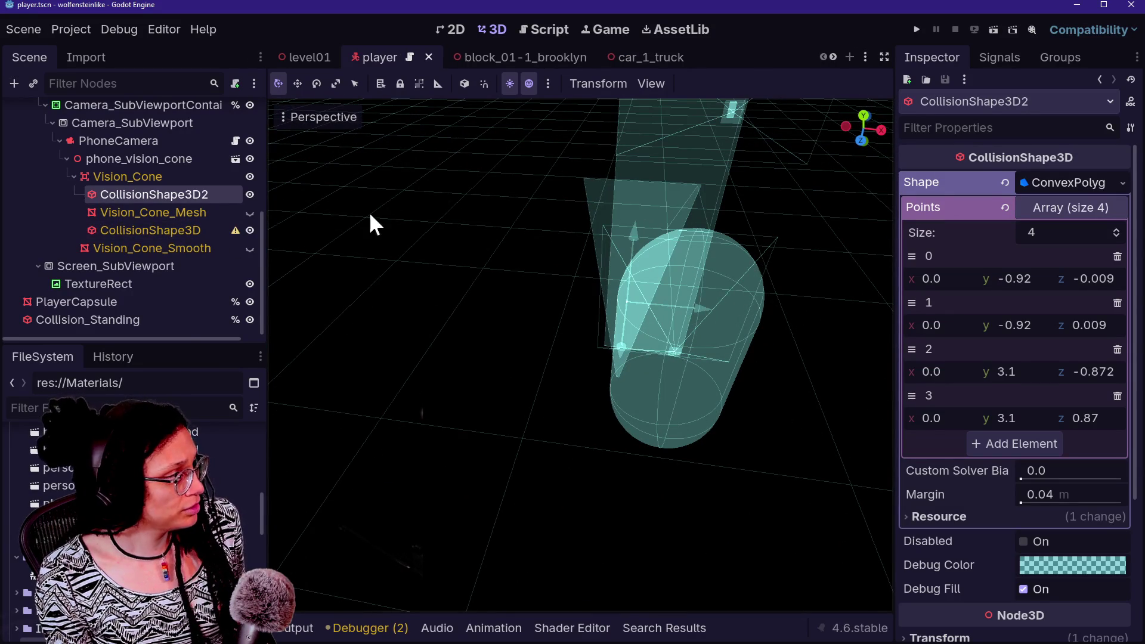
# Check Vision_Cone's transform: position 0, 0, 0, zero rotation, scale 1
pyautogui.click(170, 174)
pyautogui.click(176, 192)
pyautogui.click(529, 230)
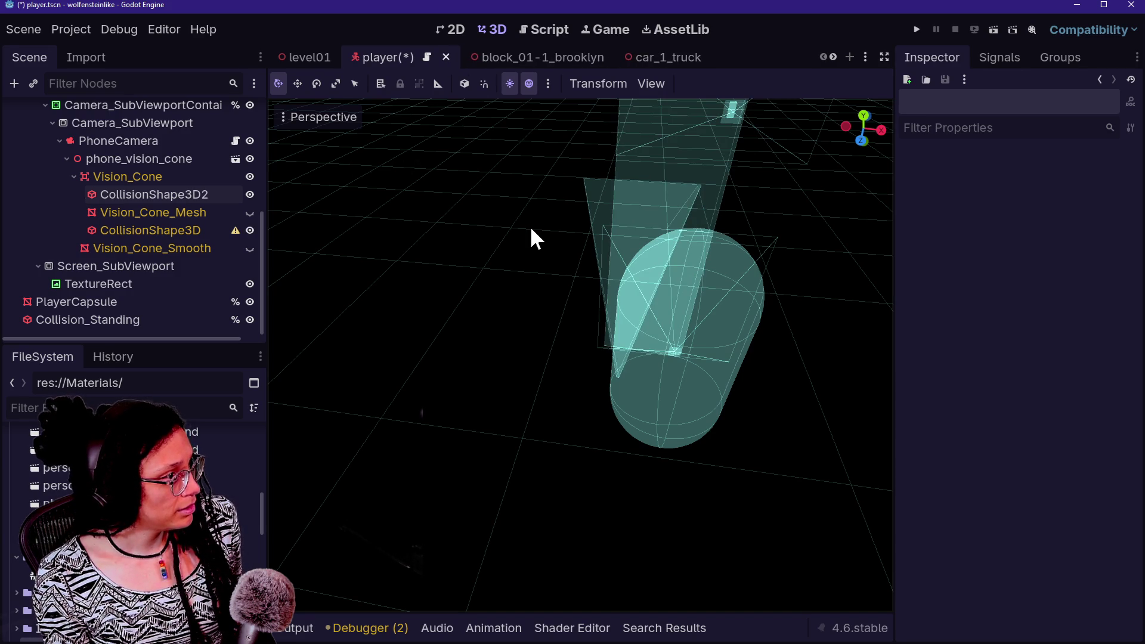
pyautogui.click(167, 230)
pyautogui.click(163, 212)
pyautogui.click(170, 196)
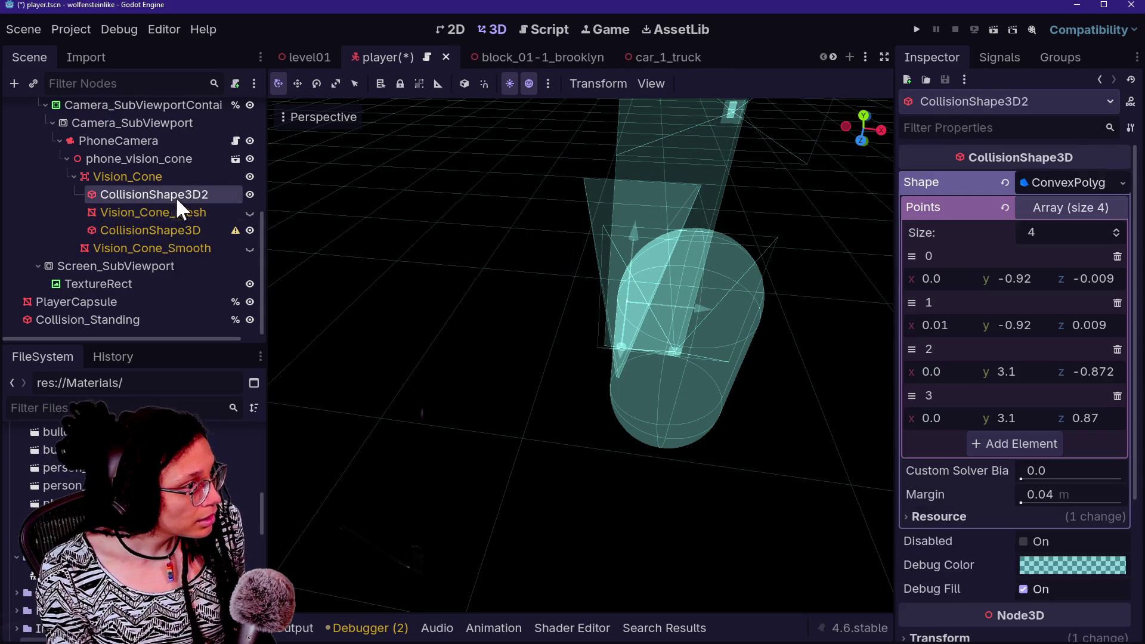
pyautogui.click(180, 176)
pyautogui.scroll(5, 606, 273)
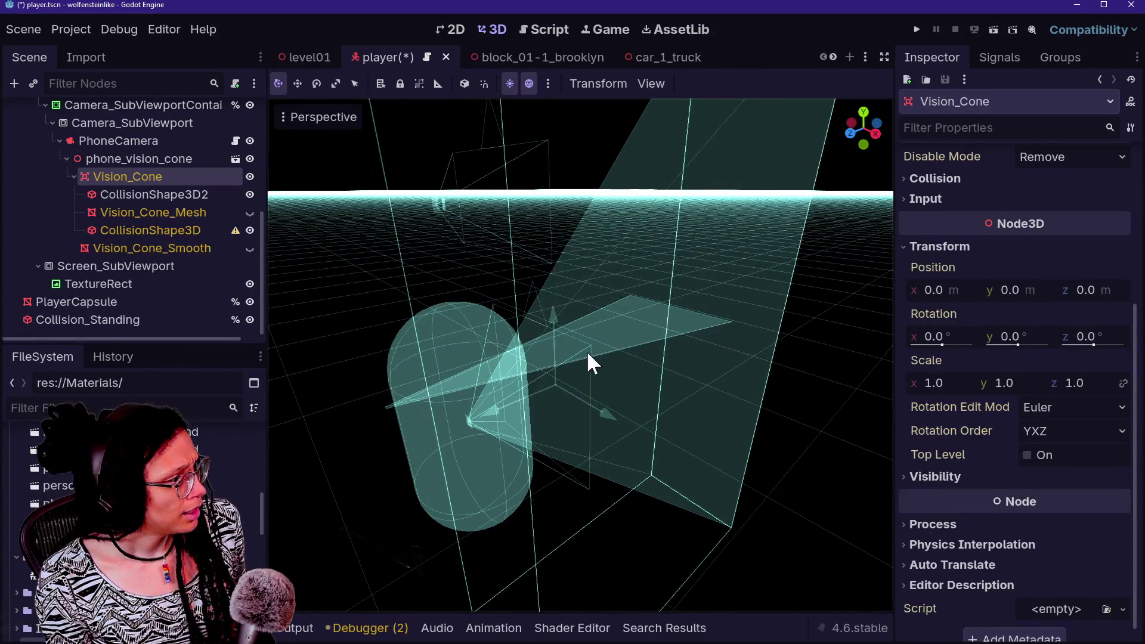
# Revert CollisionShape3D2's Transform position to 0, 0, 0 after undoing trial moves
pyautogui.moveTo(600, 396); pyautogui.dragTo(659, 431)
pyautogui.hotkey('ctrl', 'z')
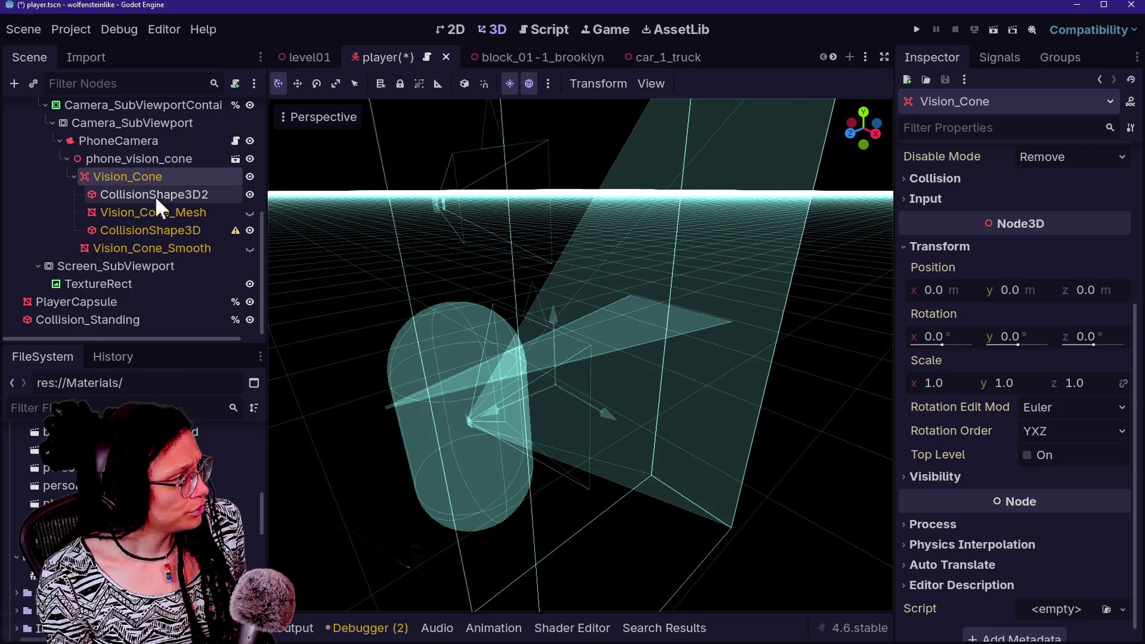
pyautogui.click(146, 193)
pyautogui.scroll(-5, 957, 481)
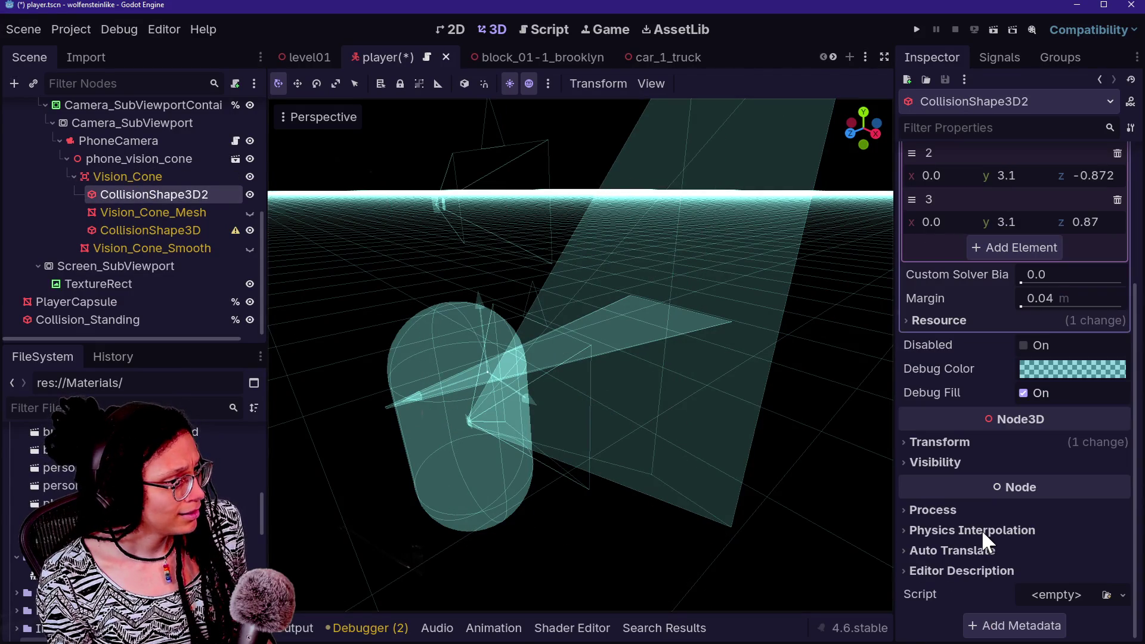
pyautogui.click(986, 441)
pyautogui.moveTo(957, 481); pyautogui.dragTo(993, 482)
pyautogui.hotkey('ctrl', 'z')
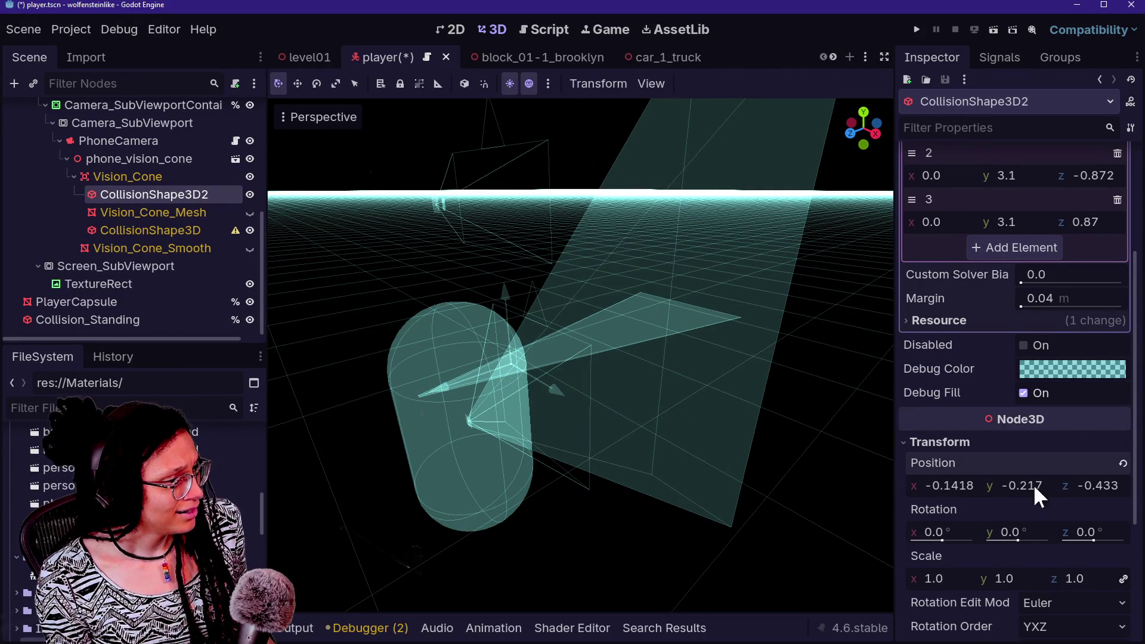
pyautogui.click(1124, 465)
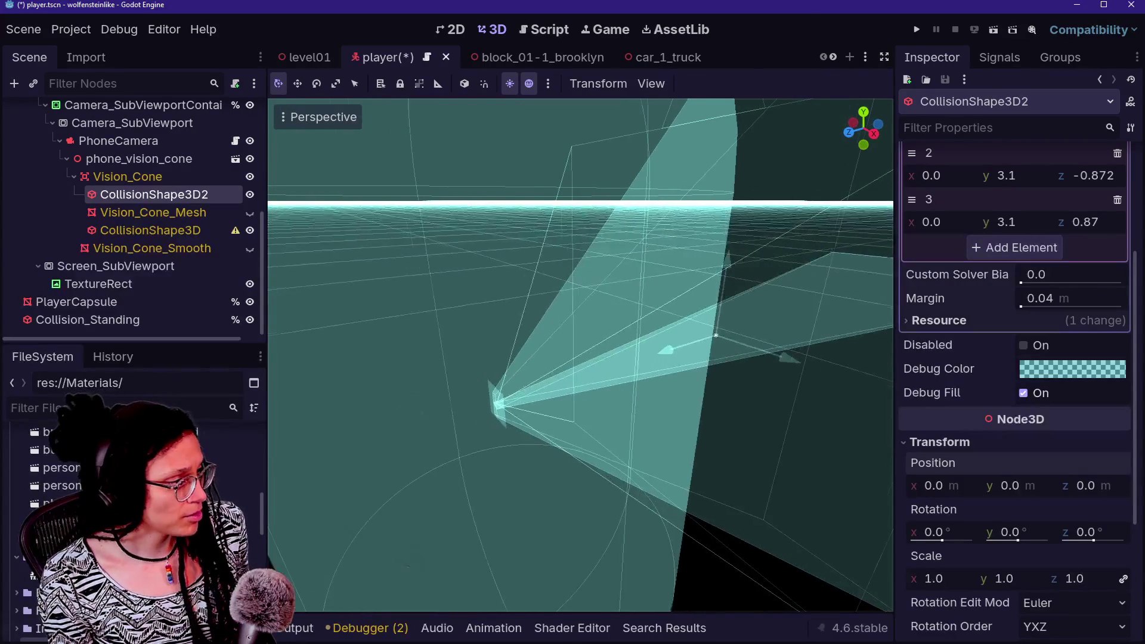
pyautogui.moveTo(724, 422); pyautogui.dragTo(725, 422)
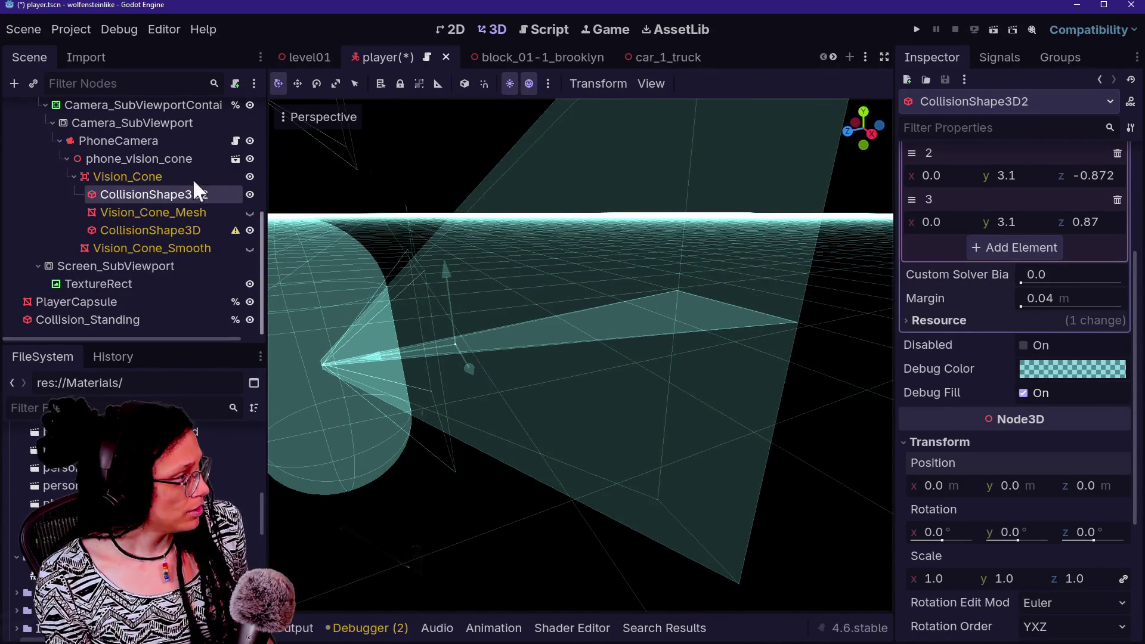
pyautogui.scroll(4, 975, 337)
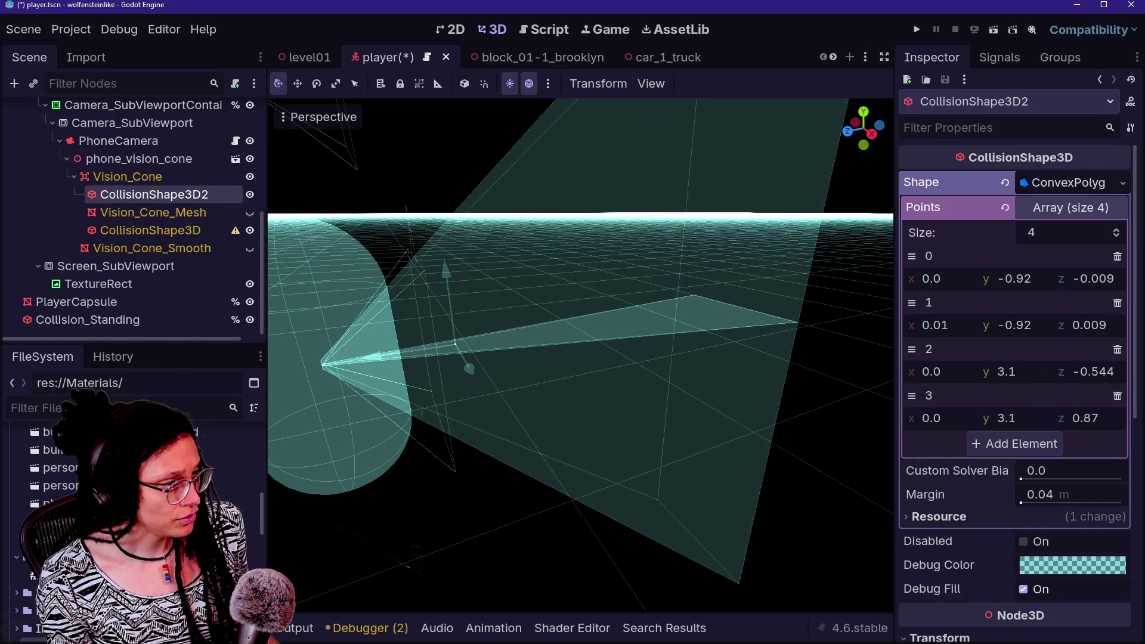
# Raise point 2's x on CollisionShape3D2 toward 3.6 while viewing the cone from the side
pyautogui.moveTo(933, 371); pyautogui.dragTo(990, 372)
pyautogui.click(870, 134)
pyautogui.scroll(-10, 564, 239)
pyautogui.moveTo(706, 374); pyautogui.dragTo(378, 120)
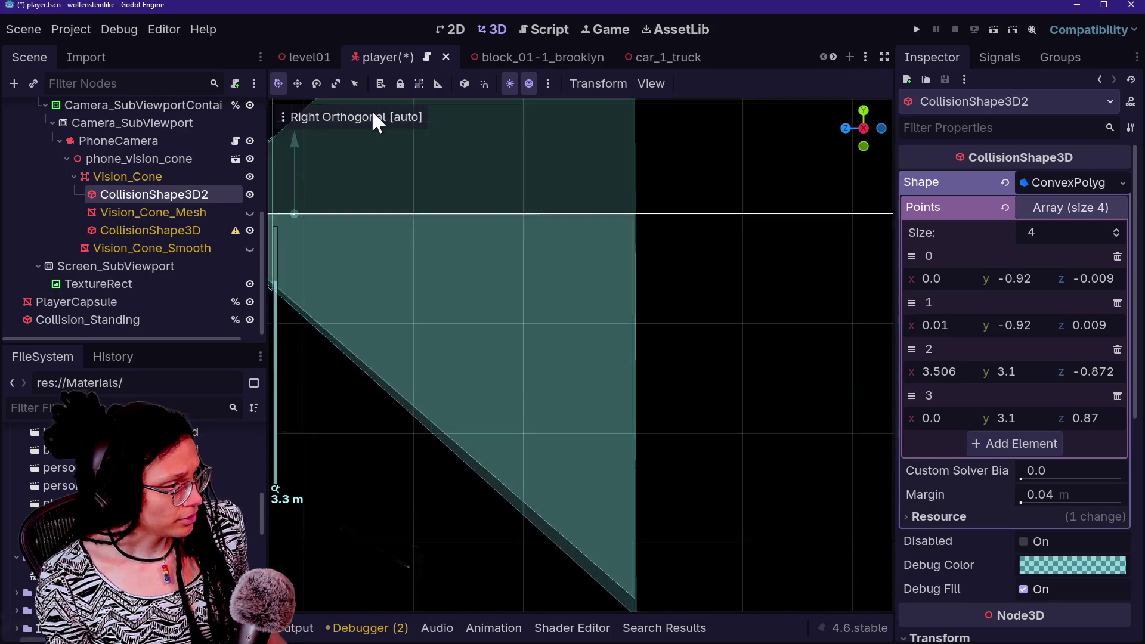
pyautogui.scroll(-5, 481, 306)
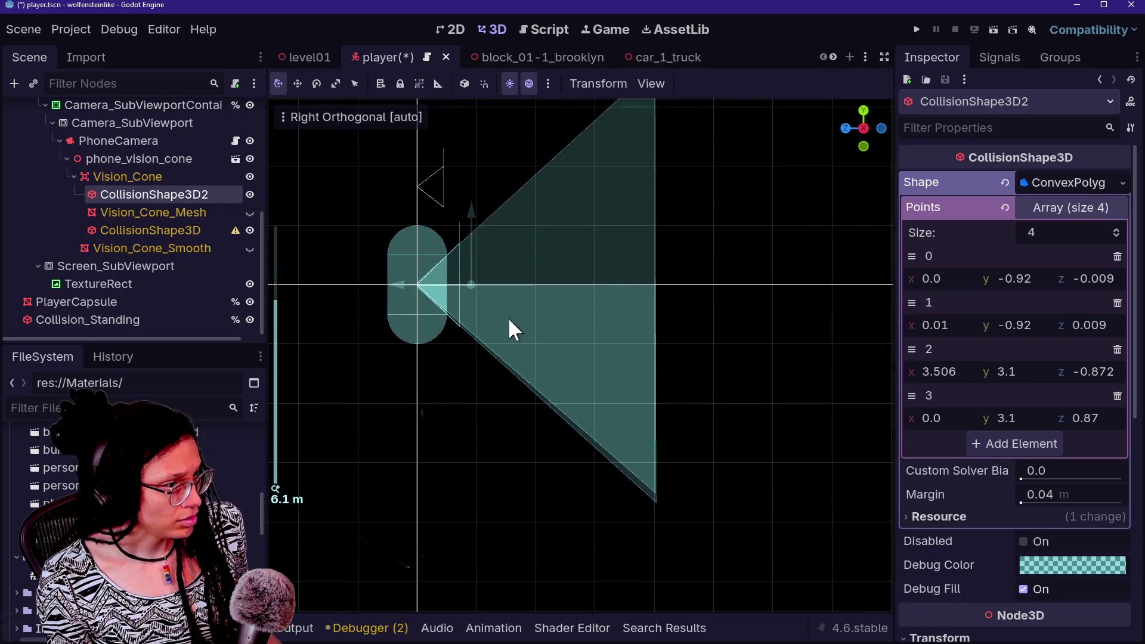
pyautogui.moveTo(952, 380)
pyautogui.mouseDown()
pyautogui.moveTo(942, 380)
pyautogui.moveTo(966, 379)
pyautogui.mouseUp()
pyautogui.write('3.6')
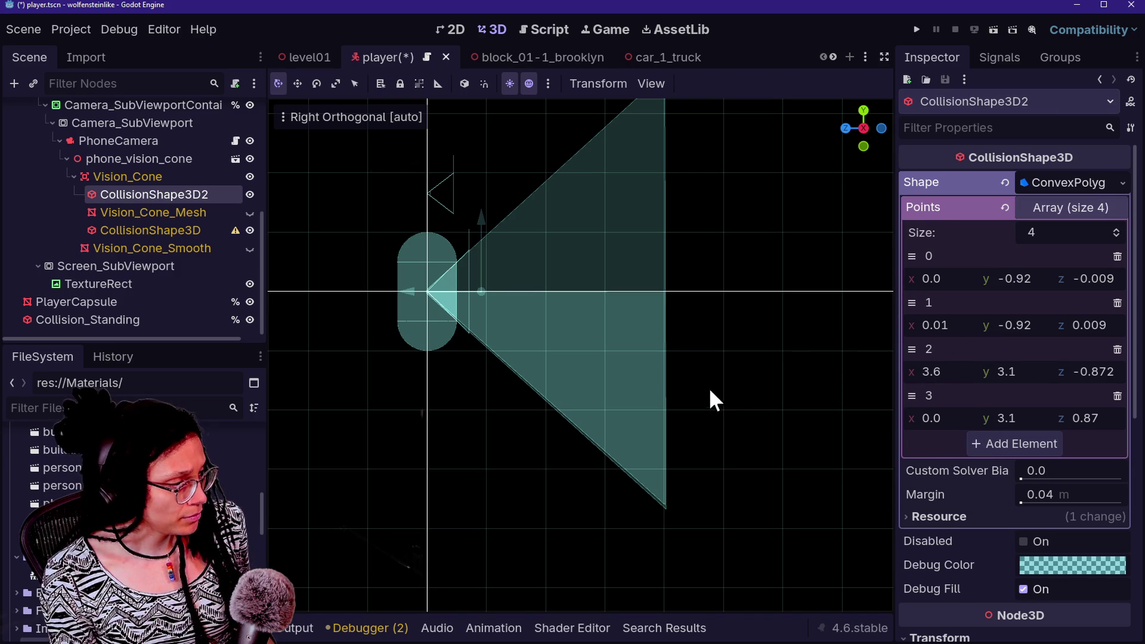
# Set point 3's x to 3.6 and orbit in perspective to inspect the widened cone
pyautogui.moveTo(868, 137); pyautogui.dragTo(841, 395)
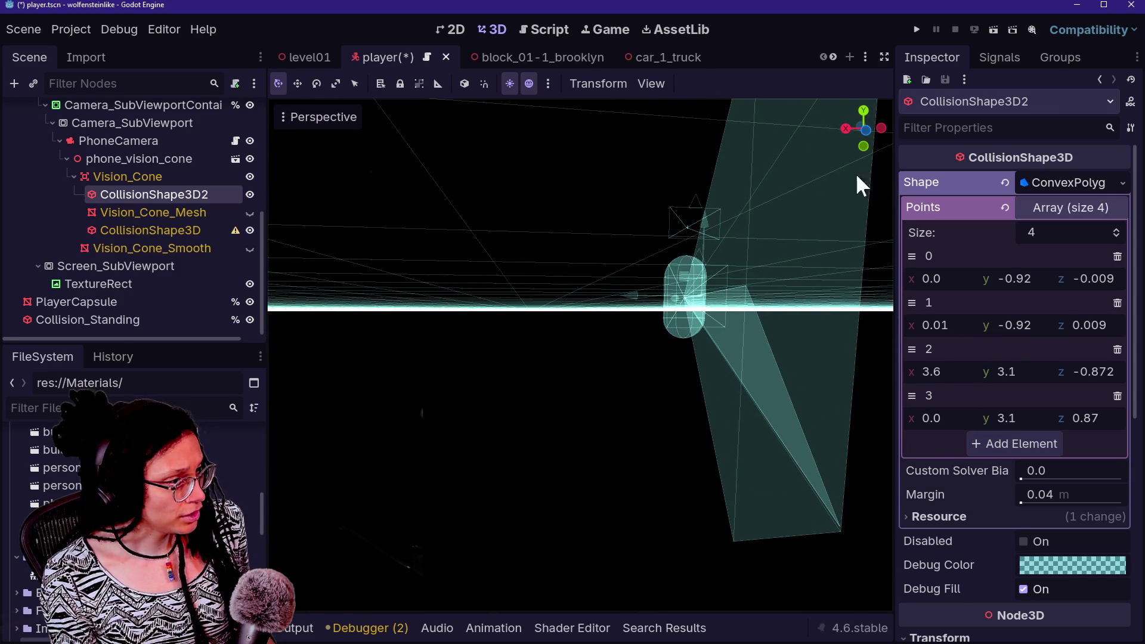
pyautogui.moveTo(735, 397)
pyautogui.mouseDown()
pyautogui.moveTo(603, 396)
pyautogui.moveTo(596, 430)
pyautogui.moveTo(590, 405)
pyautogui.moveTo(549, 379)
pyautogui.moveTo(735, 397)
pyautogui.mouseUp()
pyautogui.moveTo(936, 419)
pyautogui.mouseDown()
pyautogui.moveTo(921, 419)
pyautogui.moveTo(941, 422)
pyautogui.mouseUp()
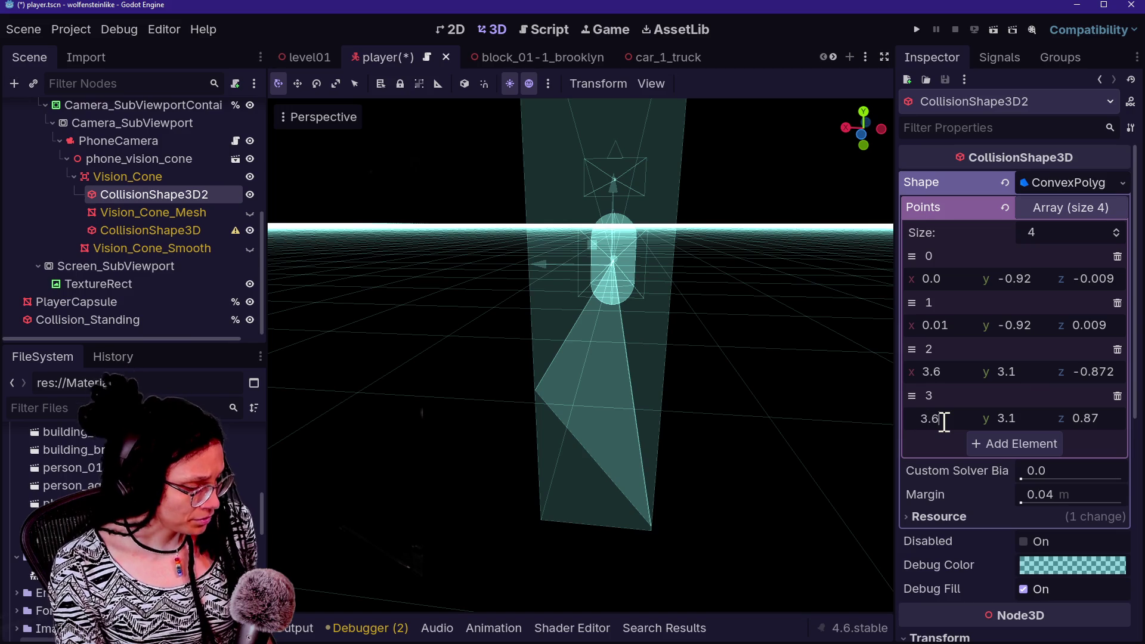
pyautogui.moveTo(639, 366); pyautogui.dragTo(489, 405)
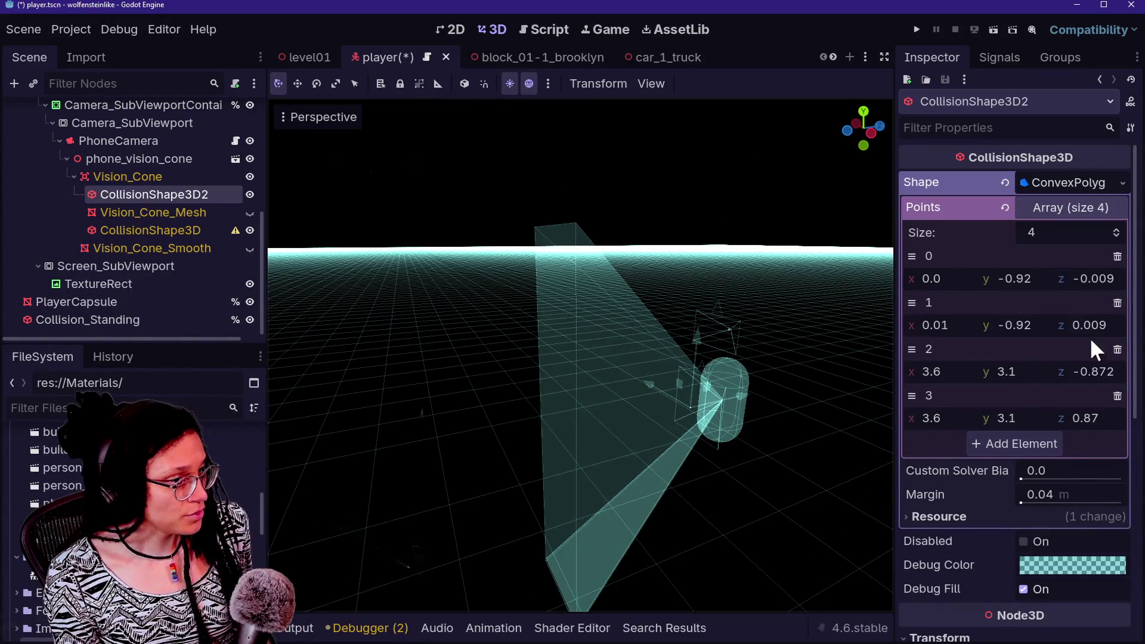
# Add point 4 to the convex shape at (-3.6, 3.1, 0.87)
pyautogui.click(1003, 446)
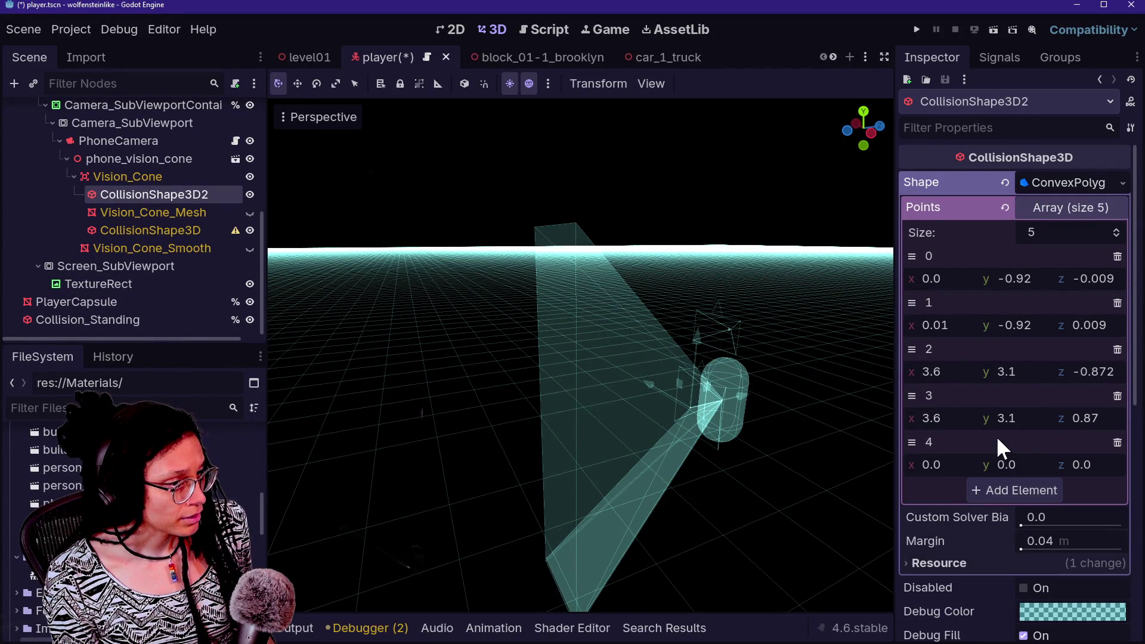
pyautogui.write('-3.6')
pyautogui.press('Return')
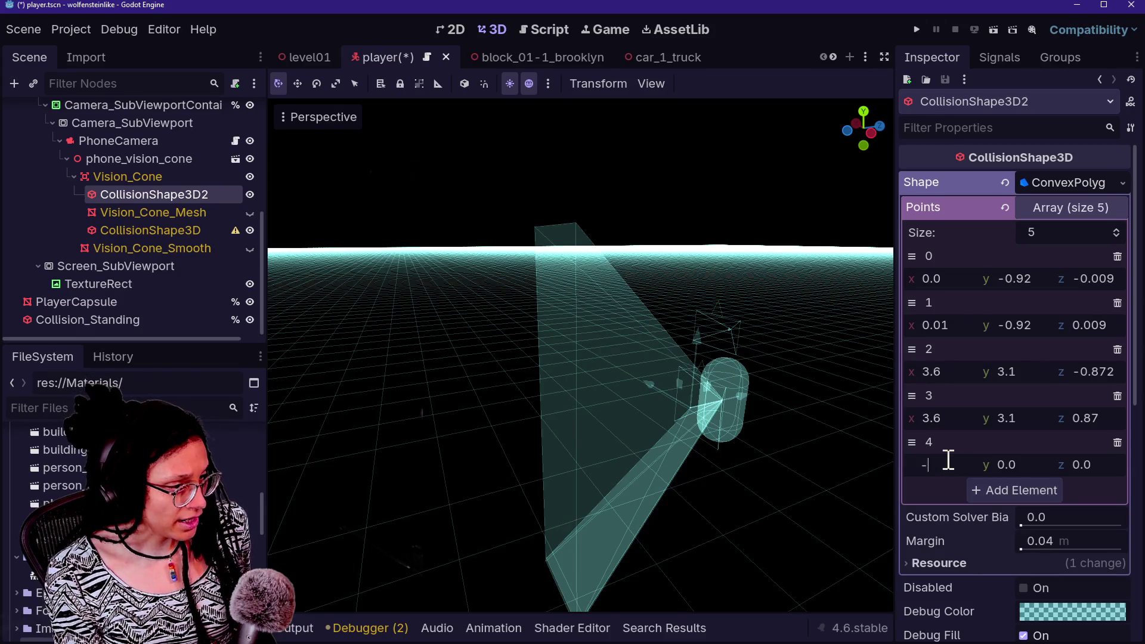
pyautogui.press('Return')
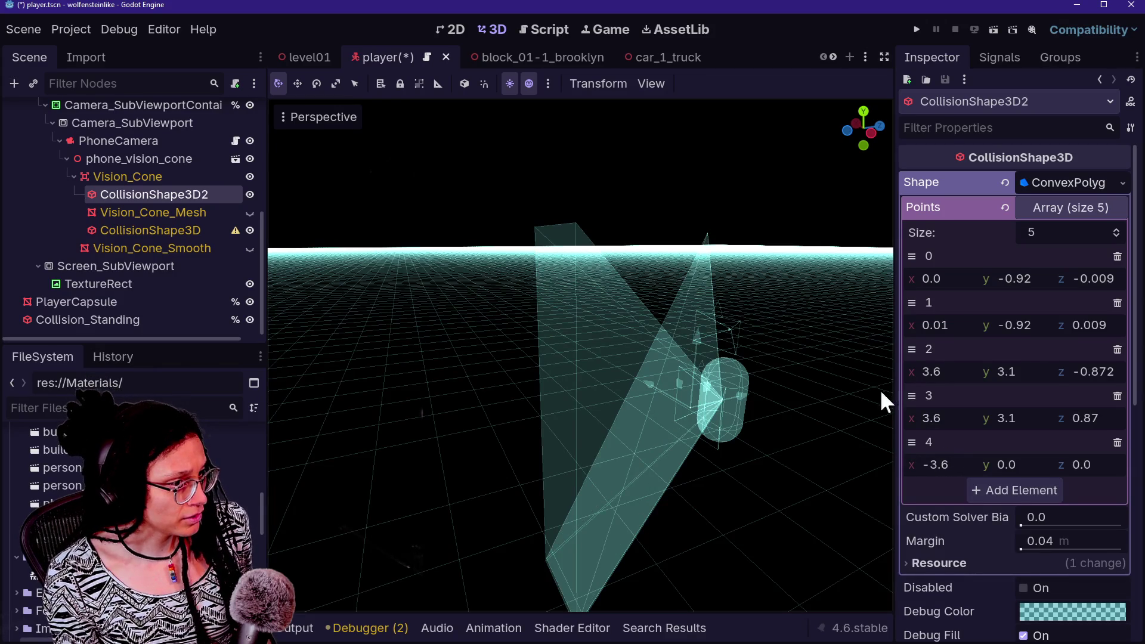
pyautogui.moveTo(740, 334); pyautogui.dragTo(768, 331)
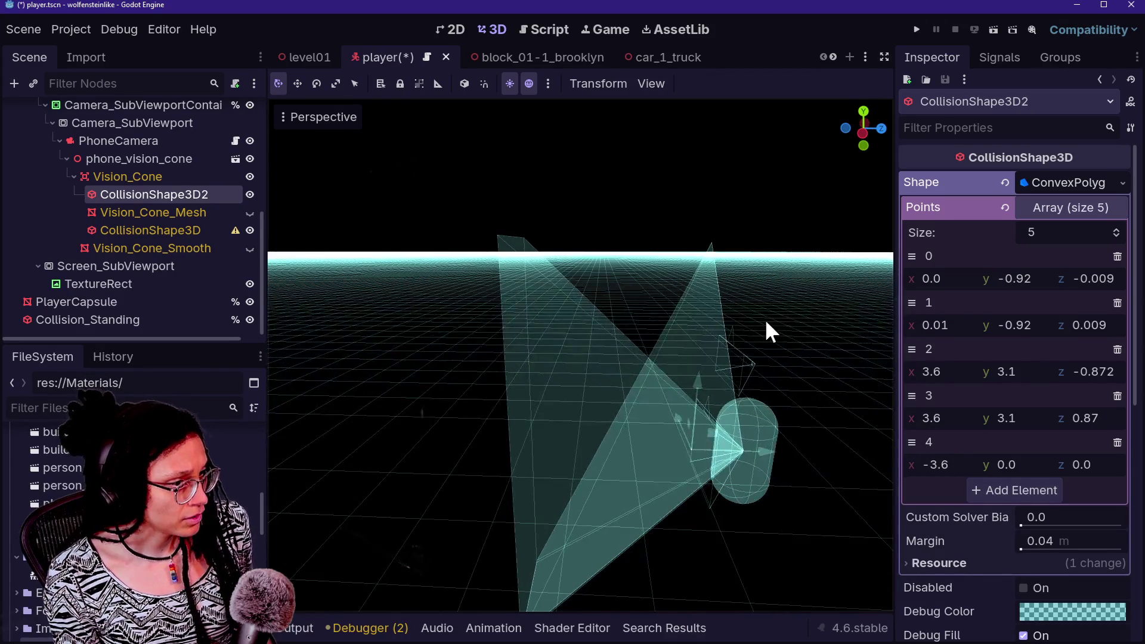
pyautogui.click(1021, 421)
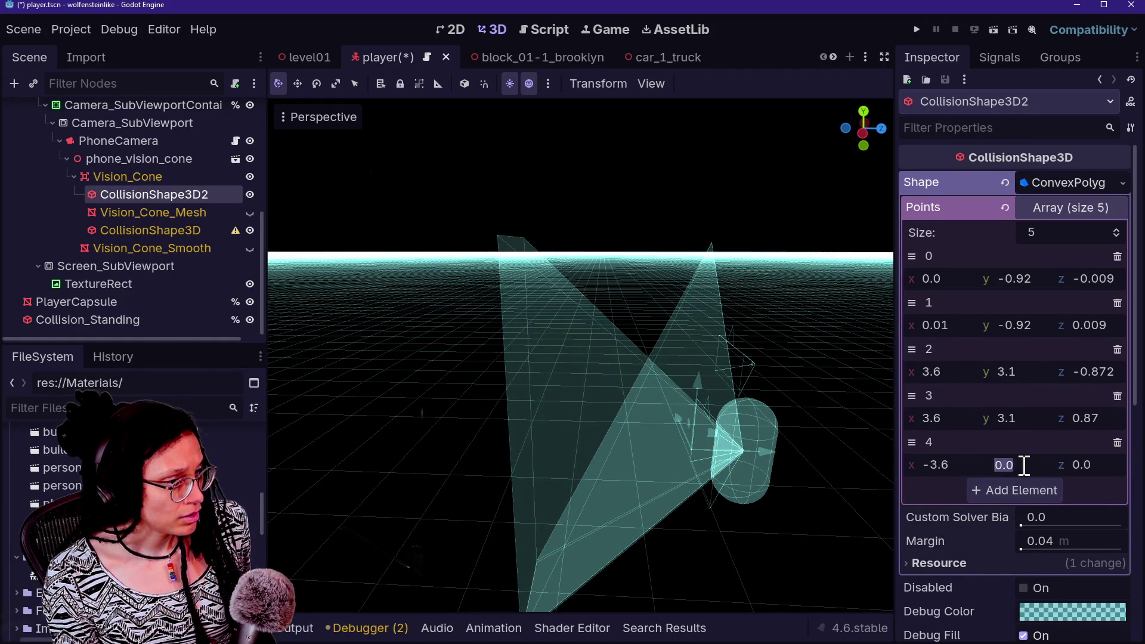
pyautogui.write('3.1')
pyautogui.press('Return')
pyautogui.scroll(5, 758, 411)
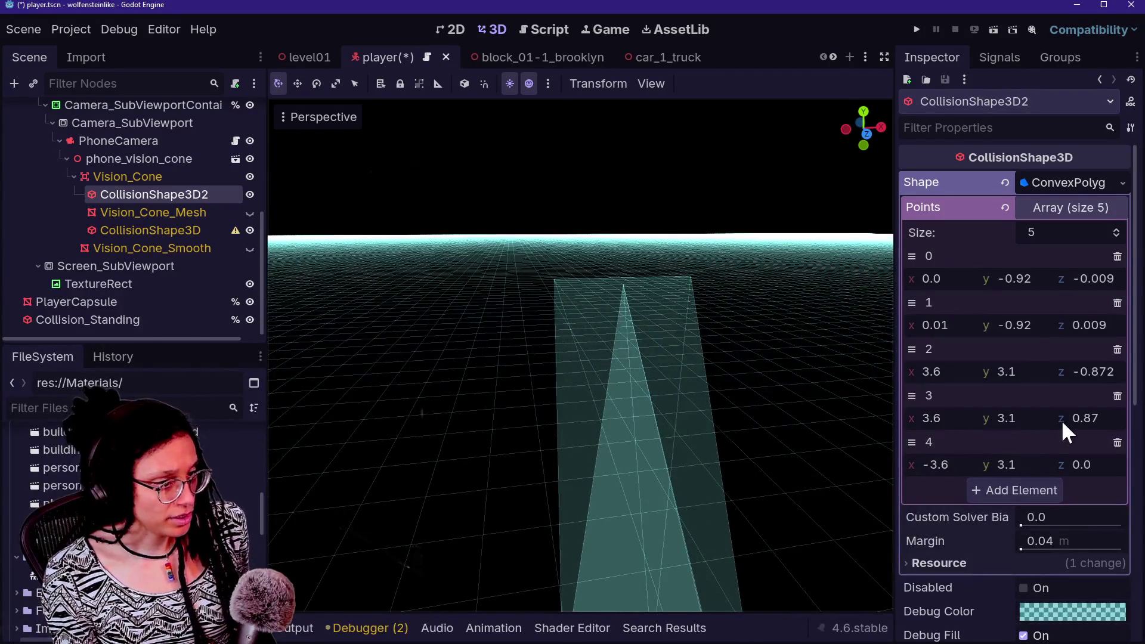
pyautogui.click(1083, 419)
pyautogui.press('Return')
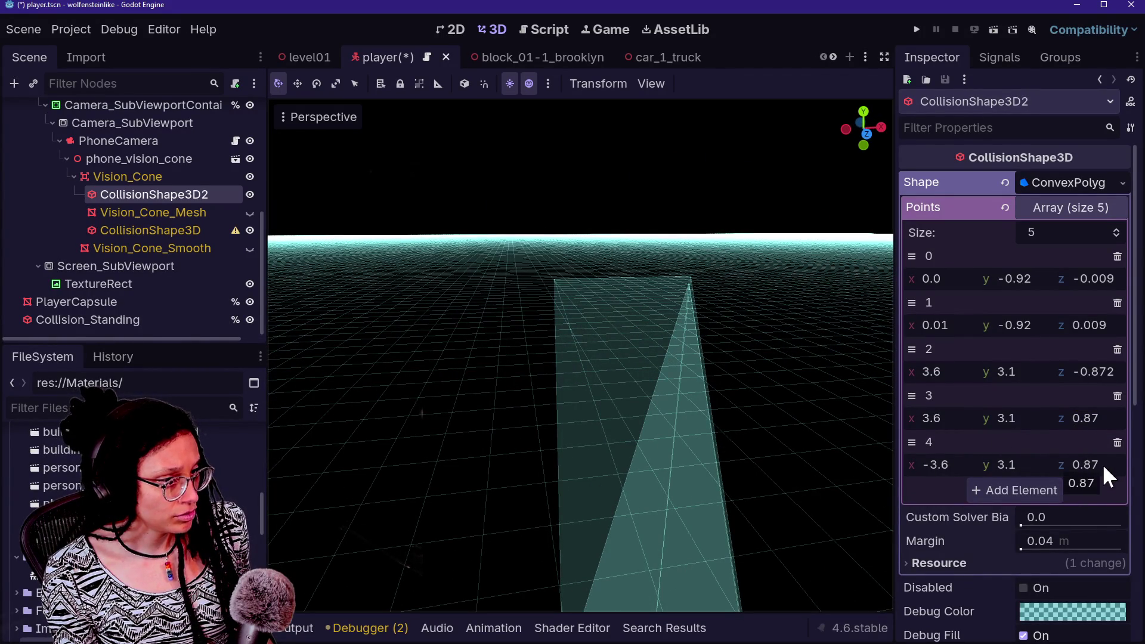
pyautogui.click(1103, 465)
pyautogui.write('-')
pyautogui.press('Return')
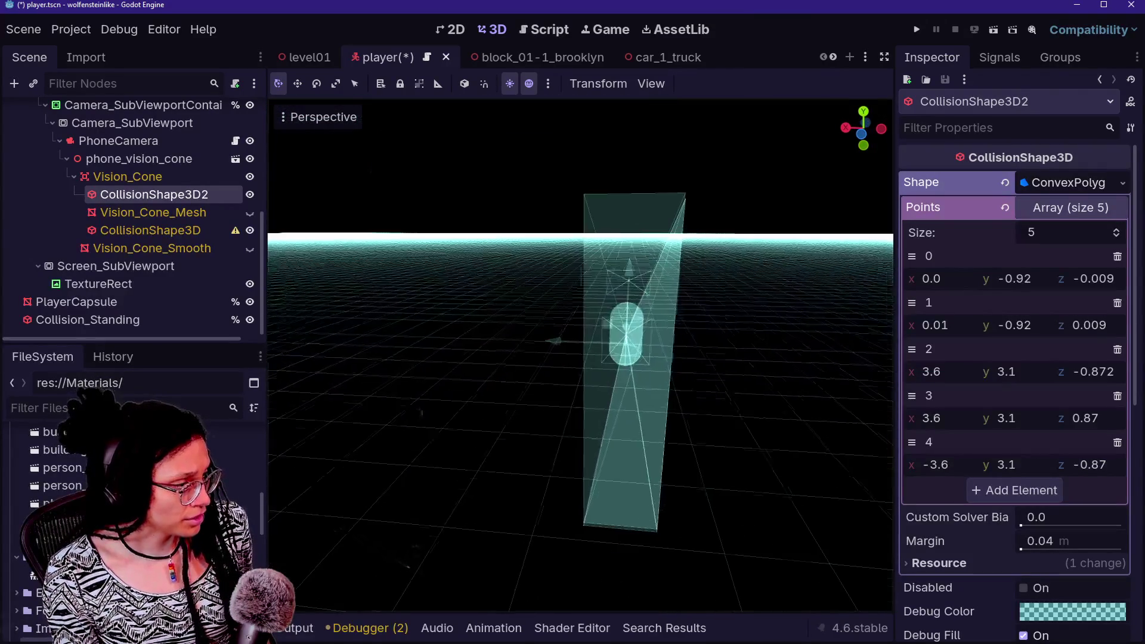
pyautogui.hotkey('ctrl', 'z')
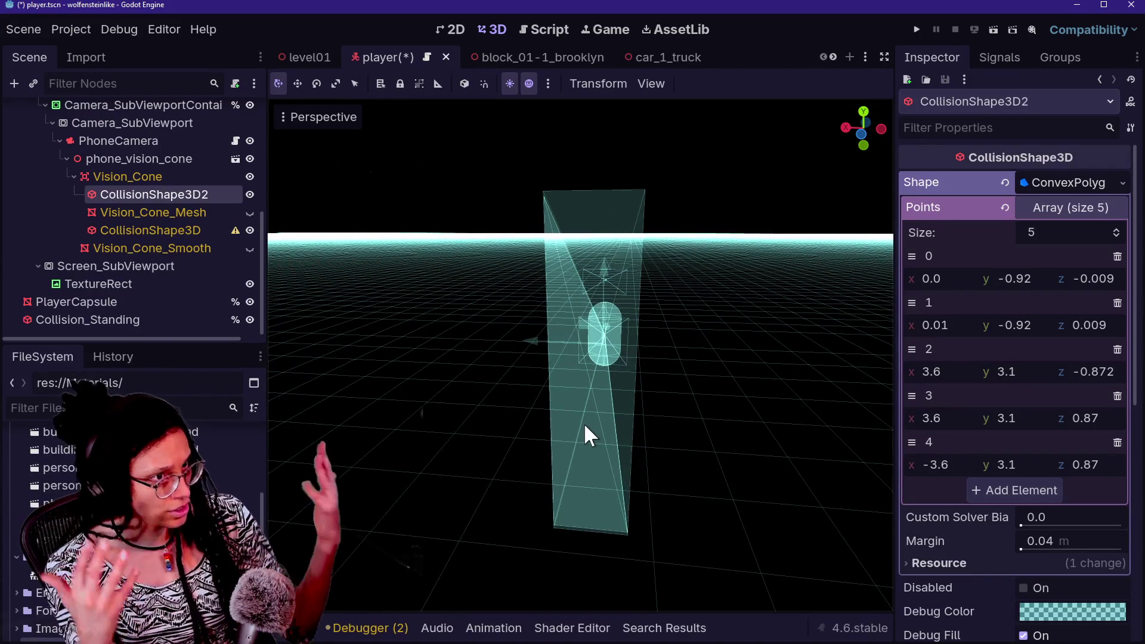
# Add point 5 to the convex shape at (-3.6, 3.1, -0.87)
pyautogui.click(1027, 489)
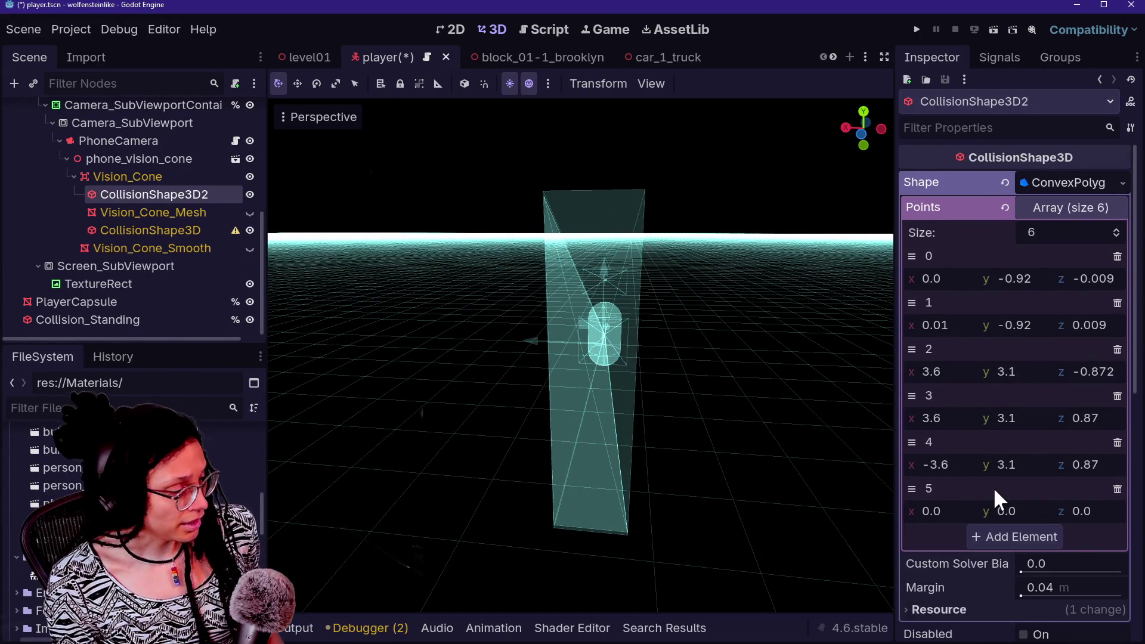
pyautogui.scroll(-2, 993, 487)
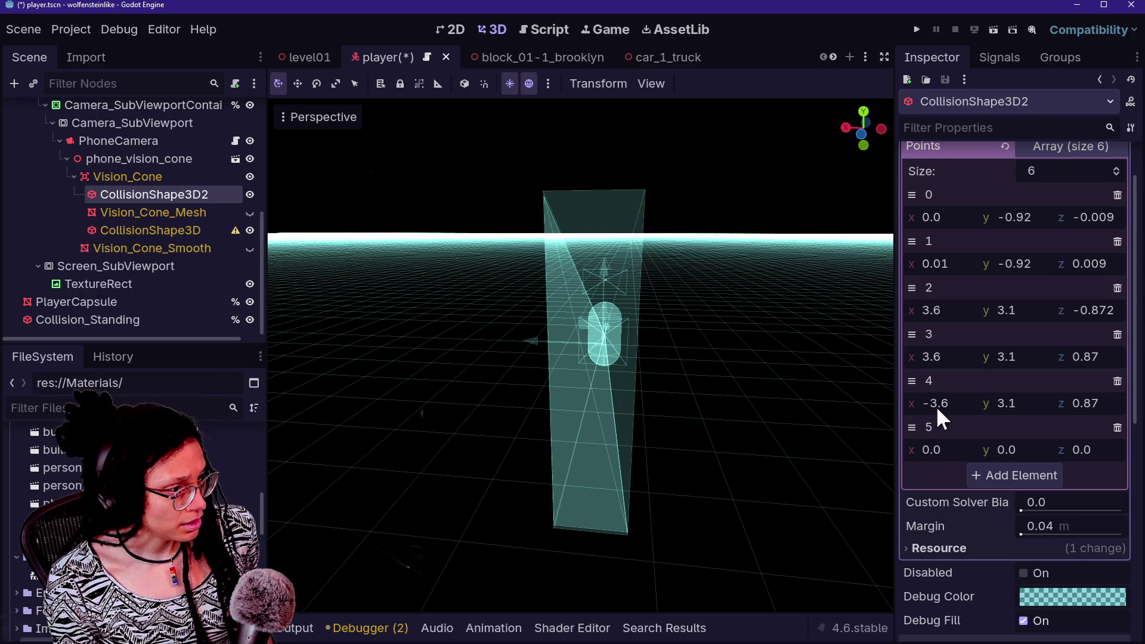
pyautogui.click(950, 450)
pyautogui.write('-3.6')
pyautogui.press('Return')
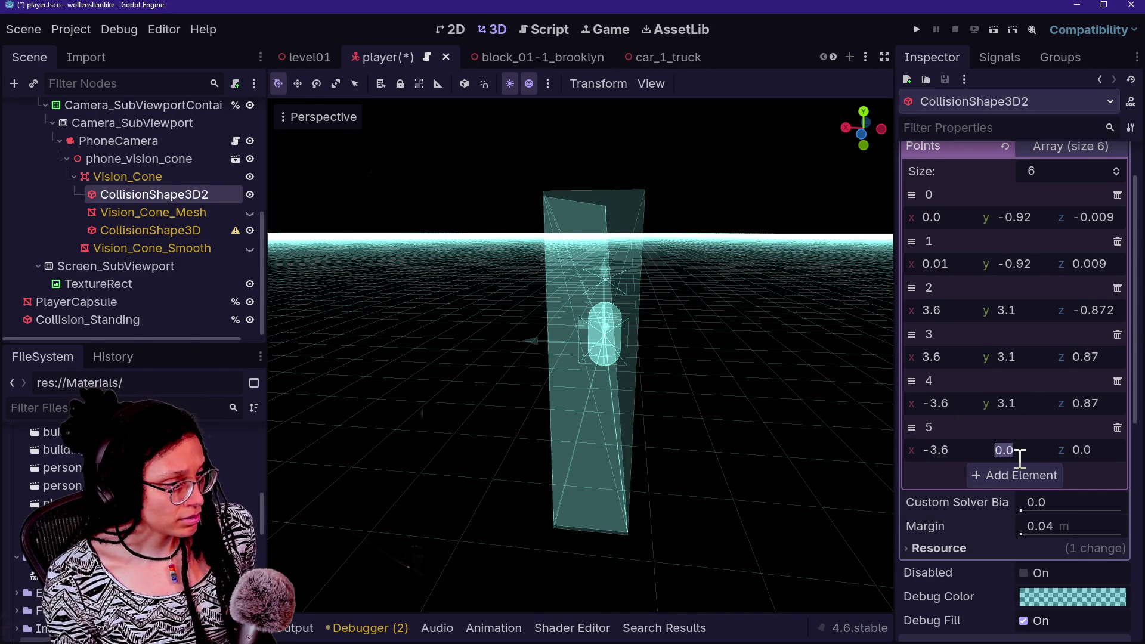
pyautogui.write('3.1')
pyautogui.press('Return')
pyautogui.click(1083, 449)
pyautogui.write('-0.87')
pyautogui.press('Return')
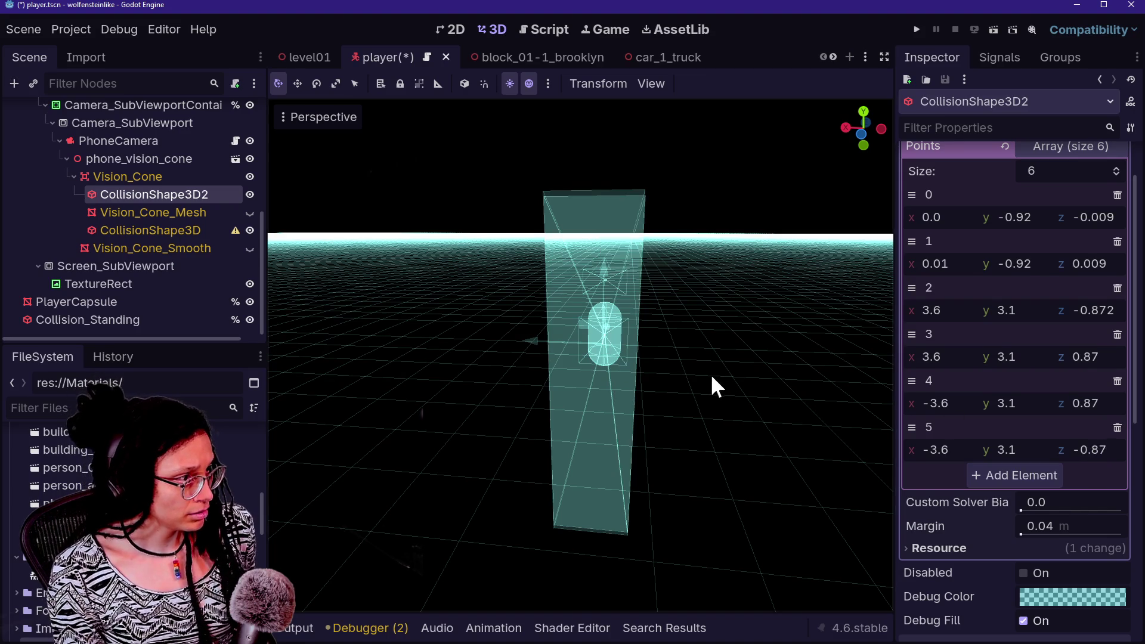
pyautogui.click(710, 374)
# View the original CollisionShape3D's eight points from above, then right-click Vision_Cone
pyautogui.moveTo(580, 355)
pyautogui.mouseDown()
pyautogui.moveTo(585, 447)
pyautogui.moveTo(572, 346)
pyautogui.moveTo(577, 417)
pyautogui.moveTo(674, 417)
pyautogui.moveTo(733, 394)
pyautogui.moveTo(347, 278)
pyautogui.mouseUp()
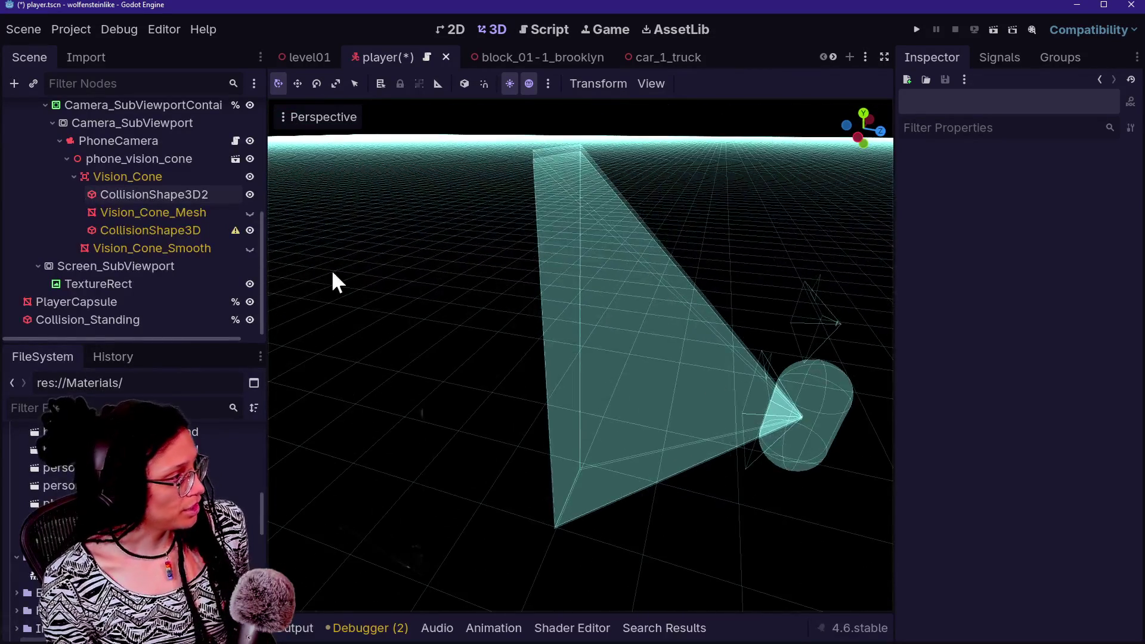
pyautogui.click(159, 212)
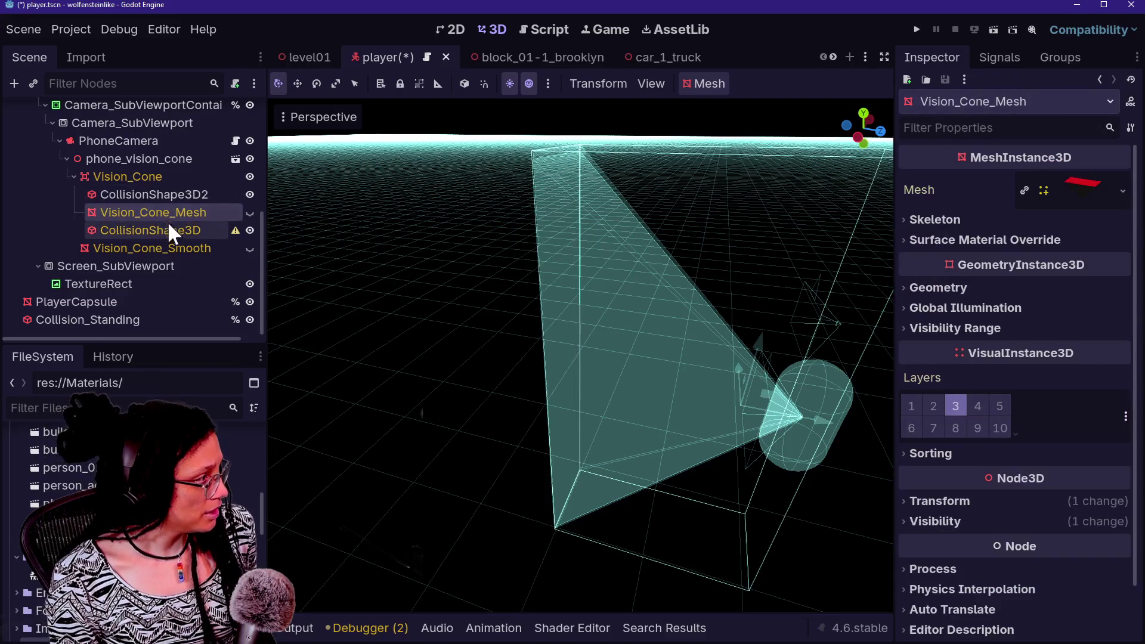
pyautogui.click(168, 230)
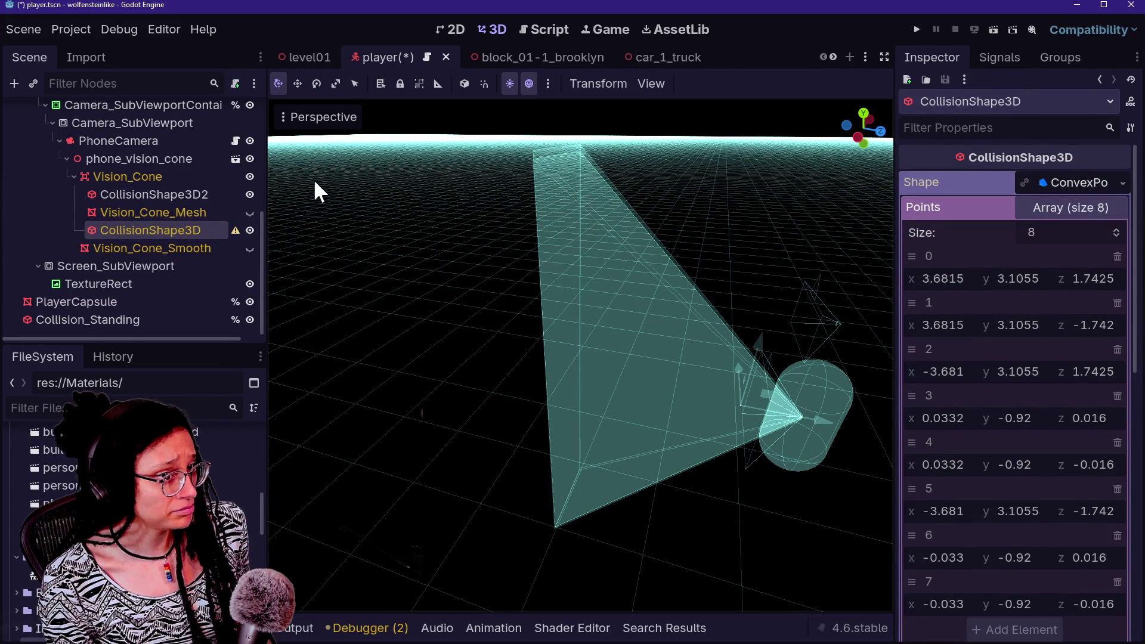
pyautogui.click(121, 178)
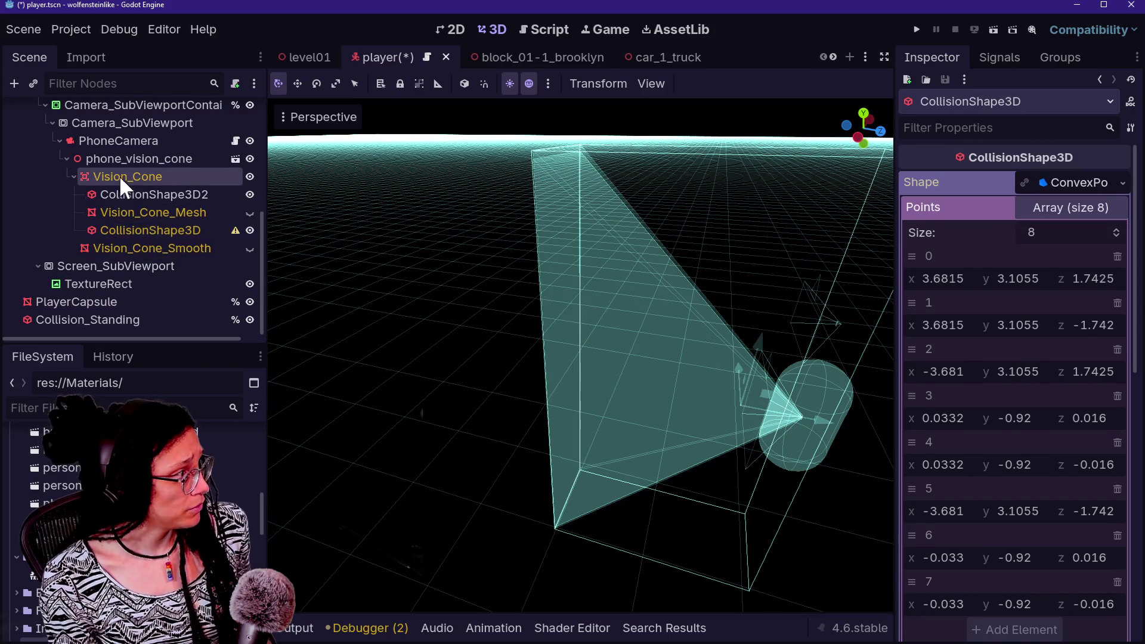
pyautogui.rightClick(123, 180)
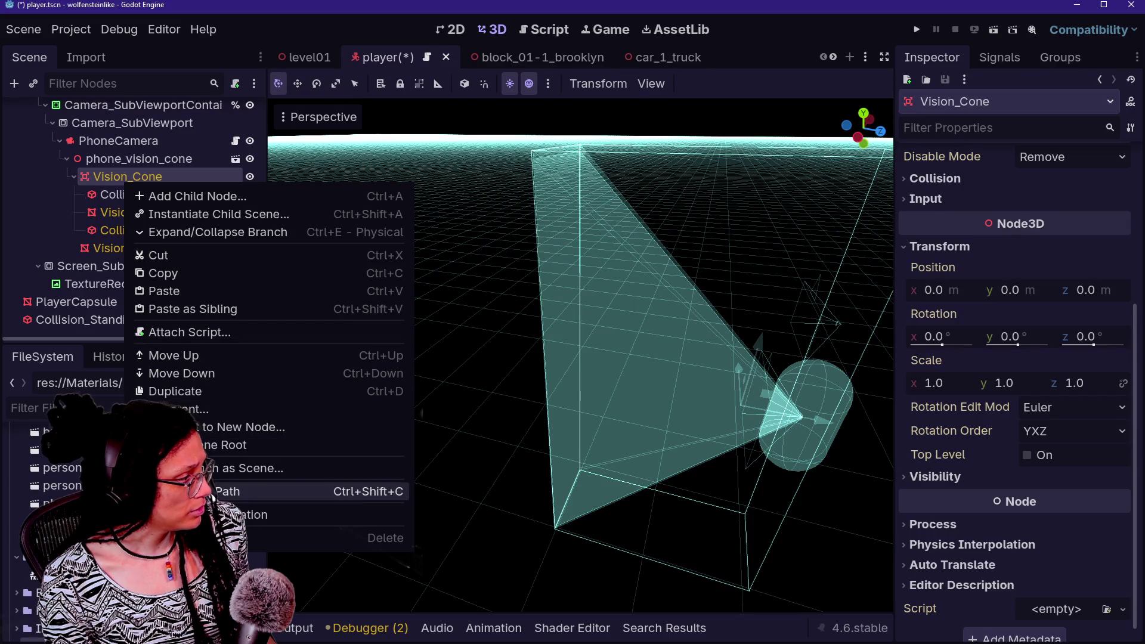
pyautogui.click(92, 213)
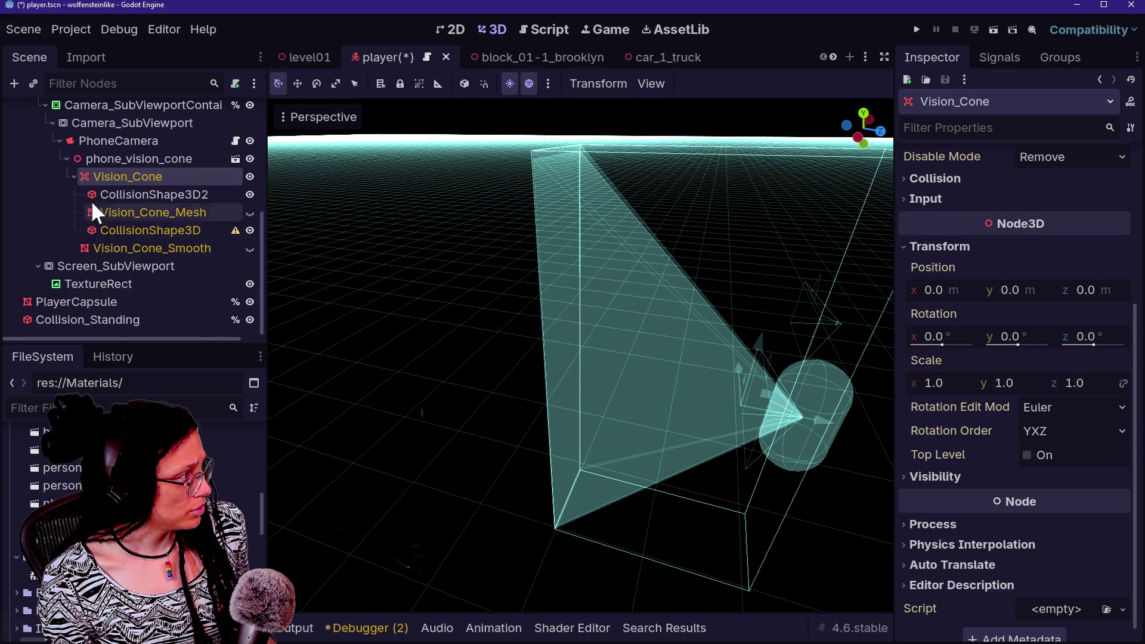
pyautogui.rightClick(122, 178)
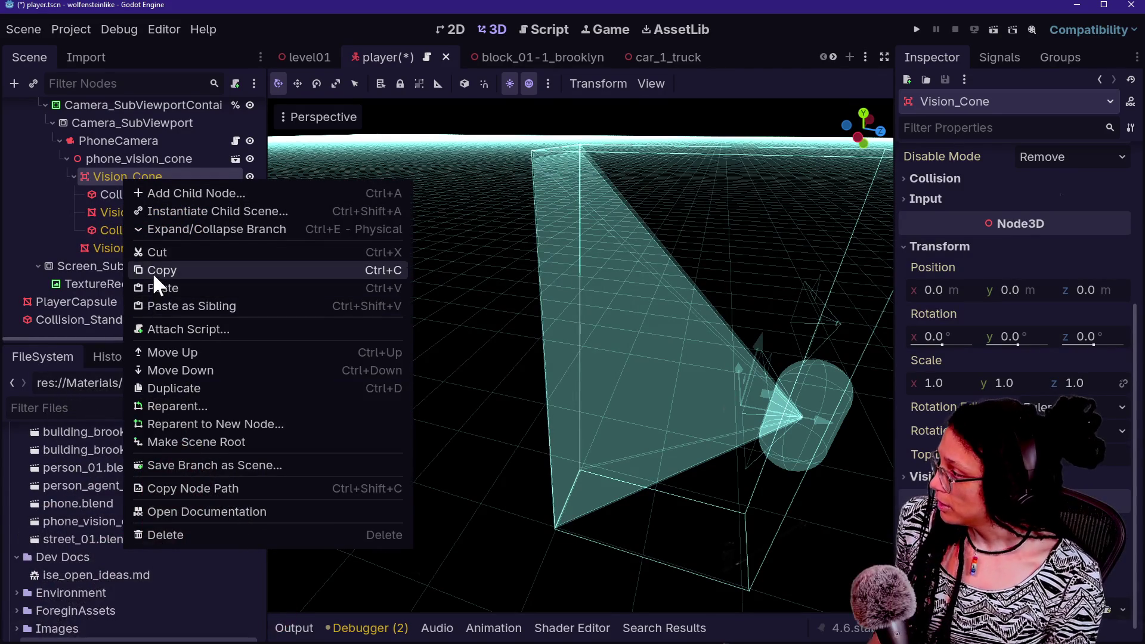
pyautogui.click(152, 271)
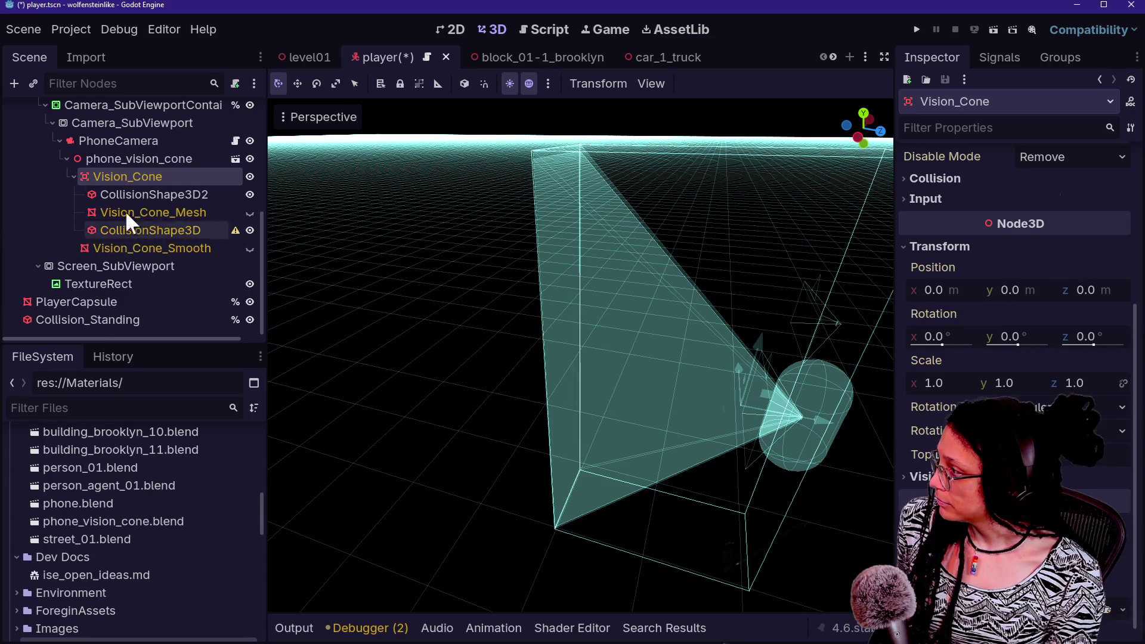
pyautogui.hotkey('ctrl', 'v')
pyautogui.keyDown('ctrl'); pyautogui.click(164, 282); pyautogui.keyUp('ctrl')
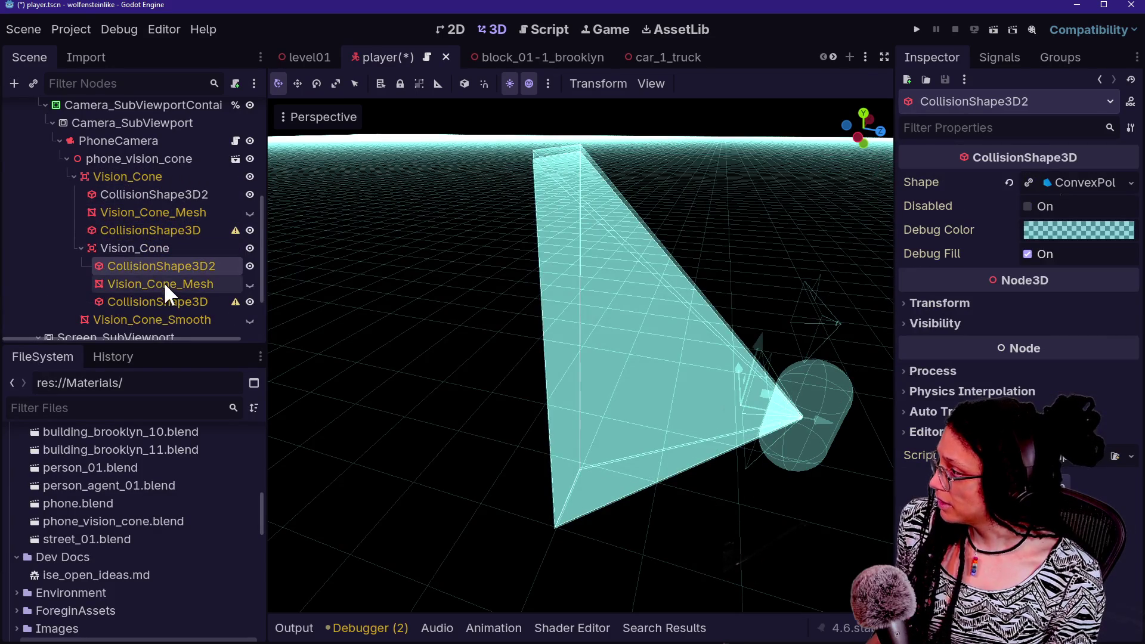
pyautogui.keyDown('ctrl'); pyautogui.click(159, 308); pyautogui.keyUp('ctrl')
pyautogui.keyDown('ctrl'); pyautogui.click(160, 313); pyautogui.keyUp('ctrl')
pyautogui.press('Delete')
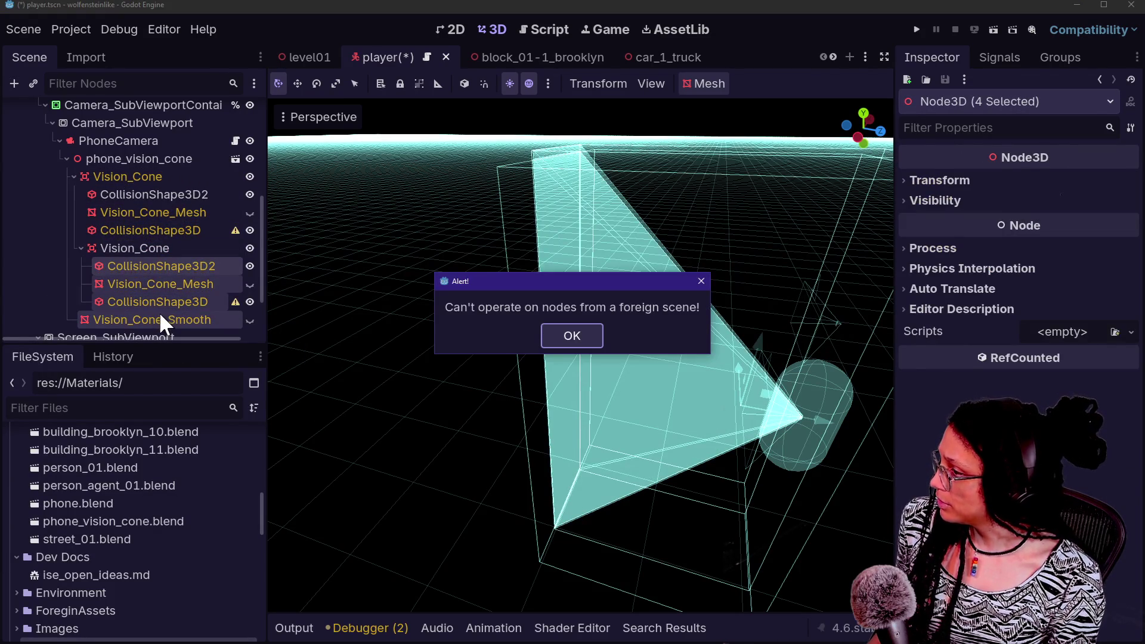
pyautogui.press('Return')
pyautogui.rightClick(156, 282)
pyautogui.click(146, 254)
pyautogui.rightClick(145, 251)
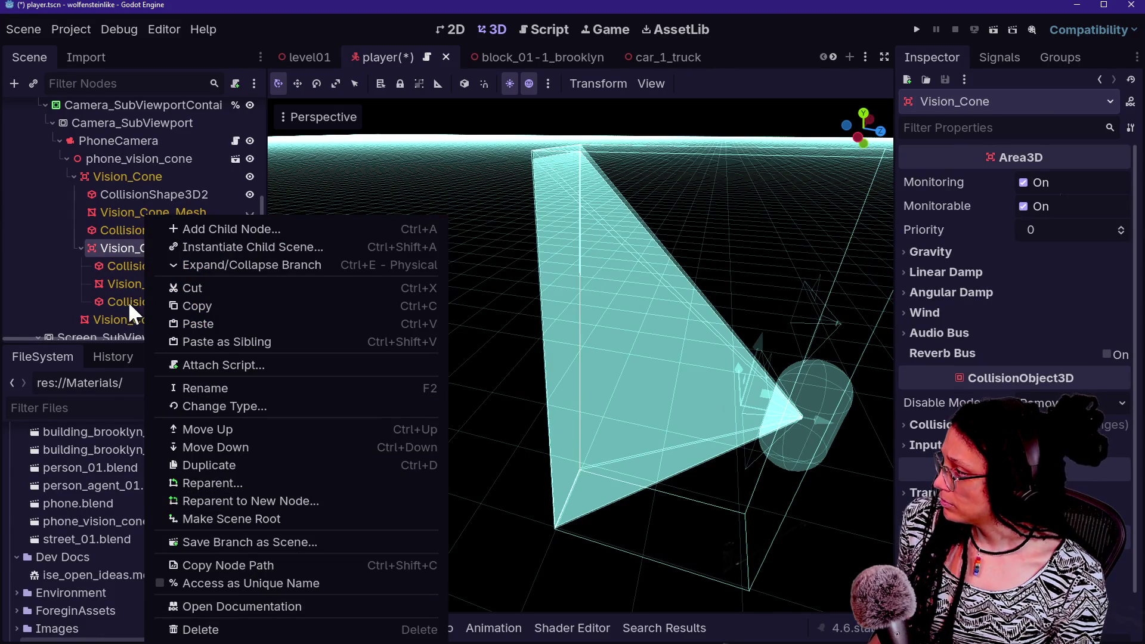
pyautogui.press('Delete')
pyautogui.click(144, 180)
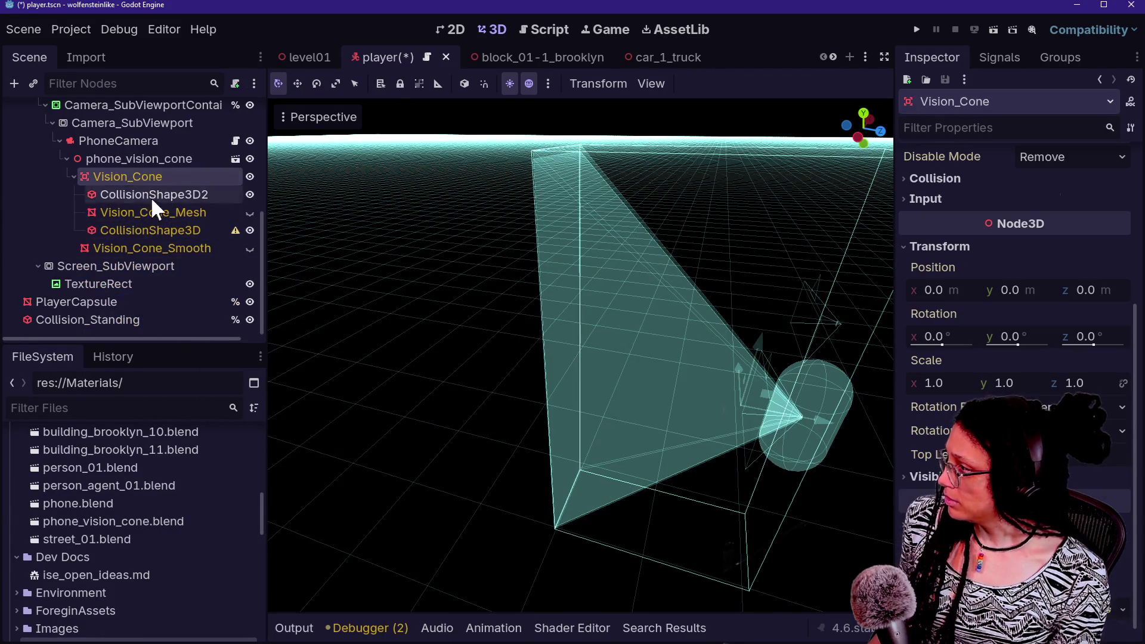
pyautogui.scroll(2, 145, 250)
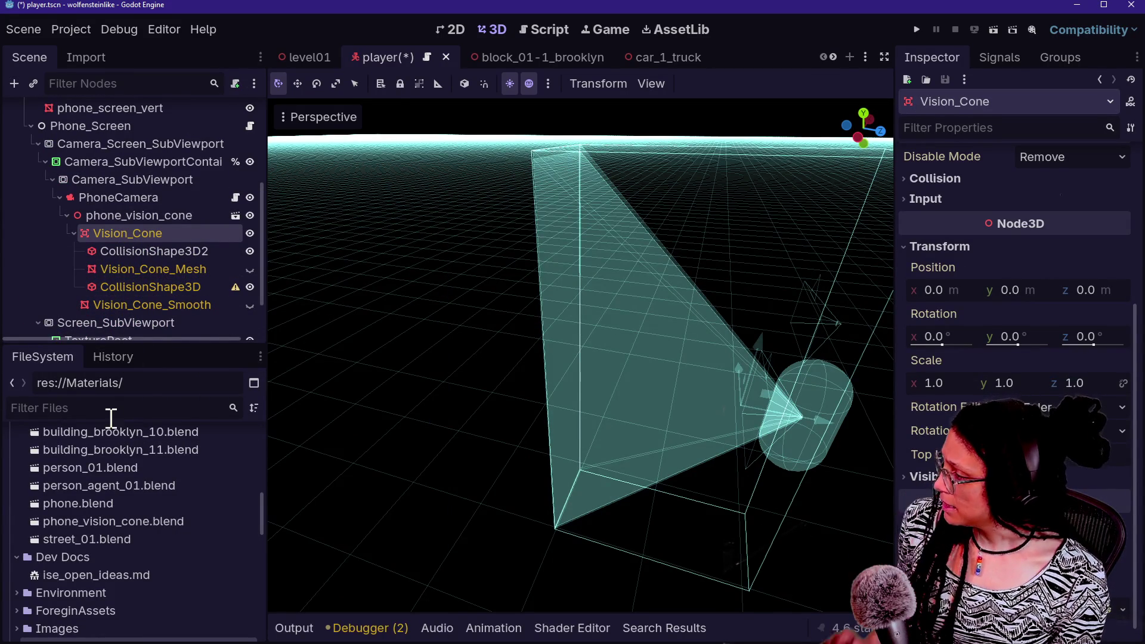
# Make the phone_vision_cone instance local and move Vision_Cone directly under PhoneCamera
pyautogui.write('VISION')
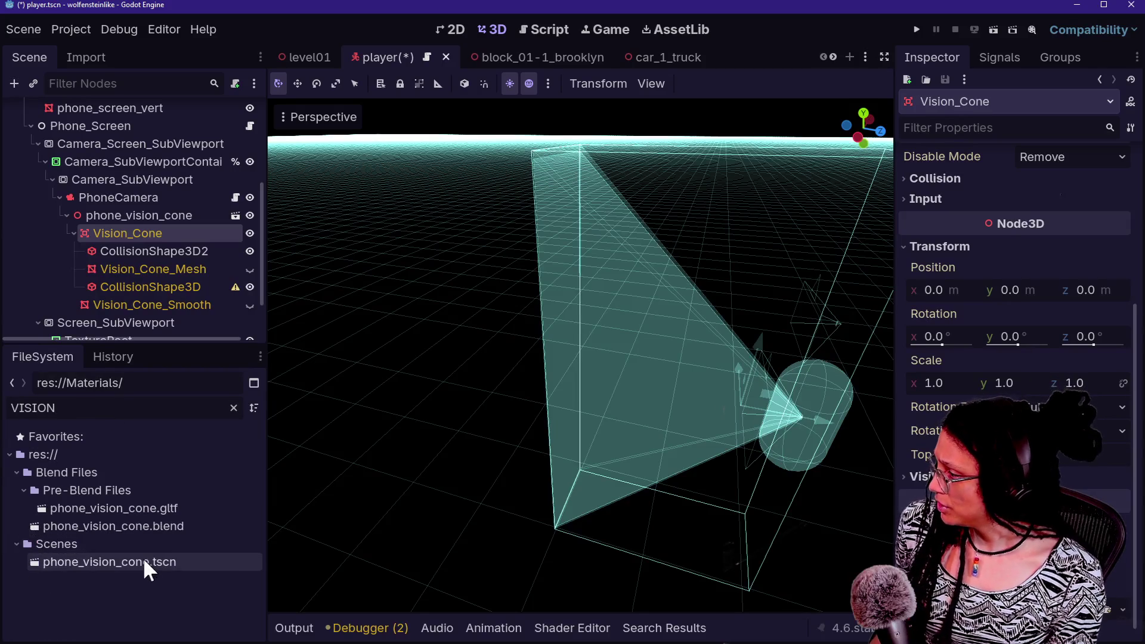
pyautogui.moveTo(167, 562)
pyautogui.mouseDown()
pyautogui.moveTo(185, 438)
pyautogui.moveTo(191, 217)
pyautogui.moveTo(190, 228)
pyautogui.mouseUp()
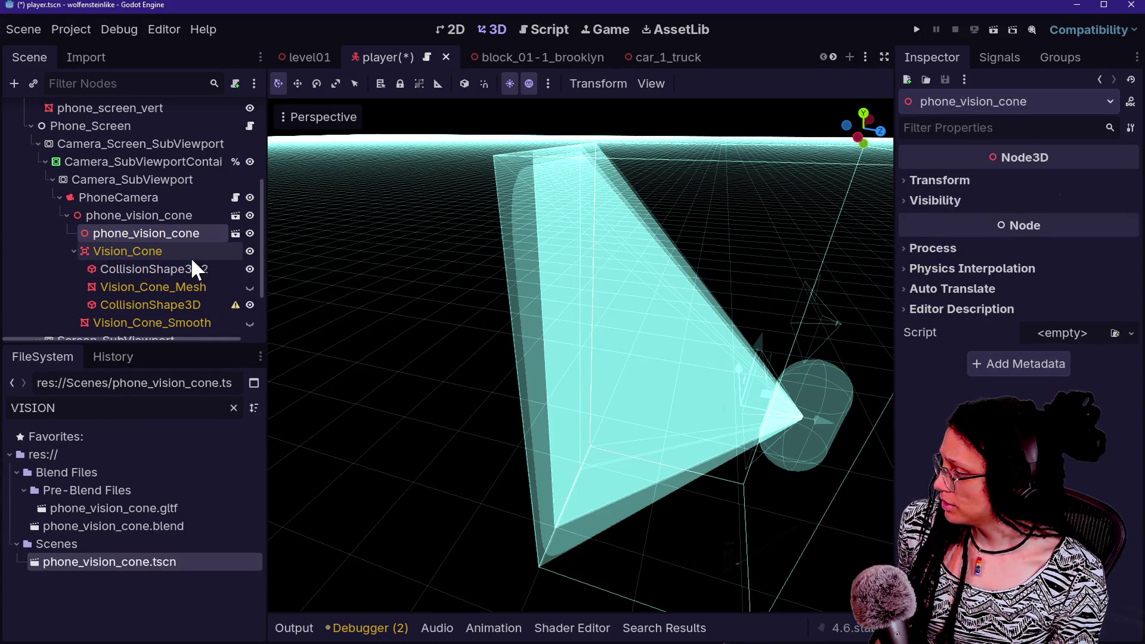
pyautogui.hotkey('ctrl', 'z')
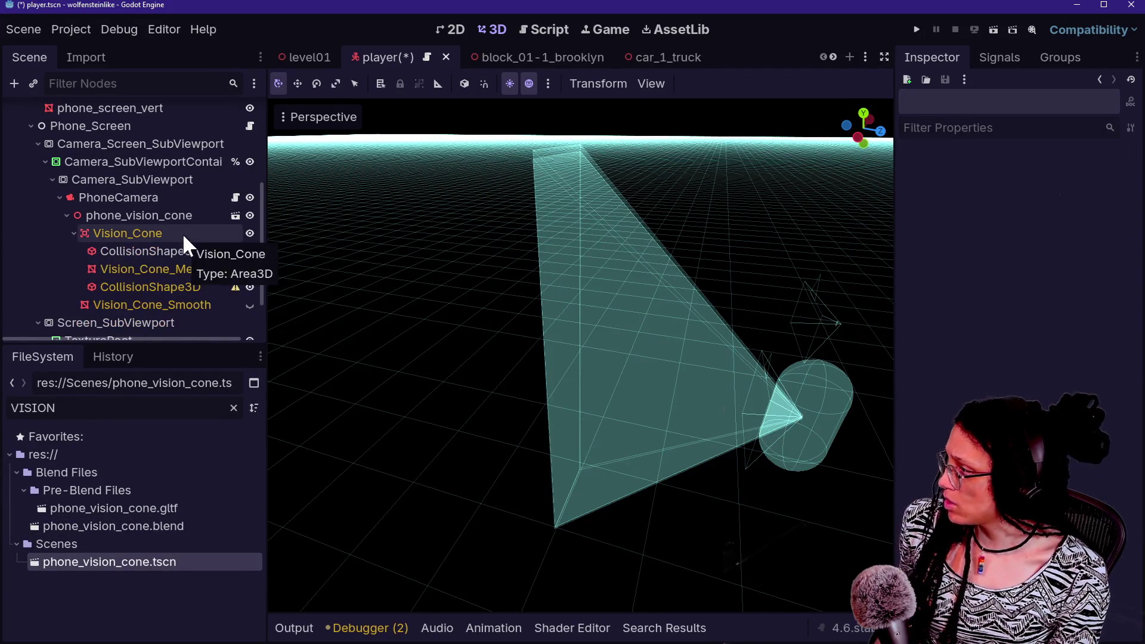
pyautogui.click(170, 219)
pyautogui.rightClick(170, 219)
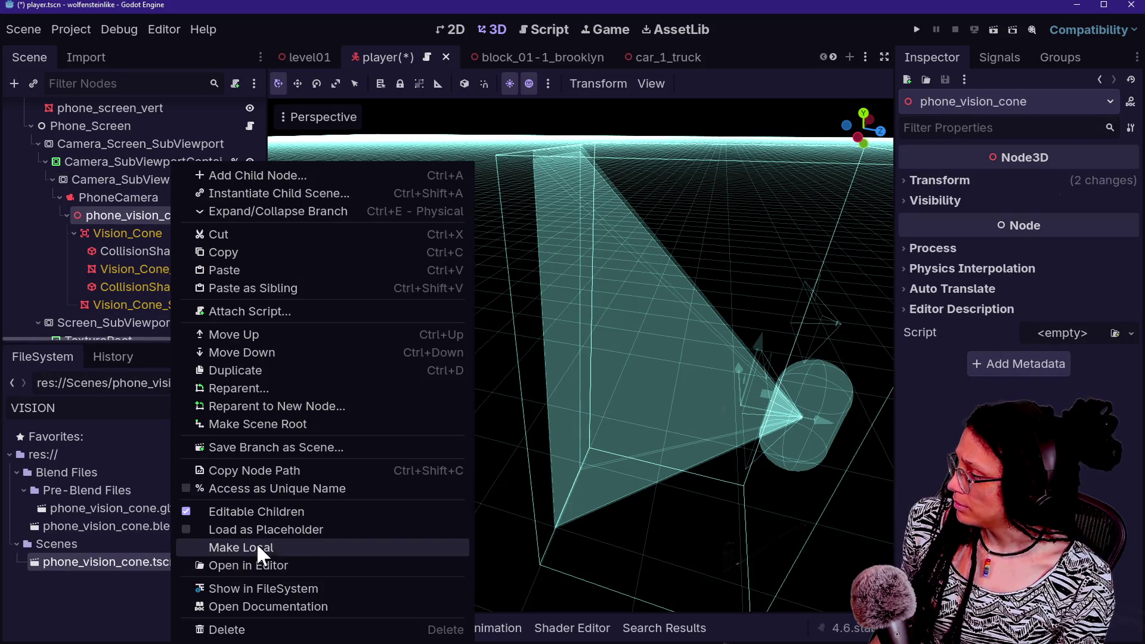
pyautogui.click(255, 546)
pyautogui.click(151, 236)
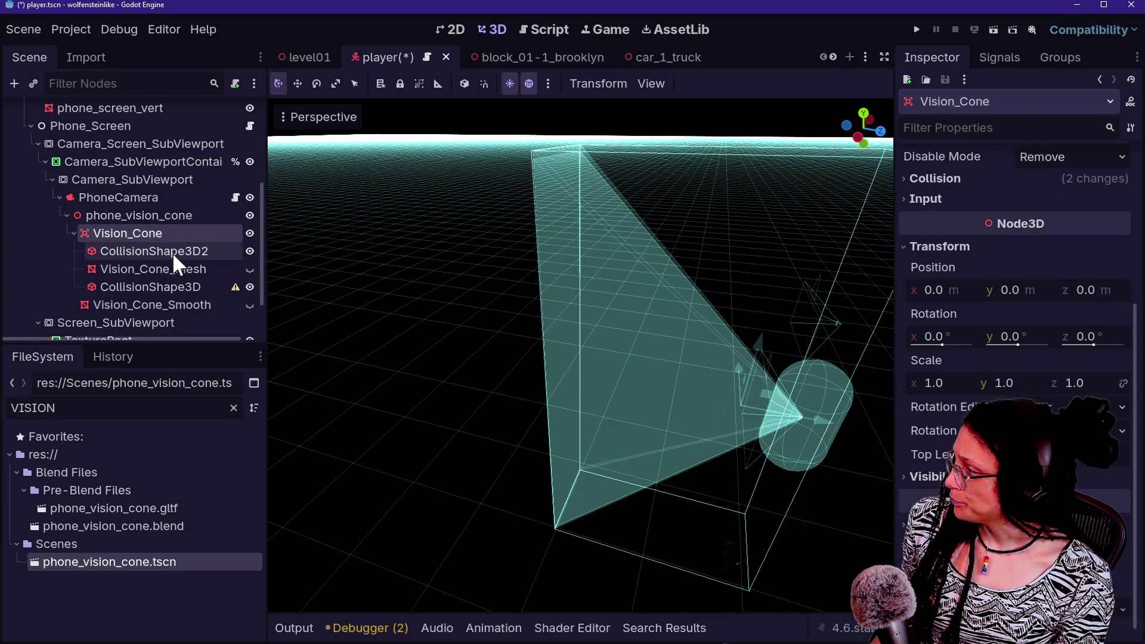
pyautogui.moveTo(142, 228)
pyautogui.mouseDown()
pyautogui.moveTo(156, 206)
pyautogui.moveTo(162, 234)
pyautogui.moveTo(170, 205)
pyautogui.moveTo(165, 237)
pyautogui.mouseUp()
# Delete both collision shapes and phone_vision_cone with Vision_Cone_Smooth, keeping Vision_Cone_Mesh
pyautogui.click(163, 266)
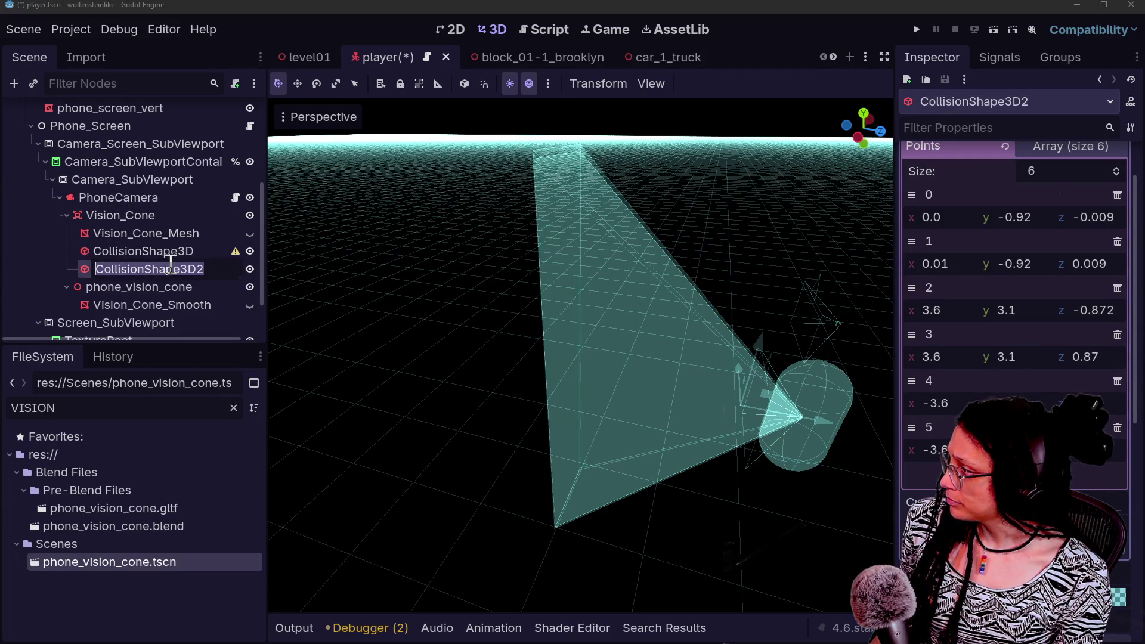
pyautogui.click(162, 249)
pyautogui.keyDown('shift'); pyautogui.click(174, 304); pyautogui.keyUp('shift')
pyautogui.press('Delete')
pyautogui.press('Return')
pyautogui.click(179, 245)
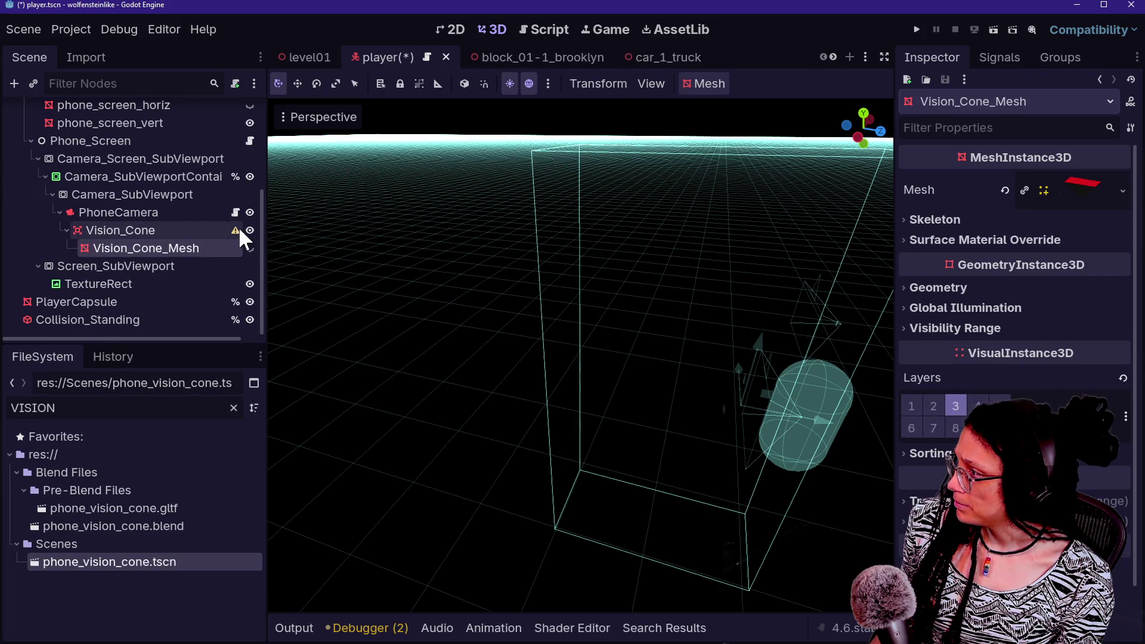
# Undo the last two deletions to restore CollisionShape3D2 under Vision_Cone
pyautogui.moveTo(236, 229)
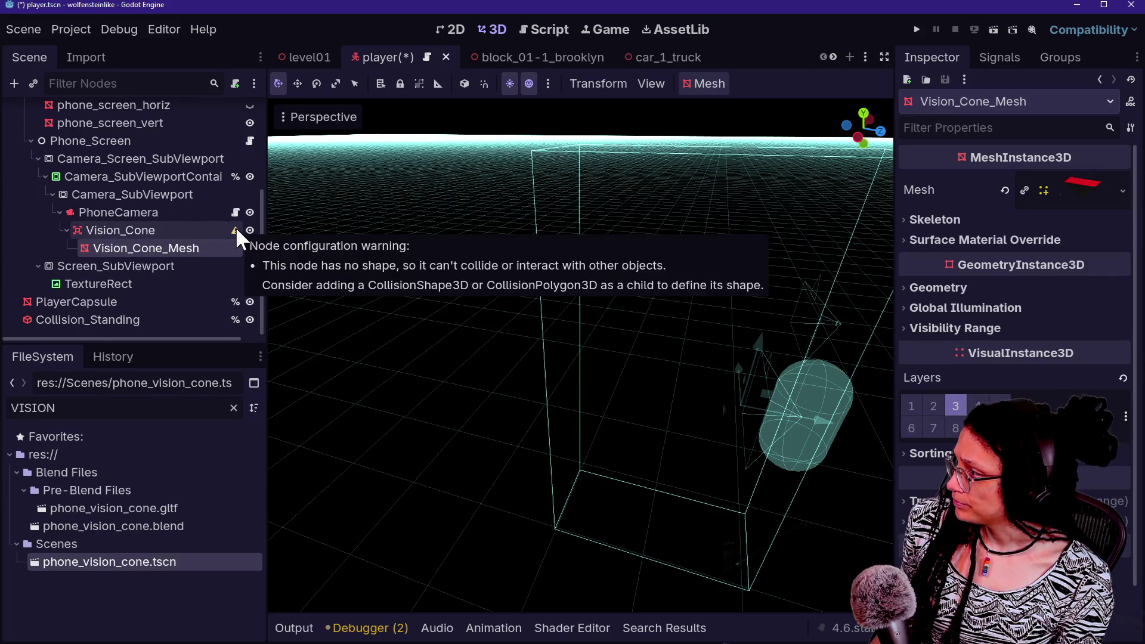
pyautogui.click(141, 232)
pyautogui.scroll(5, 987, 281)
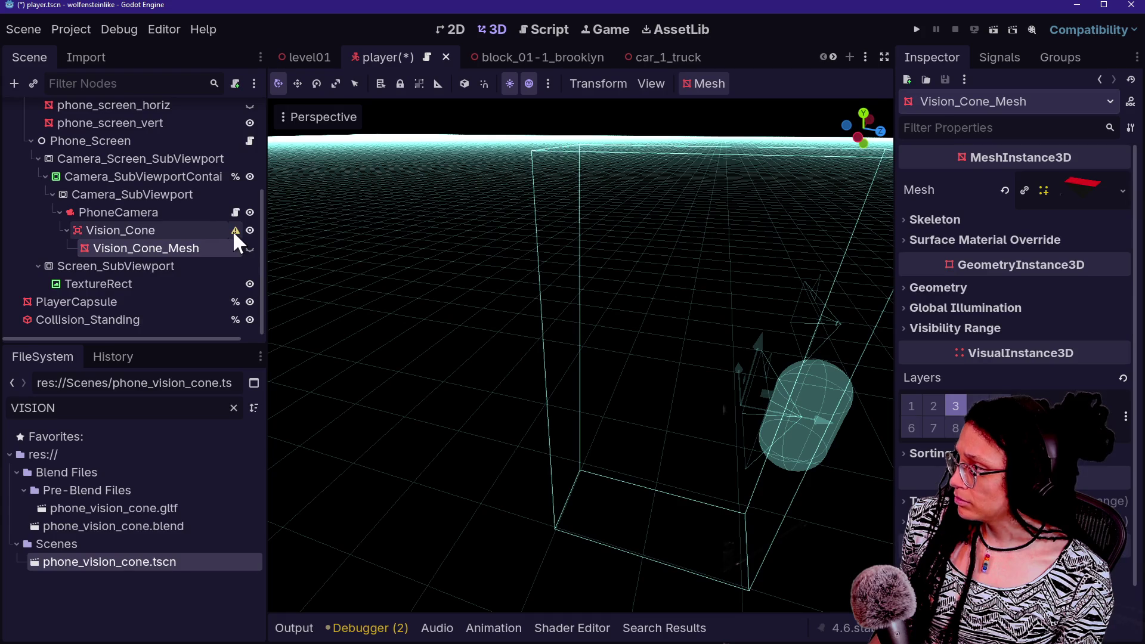
pyautogui.hotkey('ctrl', 'z')
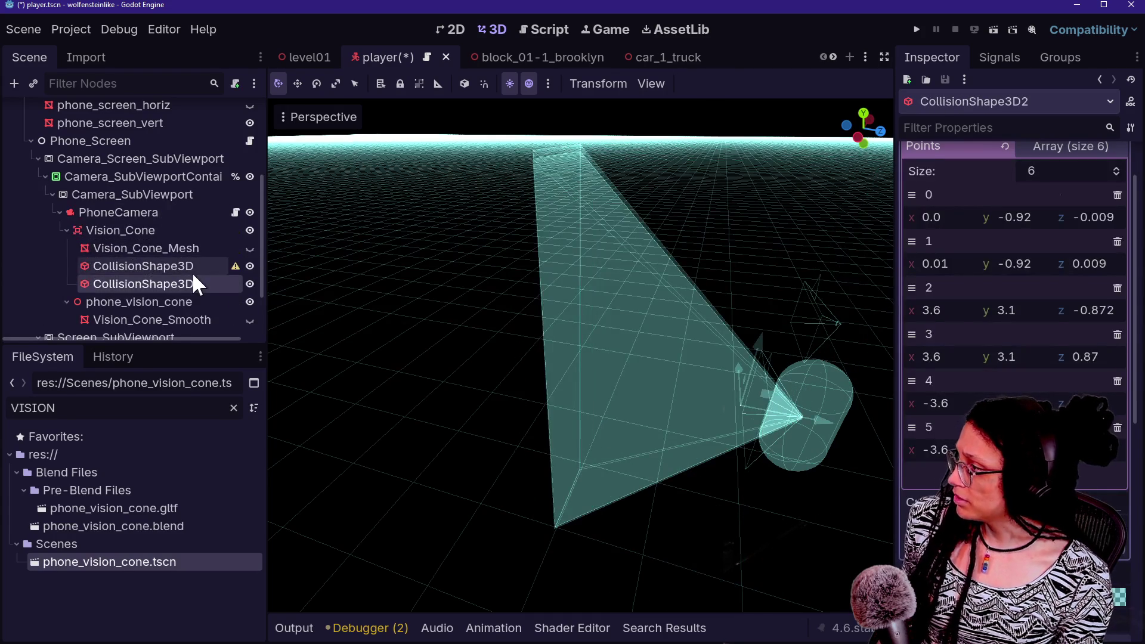
pyautogui.hotkey('ctrl', 'z')
# Delete the Vision_Cone_Mesh and the unused CollisionShape3D nodes
pyautogui.click(185, 251)
pyautogui.press('Delete')
pyautogui.press('Return')
pyautogui.click(184, 252)
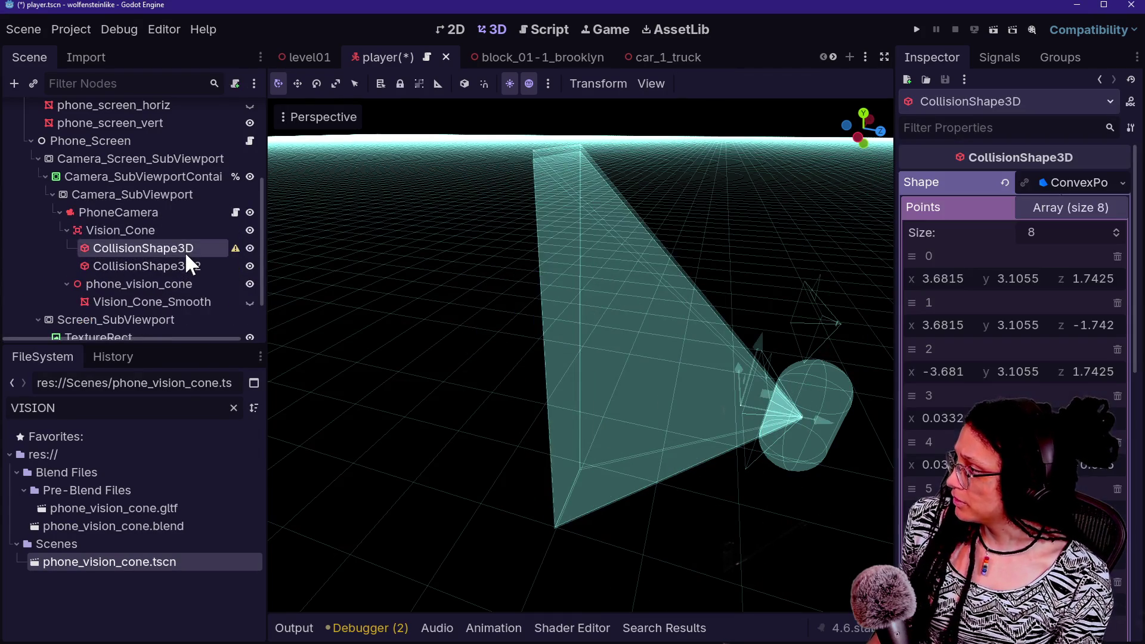
pyautogui.press('Delete')
pyautogui.press('Return')
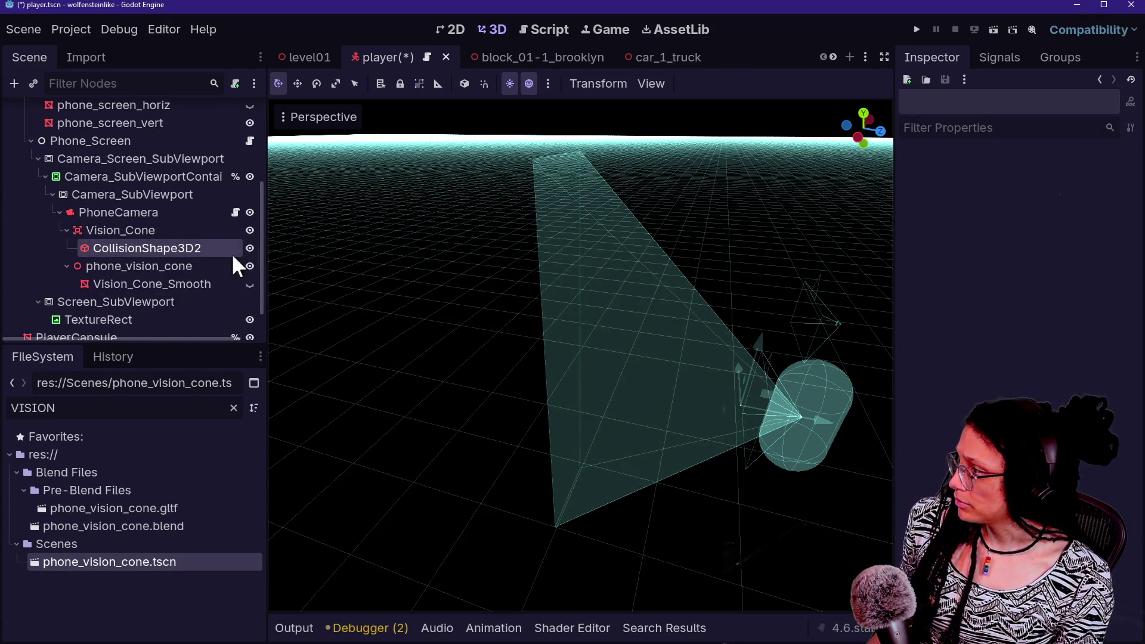
# Rename CollisionShape3D2 to phone_vision_collision
pyautogui.press('F2')
pyautogui.write('PHONE_')
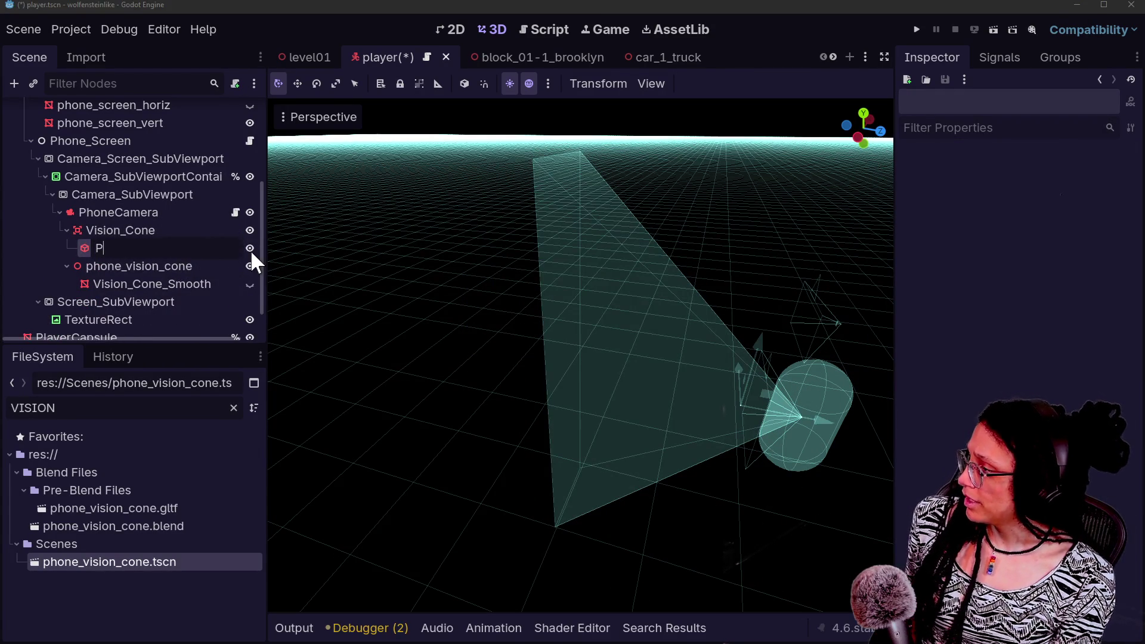
pyautogui.press('BackSpace')
pyautogui.press('BackSpace')
pyautogui.press('capslock')
pyautogui.press('BackSpace')
pyautogui.press('BackSpace')
pyautogui.press('BackSpace')
pyautogui.write('phone_vision_collis')
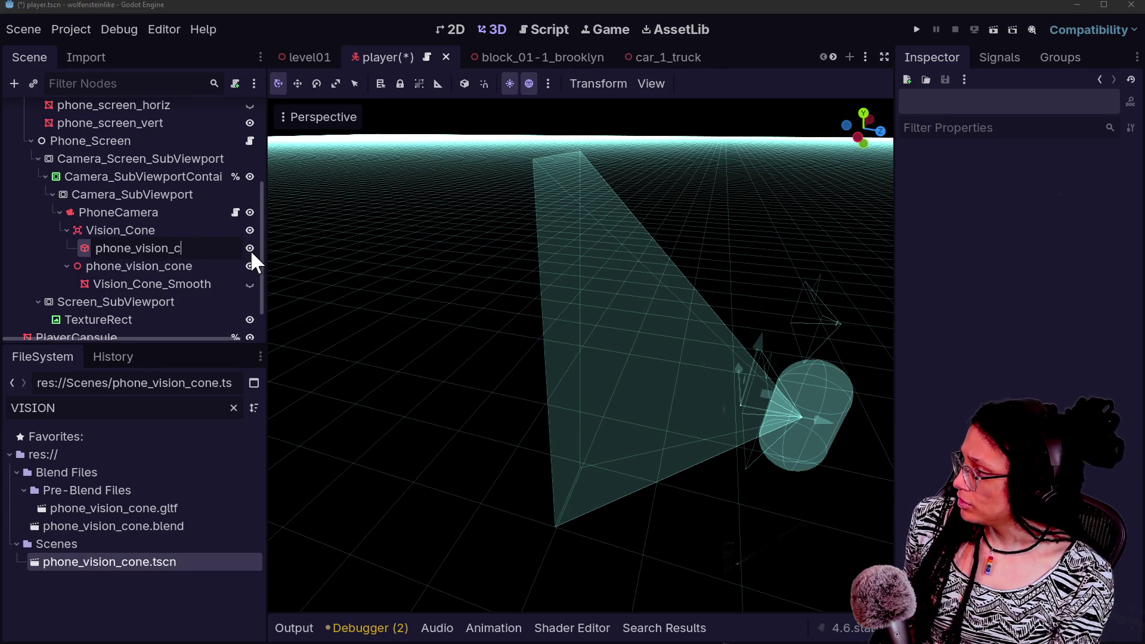
pyautogui.write('ion')
pyautogui.press('Return')
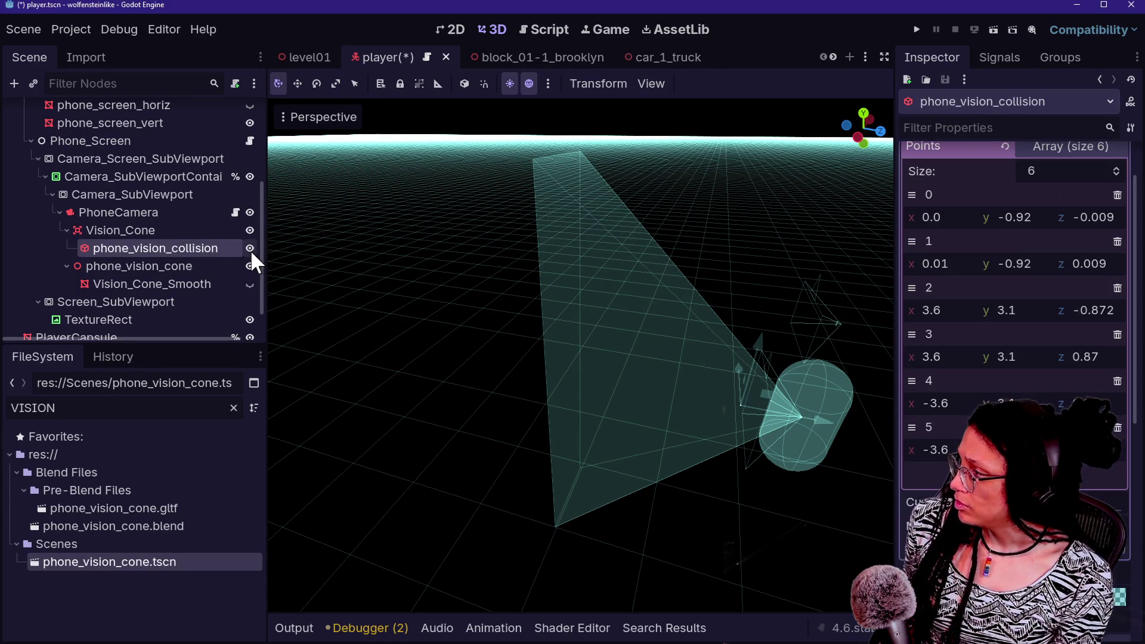
# Rename Vision_Cone to phone_vision_area
pyautogui.click(155, 230)
pyautogui.click(155, 230)
pyautogui.write('phone_v')
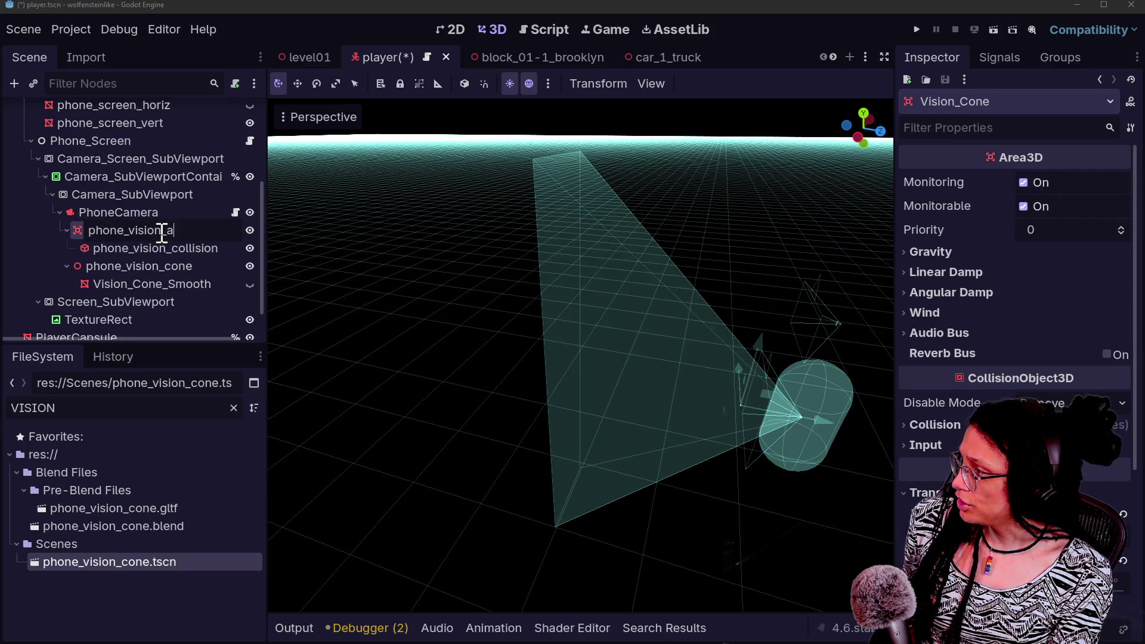
pyautogui.press('Return')
# Delete phone_vision_cone and Vision_Cone_Smooth, then review the remaining PhoneCamera nodes
pyautogui.click(156, 266)
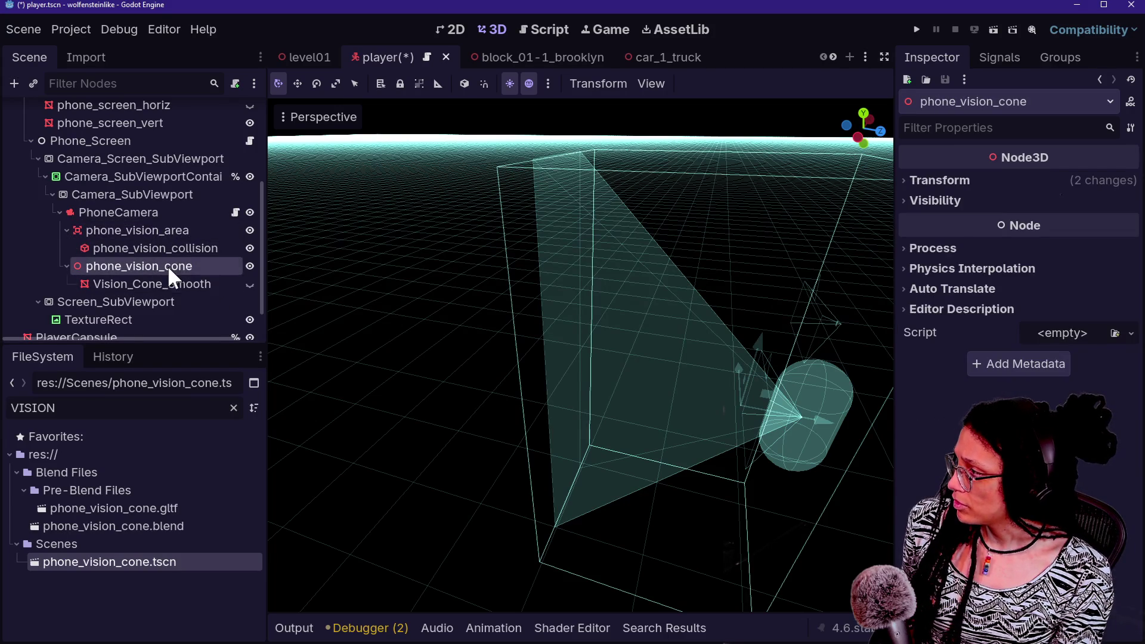
pyautogui.keyDown('ctrl'); pyautogui.click(170, 284); pyautogui.keyUp('ctrl')
pyautogui.press('Delete')
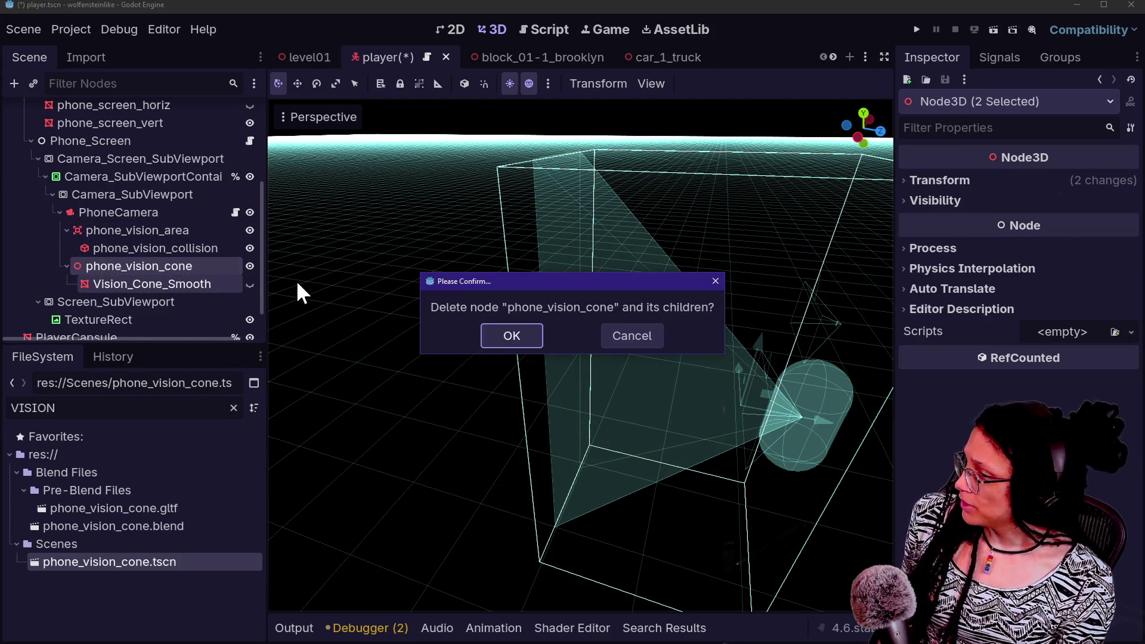
pyautogui.press('Return')
pyautogui.click(95, 249)
pyautogui.click(141, 213)
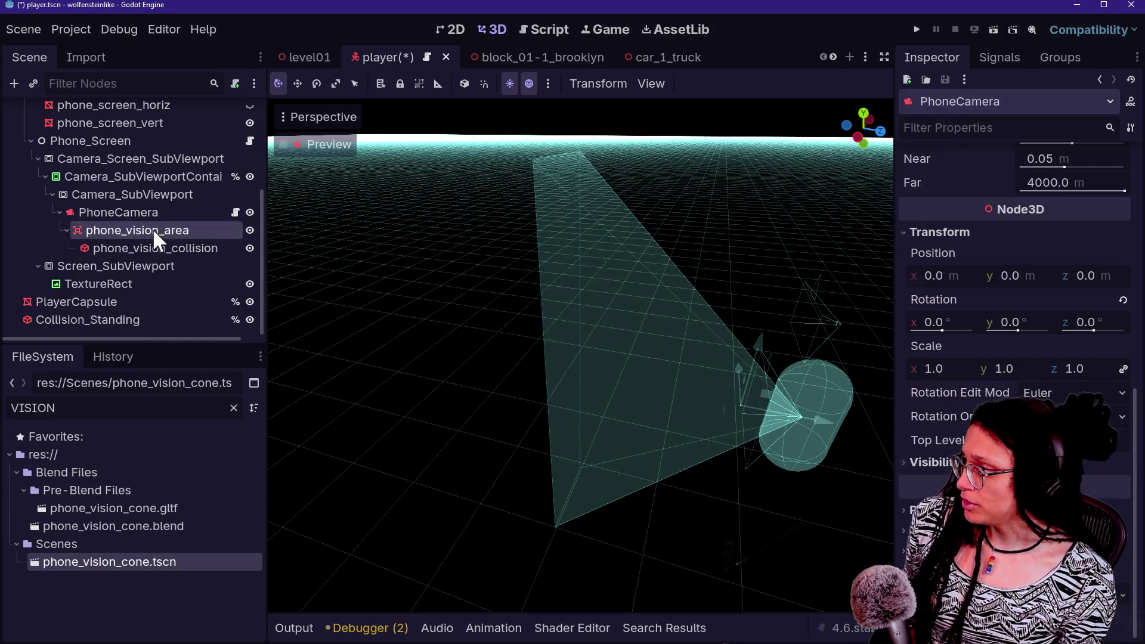
pyautogui.click(154, 231)
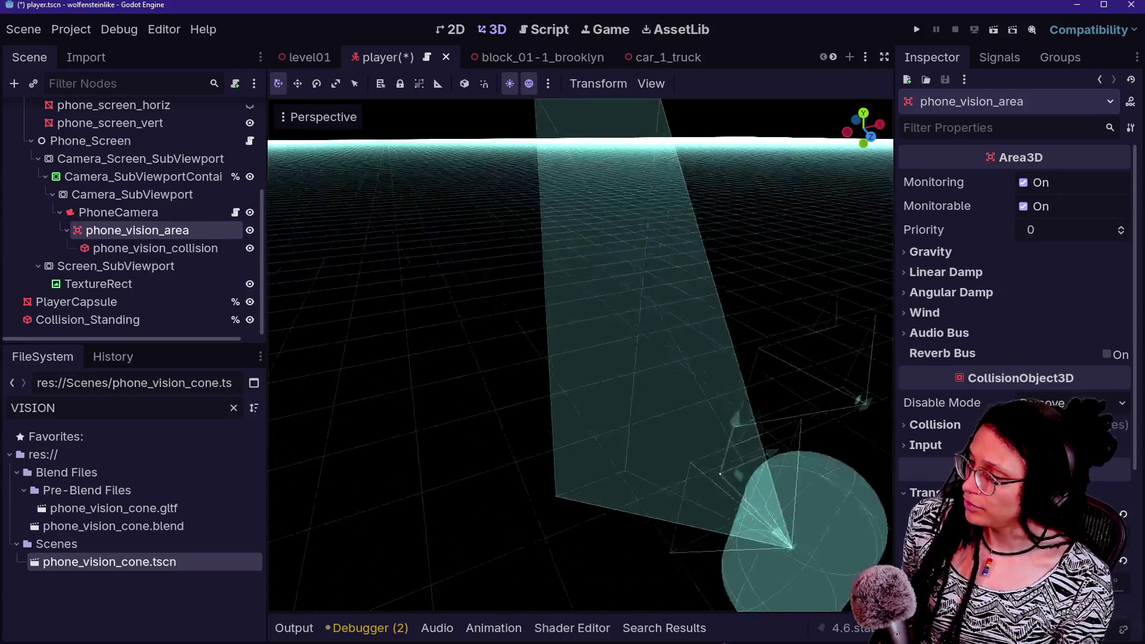
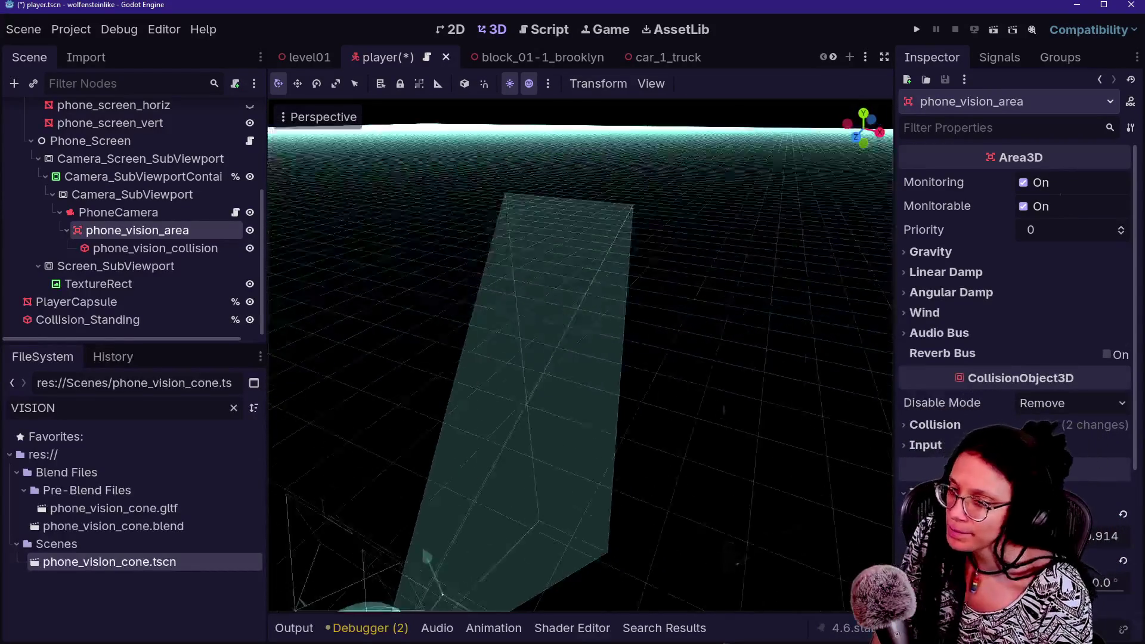
# Select the phone_vision_collision node and save the player scene
pyautogui.click(144, 213)
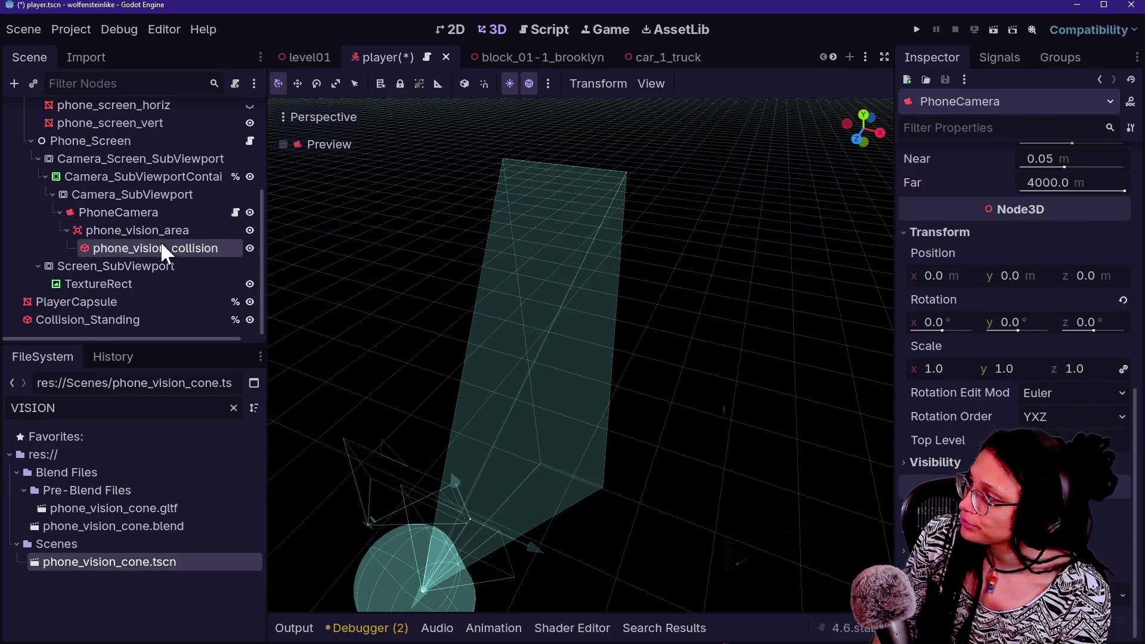
pyautogui.click(160, 248)
pyautogui.hotkey('ctrl', 's')
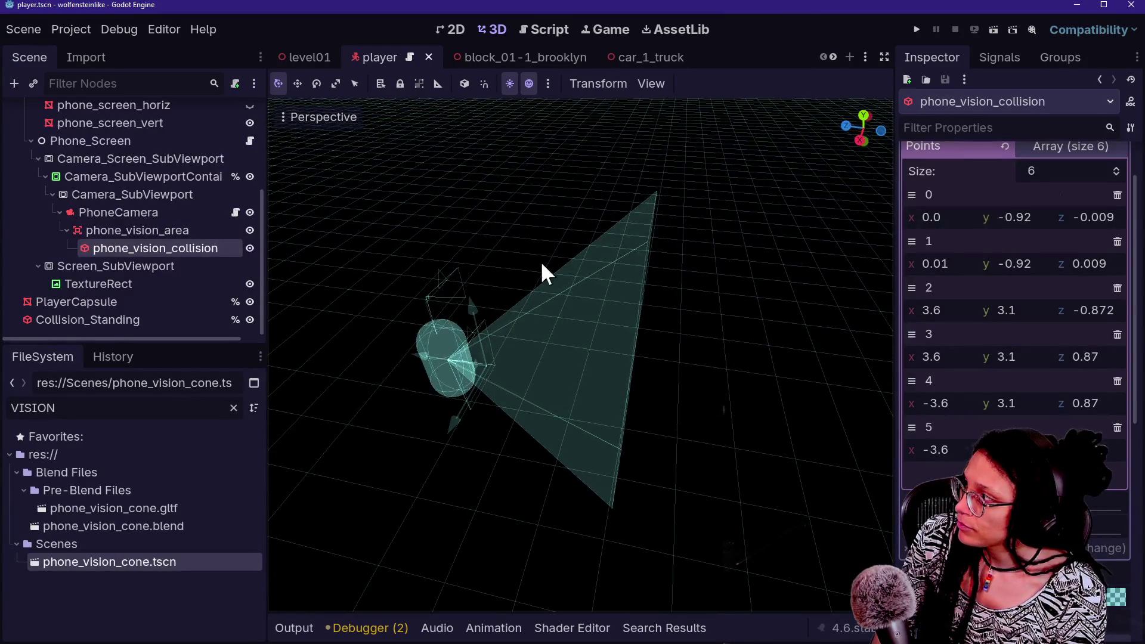
# Play-test the game to check the vision cone, then return to the script editor
pyautogui.click(918, 31)
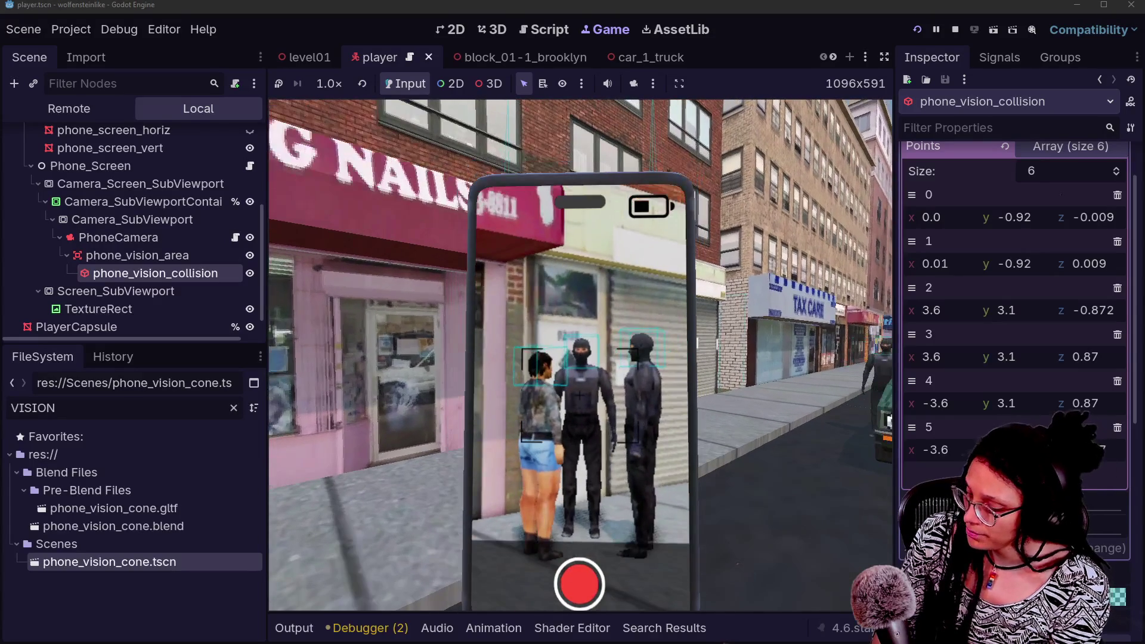
pyautogui.click(955, 29)
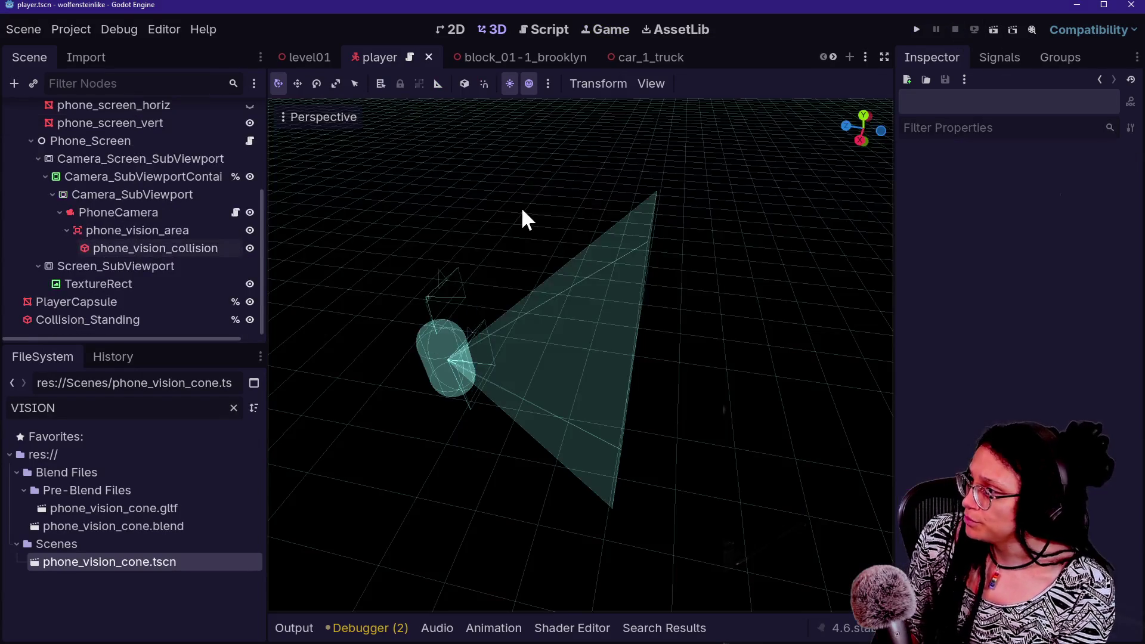
pyautogui.click(561, 27)
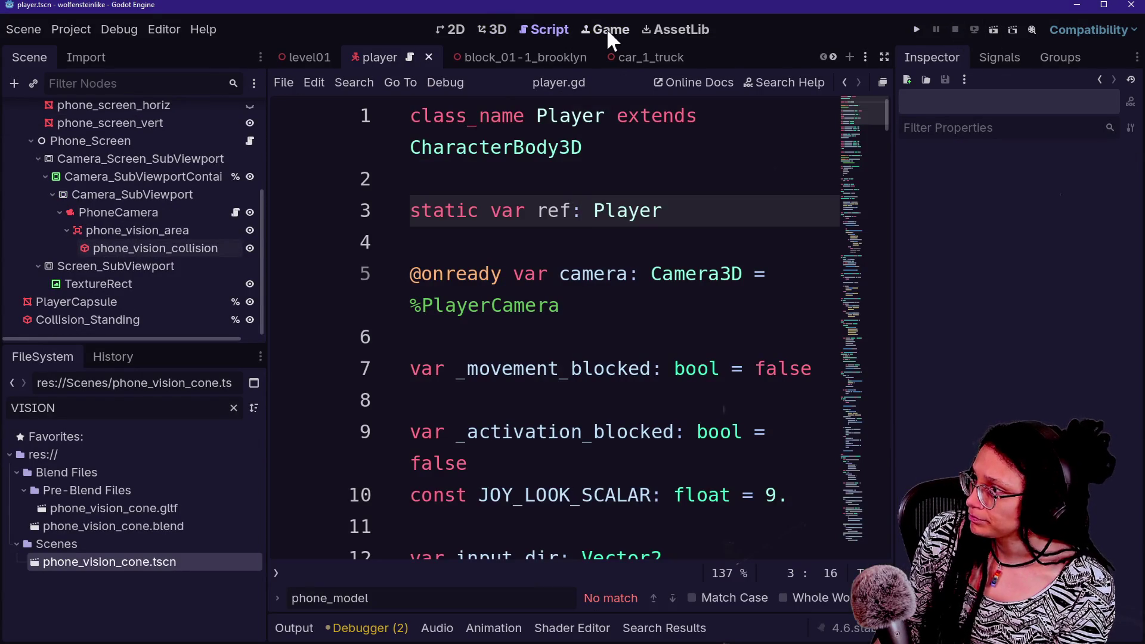
# Quick-open PhoneCamera.gd in distraction-free mode with default text size
pyautogui.click(561, 148)
pyautogui.hotkey('shift', 'alt', 'o')
pyautogui.write('obj')
pyautogui.press('BackSpace')
pyautogui.press('BackSpace')
pyautogui.press('BackSpace')
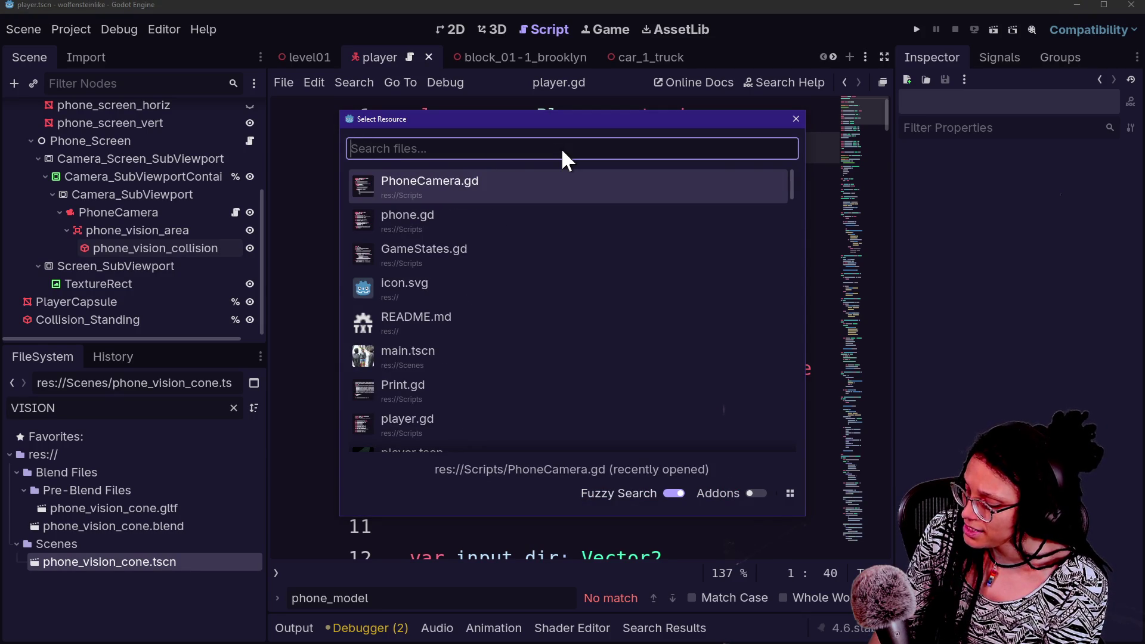
pyautogui.write('phone')
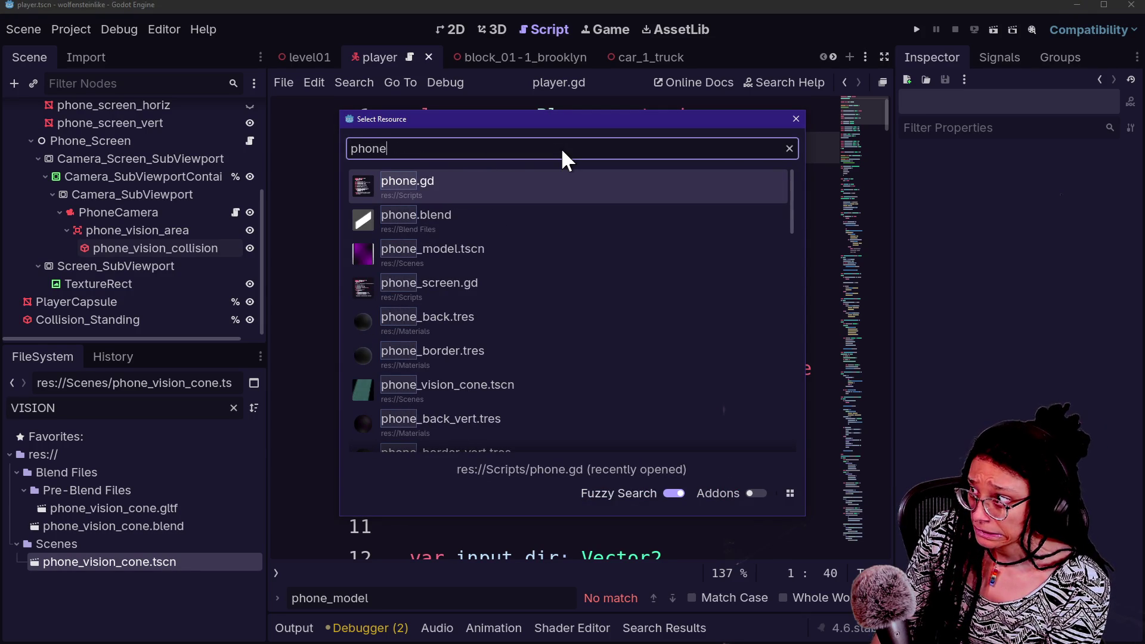
pyautogui.write('cam')
pyautogui.press('Return')
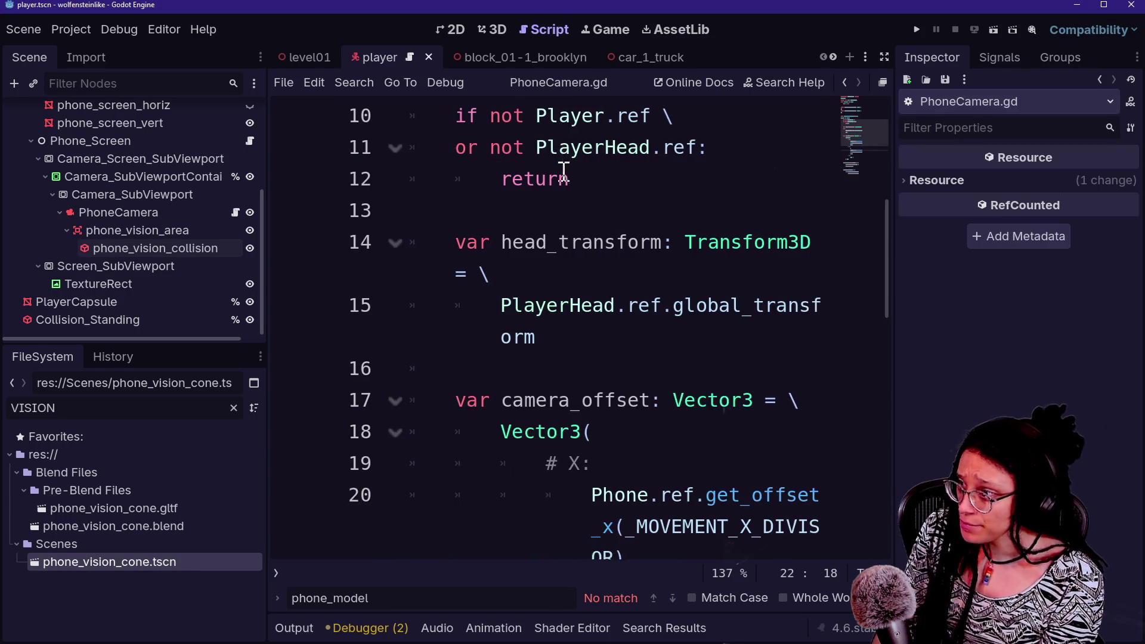
pyautogui.hotkey('ctrl', 'shift', 'F11')
pyautogui.hotkey('ctrl', '0')
# Search all project files for 'zoom' and open the _ZOOM_SPEED match in phone_screen.gd
pyautogui.hotkey('ctrl', 'f')
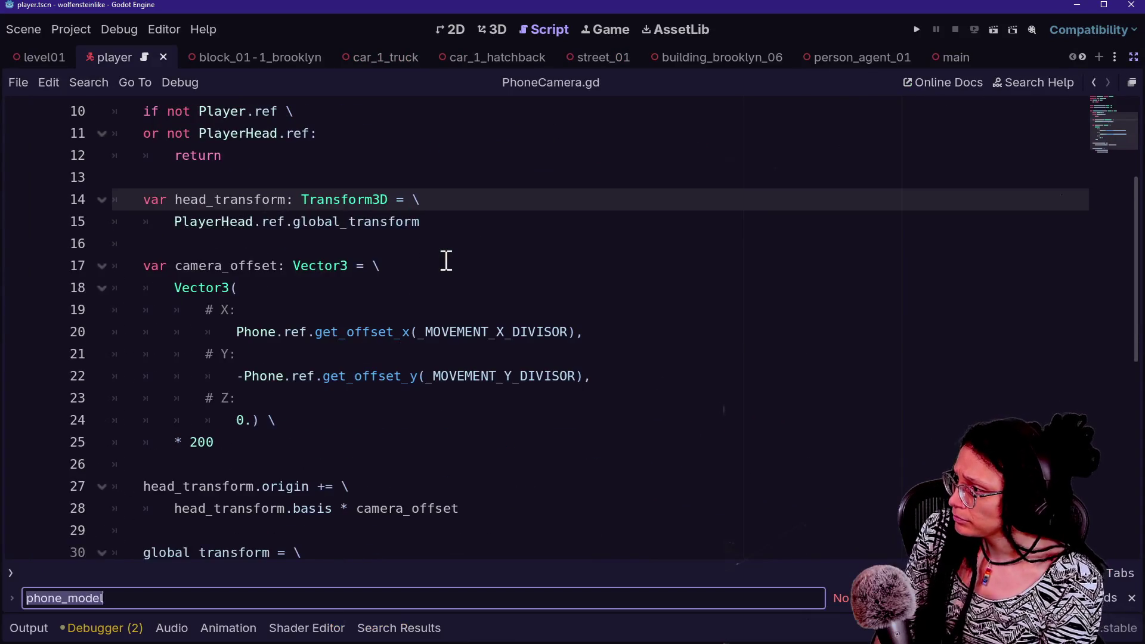
pyautogui.write('zoom')
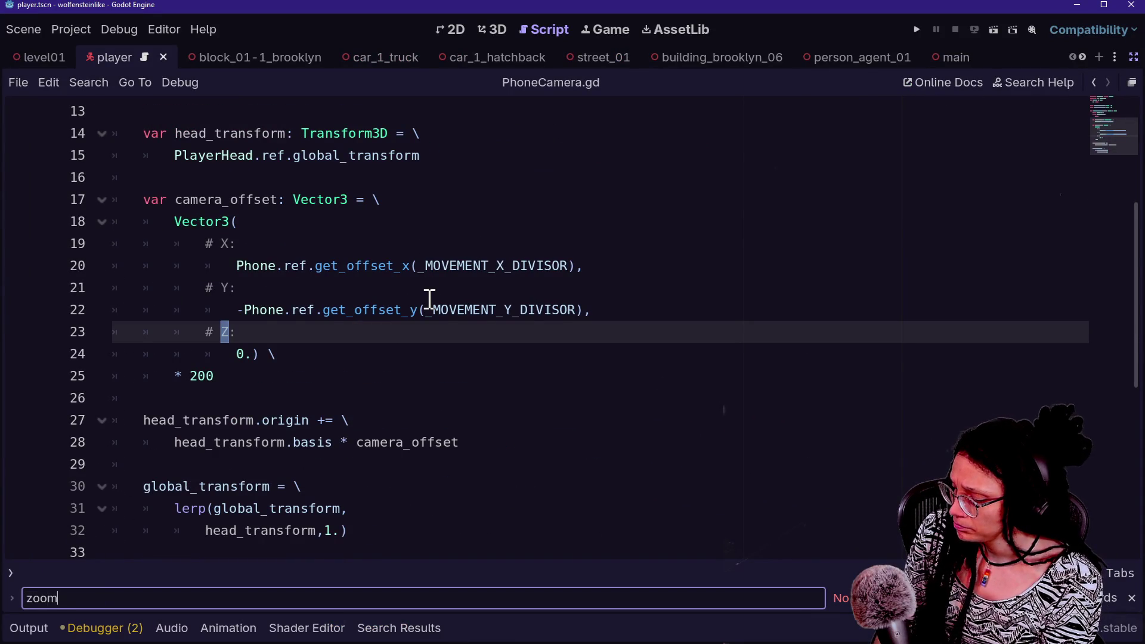
pyautogui.hotkey('ctrl', 'shift', 'f')
pyautogui.write('zoom')
pyautogui.press('Return')
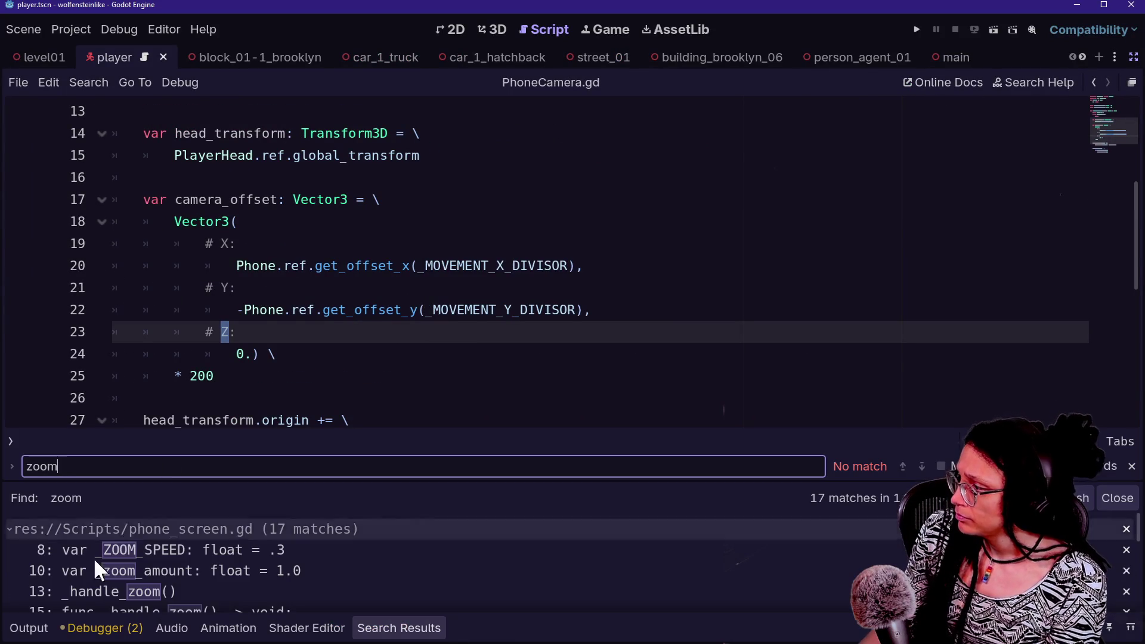
pyautogui.click(205, 550)
# Review phone_screen.gd's zoom code and close the search results and find bar
pyautogui.click(286, 338)
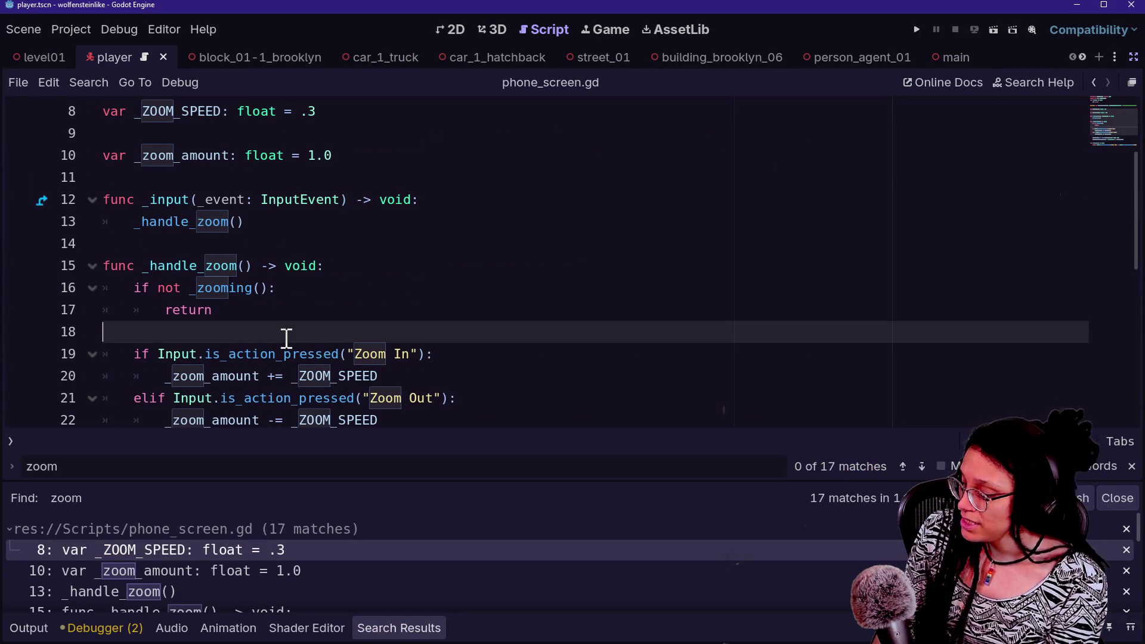
pyautogui.scroll(2, 286, 338)
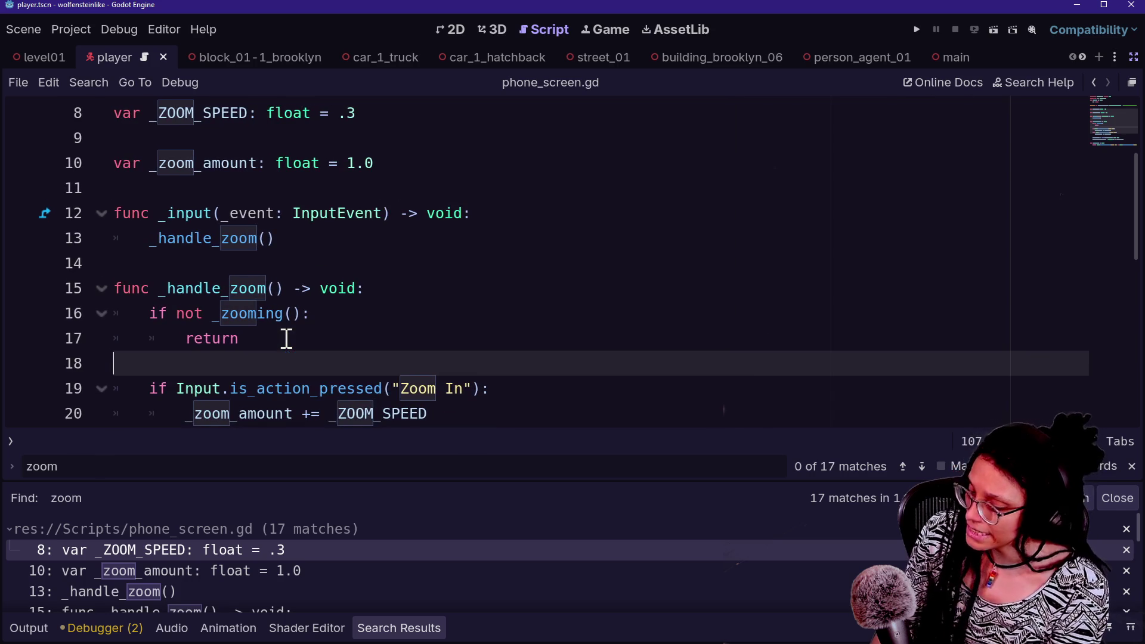
pyautogui.hotkey('alt', 'o')
pyautogui.hotkey('alt', 'o')
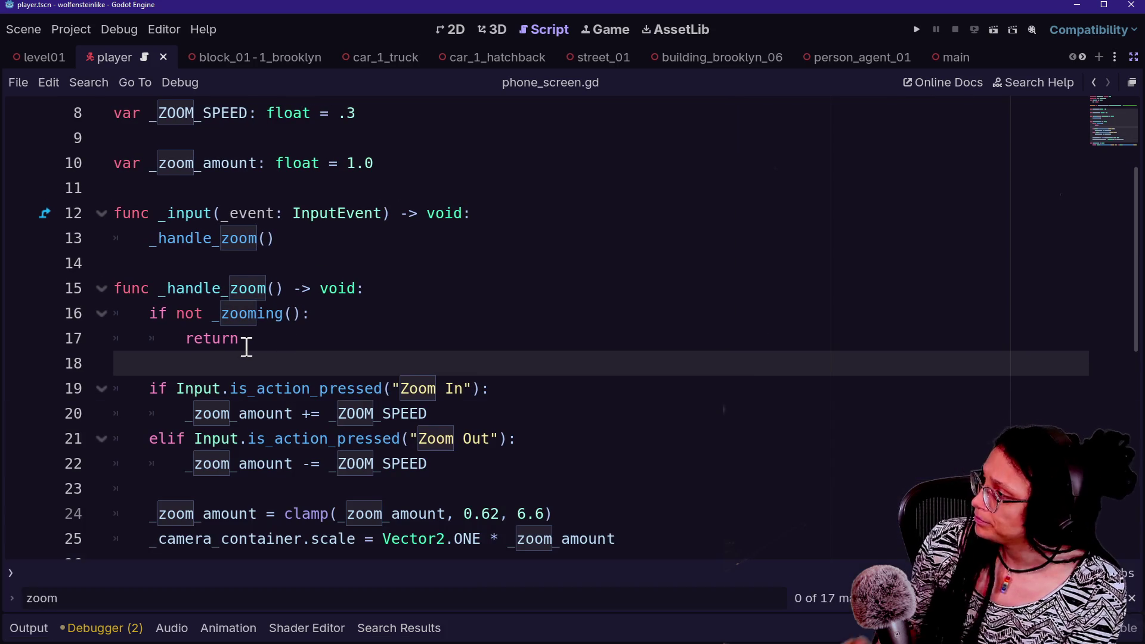
pyautogui.click(246, 345)
pyautogui.scroll(3, 248, 336)
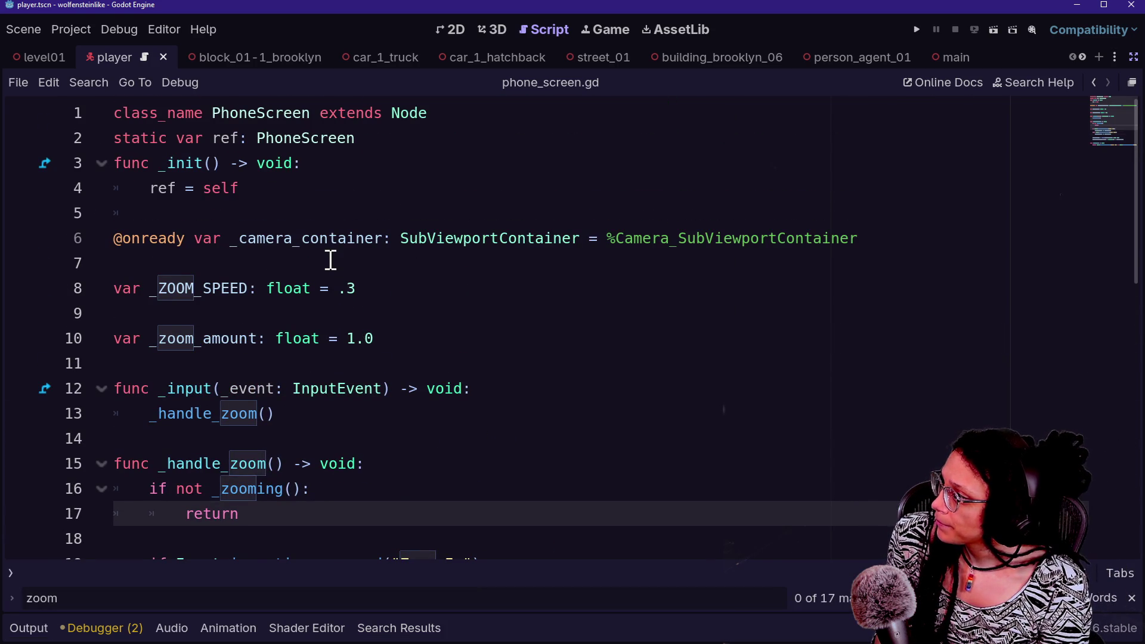
pyautogui.scroll(-5, 331, 260)
pyautogui.click(260, 241)
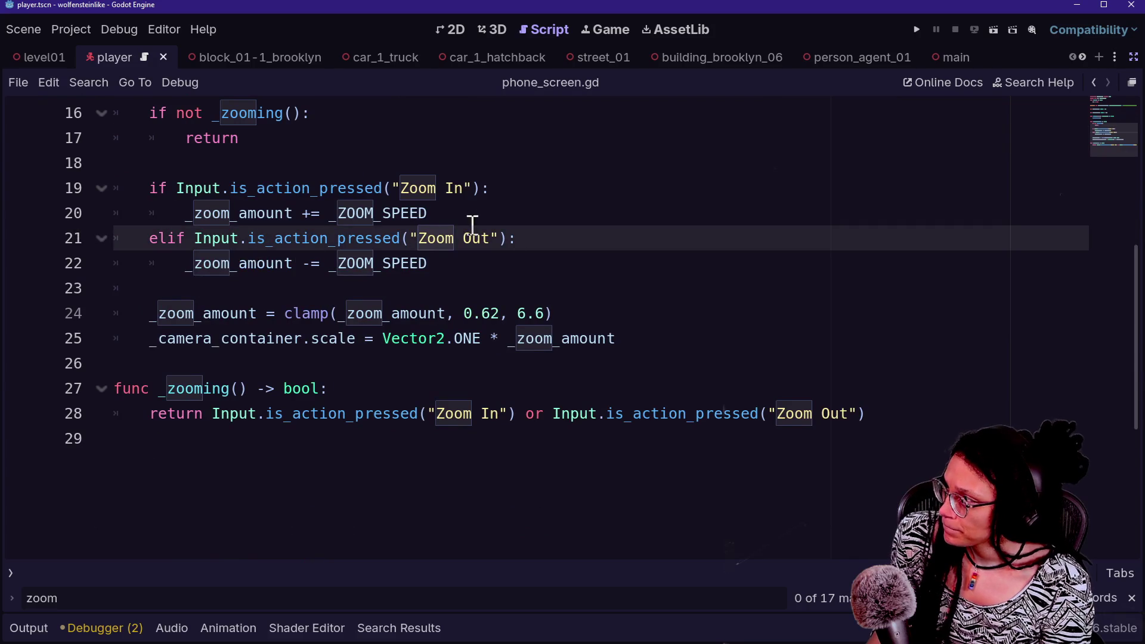
pyautogui.click(1133, 596)
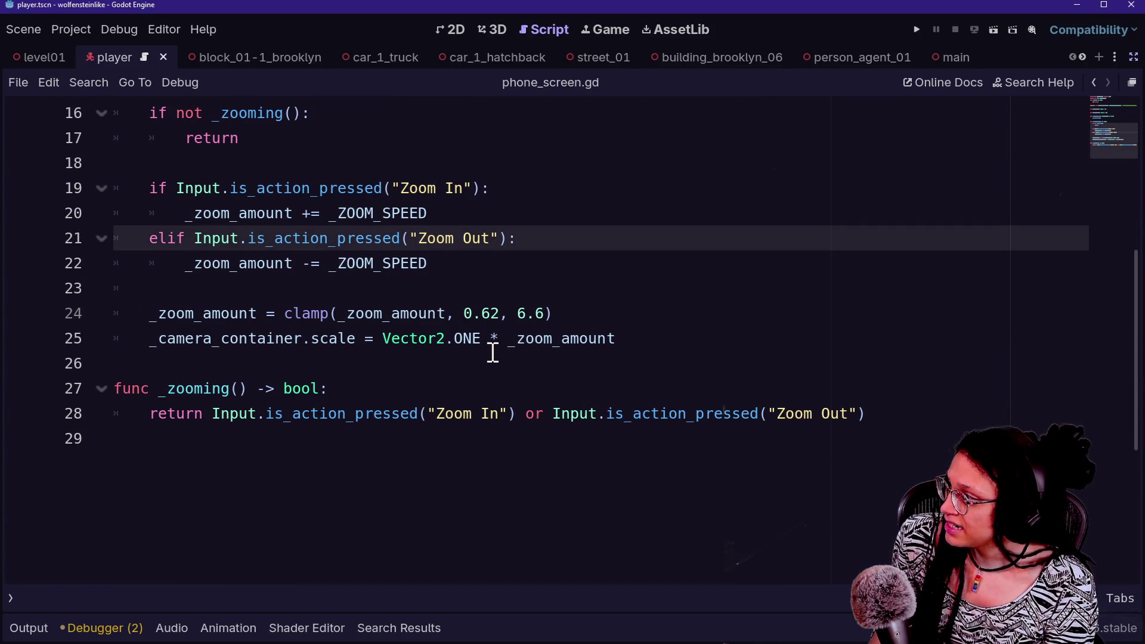
pyautogui.scroll(5, 492, 352)
pyautogui.scroll(1, 493, 352)
# Delete empty line 9 so _ZOOM_SPEED and _zoom_amount sit on adjacent lines
pyautogui.click(184, 320)
pyautogui.press('BackSpace')
pyautogui.scroll(-3, 430, 438)
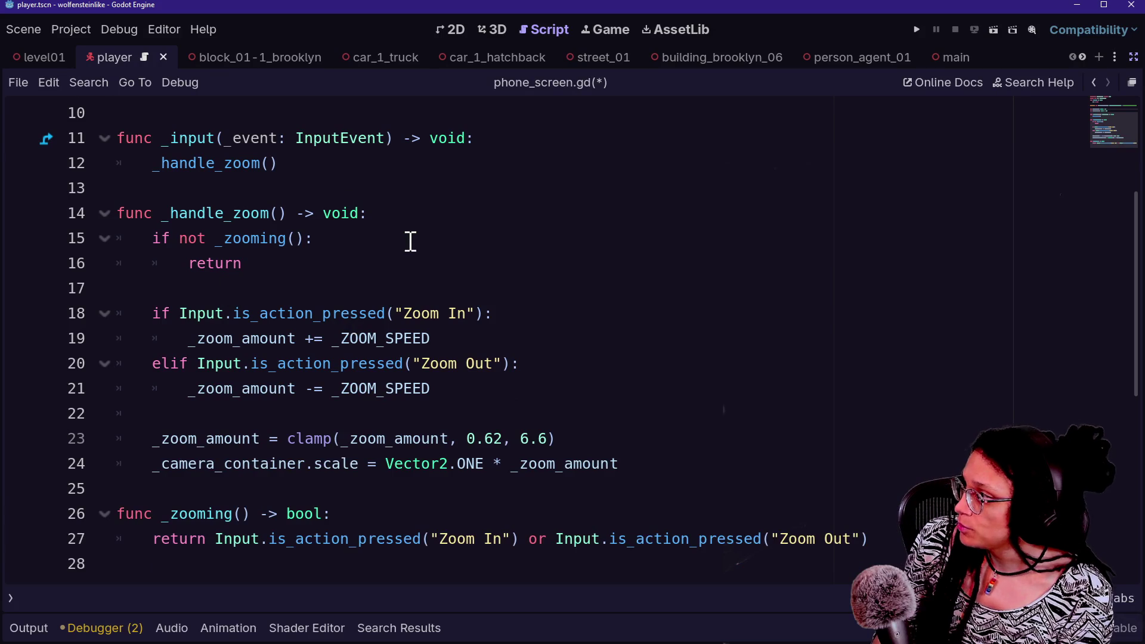
pyautogui.scroll(2, 410, 243)
pyautogui.scroll(-8, 409, 242)
pyautogui.scroll(4, 393, 226)
pyautogui.scroll(5, 380, 204)
pyautogui.click(396, 434)
pyautogui.click(397, 397)
# Add func get_zoom_amount() -> float: returning _zoom_amount, and save phone_screen.gd
pyautogui.press('Return')
pyautogui.press('Return')
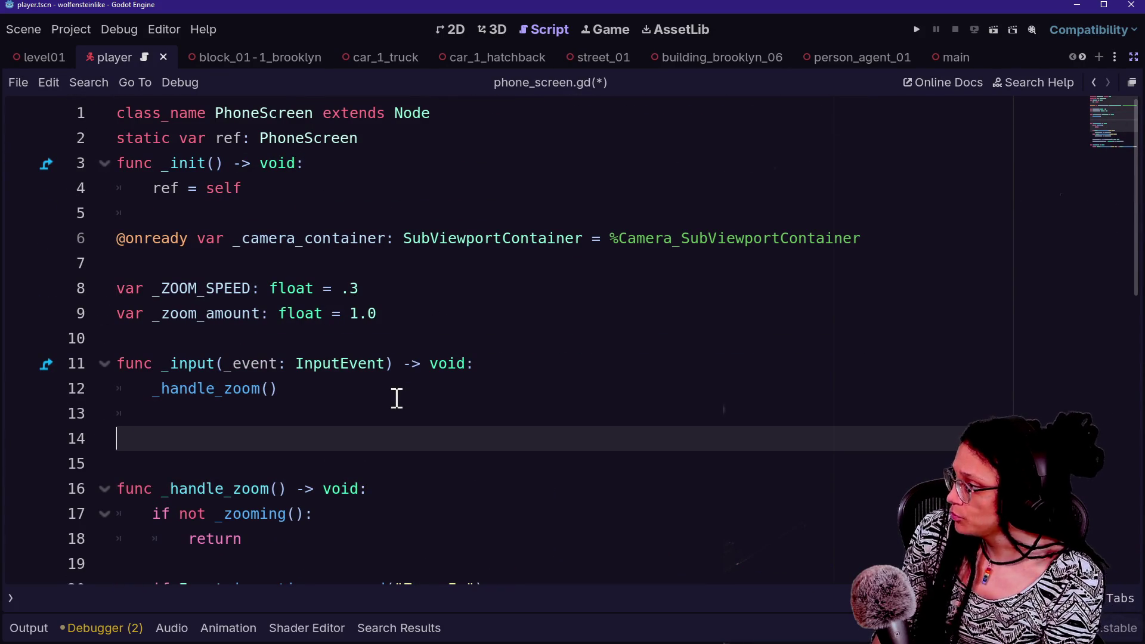
pyautogui.write('func get')
pyautogui.scroll(1, 397, 398)
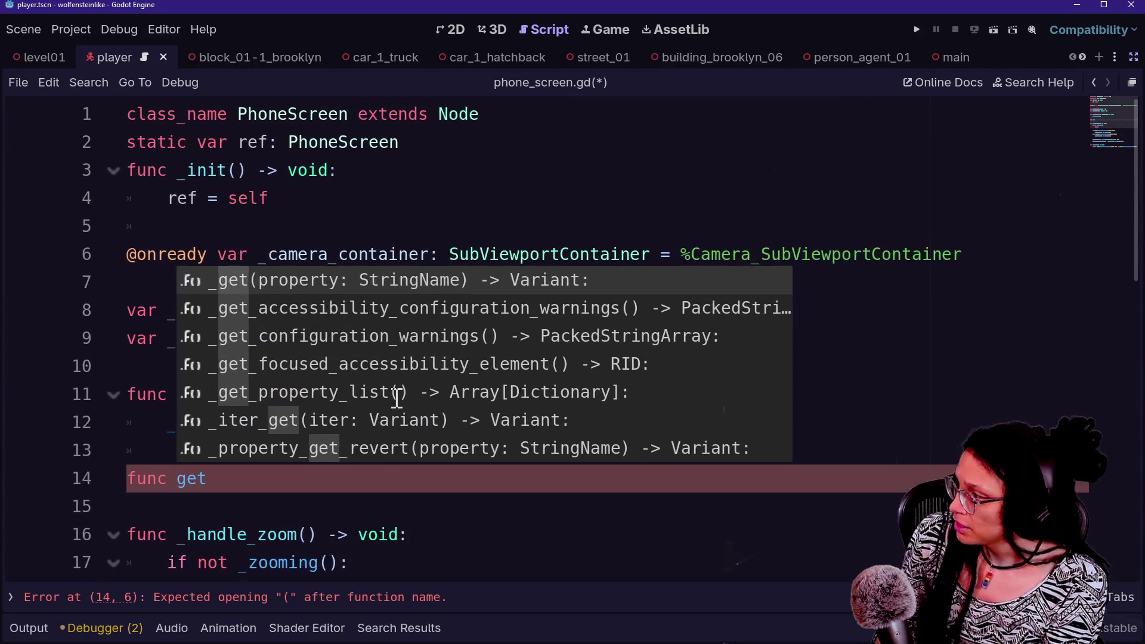
pyautogui.press('Escape')
pyautogui.write('_z')
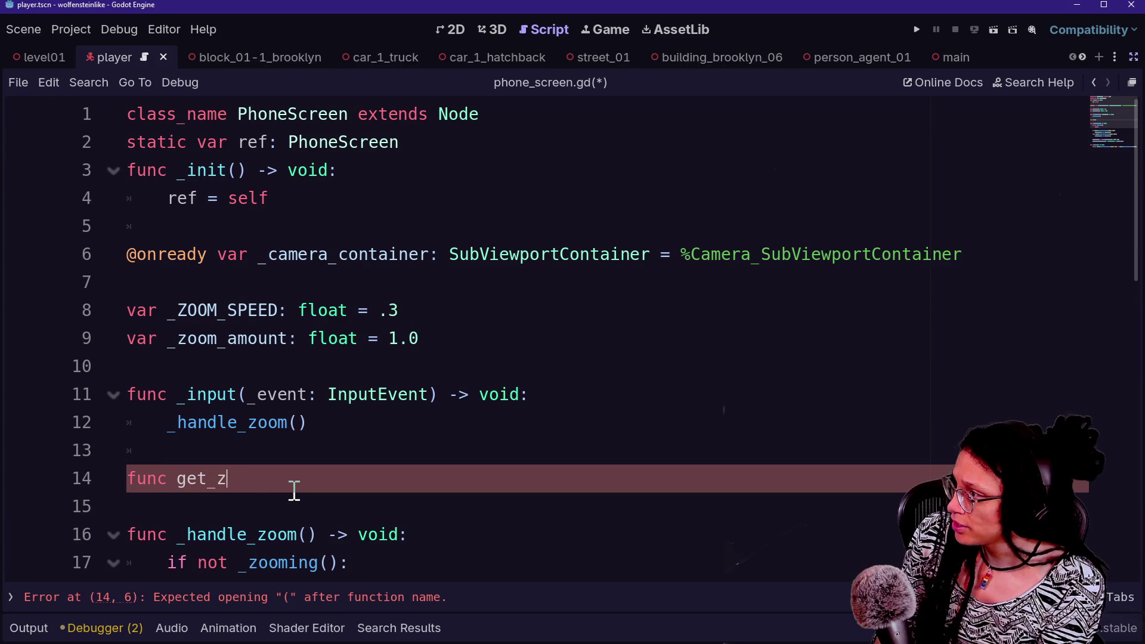
pyautogui.write('oom_amount() -> ')
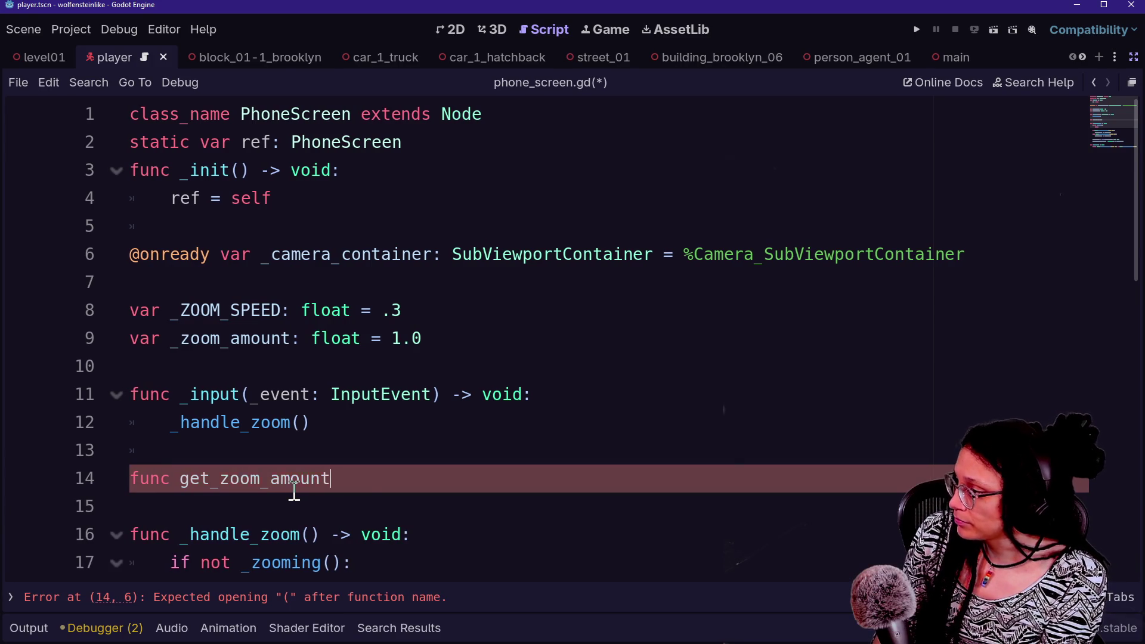
pyautogui.write('float:')
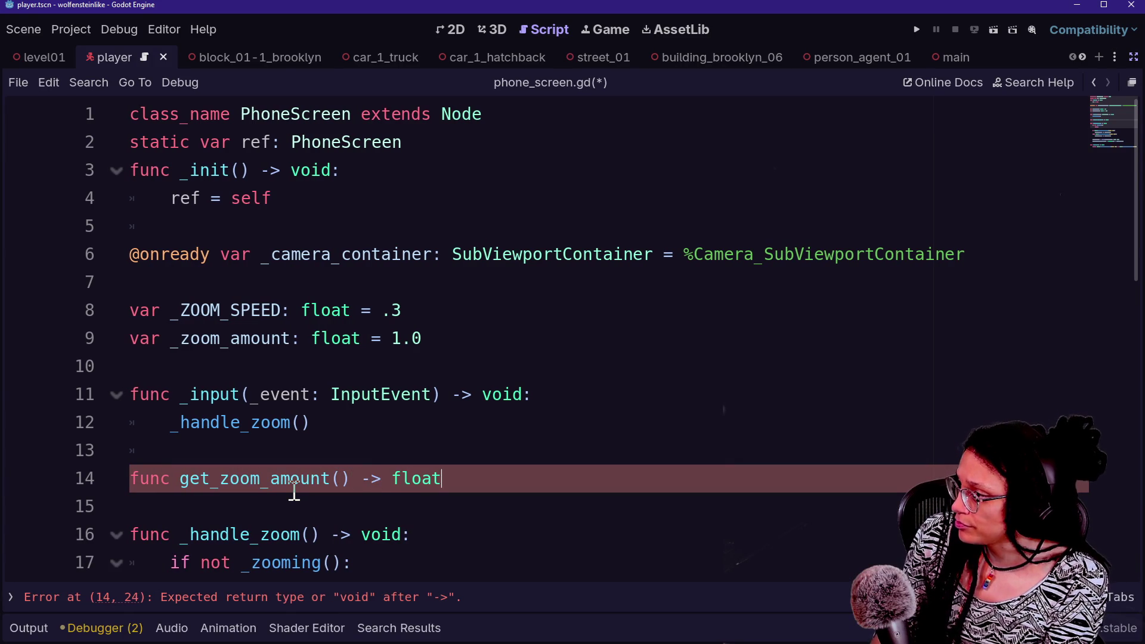
pyautogui.press('Return')
pyautogui.write('return _z')
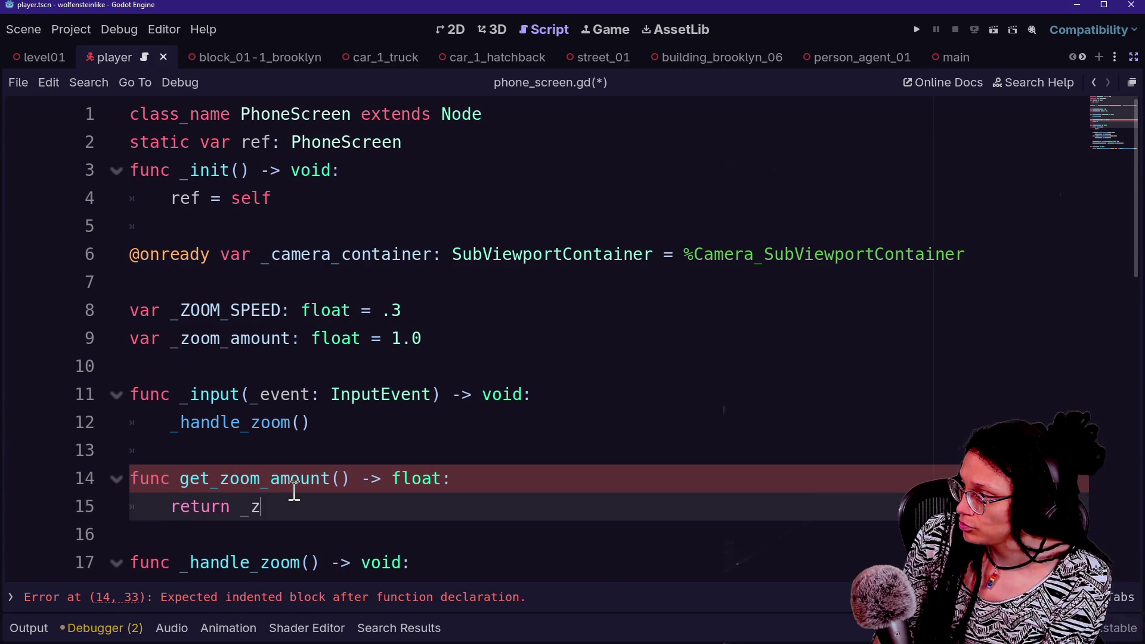
pyautogui.write('oom_amount')
pyautogui.press('BackSpace')
pyautogui.press('Return')
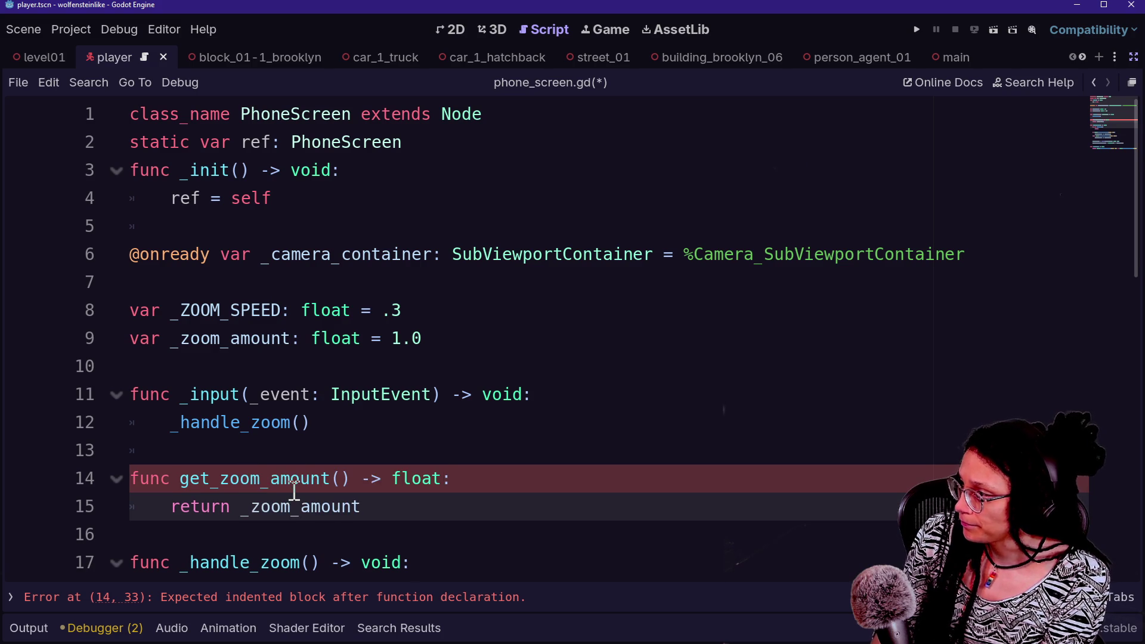
pyautogui.hotkey('ctrl', 's')
# Restore the side panels and select the phone_vision_area node
pyautogui.hotkey('shift', 'alt', 'o')
pyautogui.press('Escape')
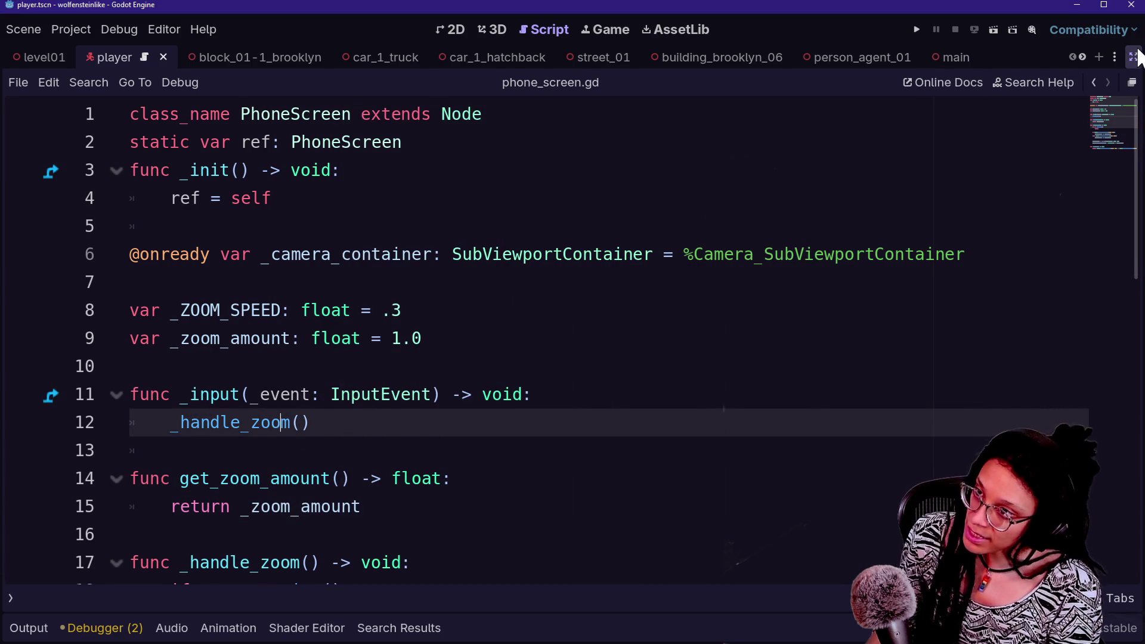
pyautogui.click(1132, 57)
pyautogui.click(179, 230)
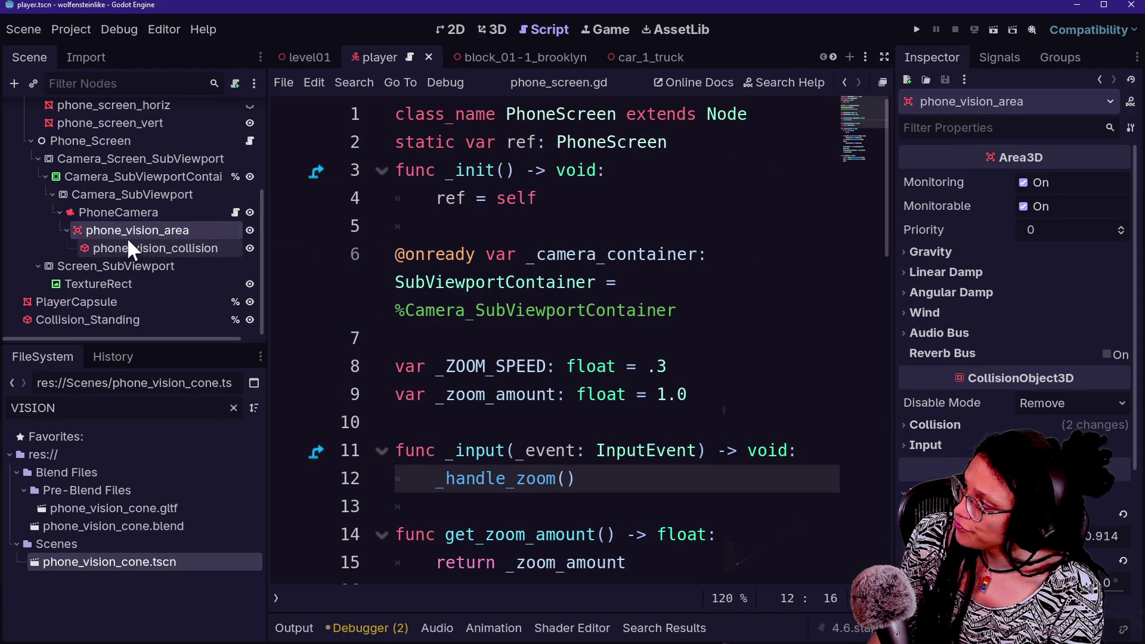
# Review PhoneCamera's script in distraction-free mode, then bring the docks back
pyautogui.click(210, 213)
pyautogui.click(236, 212)
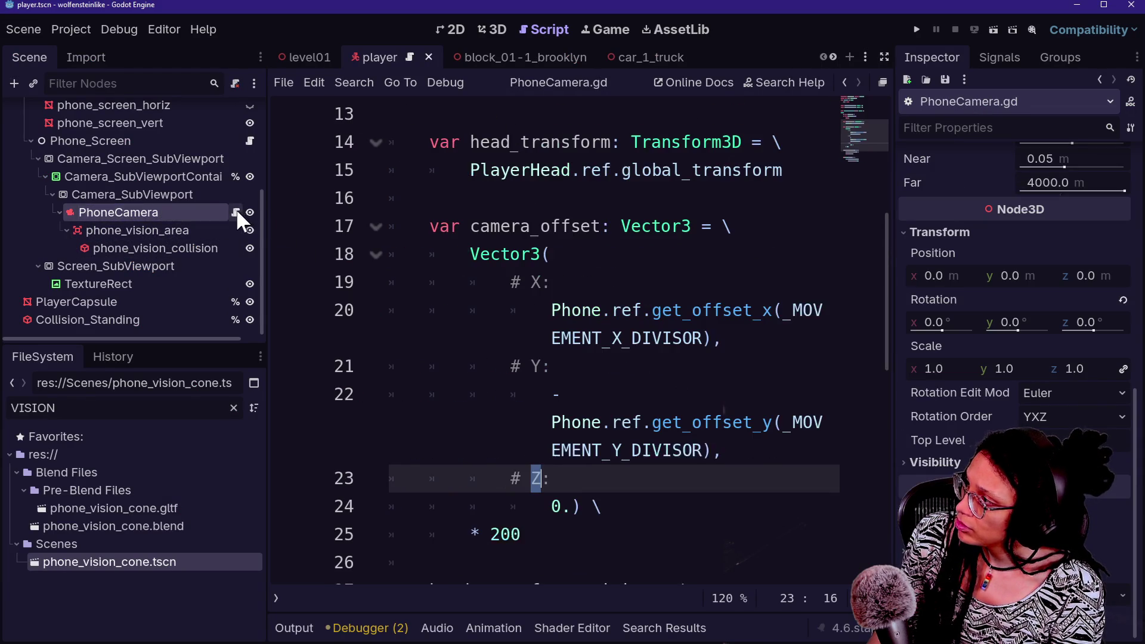
pyautogui.scroll(5, 578, 308)
pyautogui.hotkey('ctrl', 'shift', 'F11')
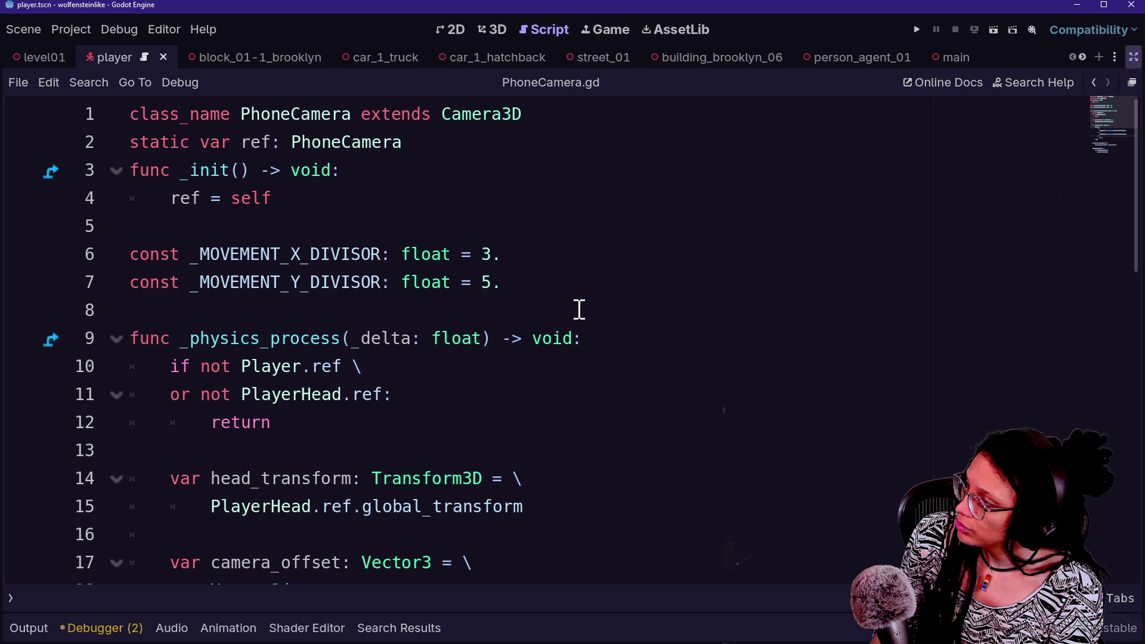
pyautogui.moveTo(393, 282); pyautogui.dragTo(549, 531)
pyautogui.scroll(-4, 549, 532)
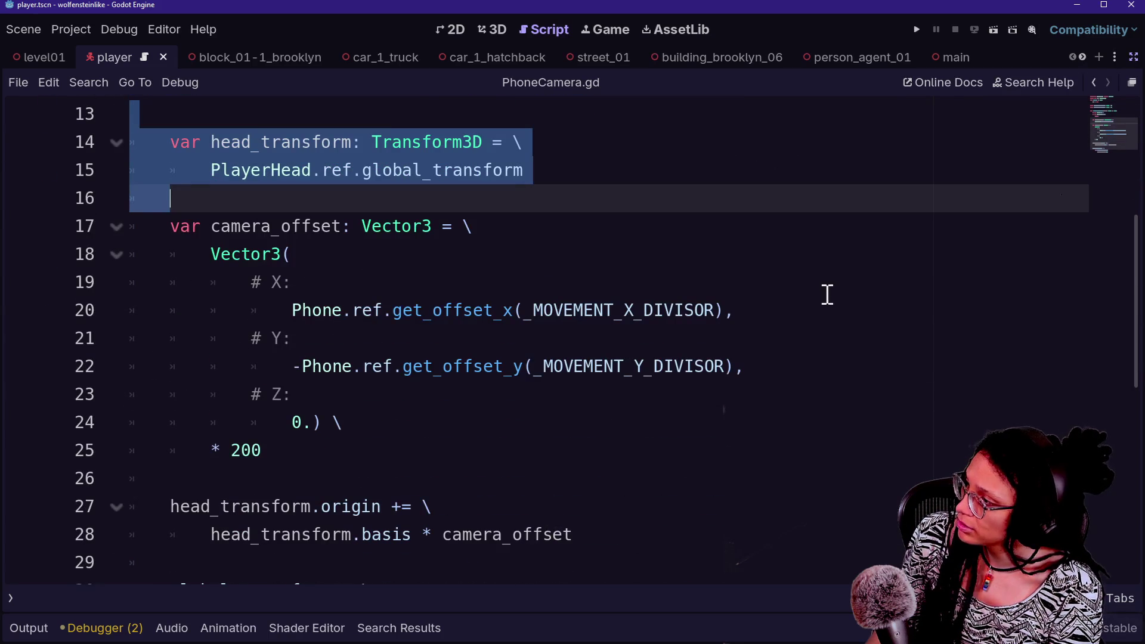
pyautogui.click(1132, 82)
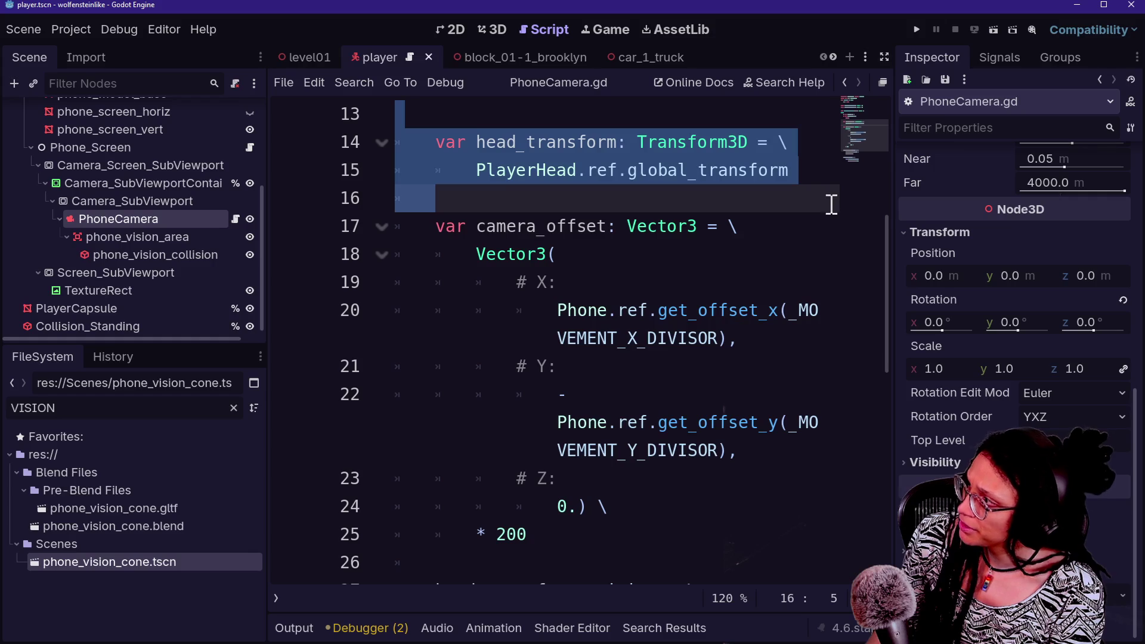
# Attach a new script to phone_vision_area at res://Scripts/phone_vision_area.gd
pyautogui.rightClick(180, 239)
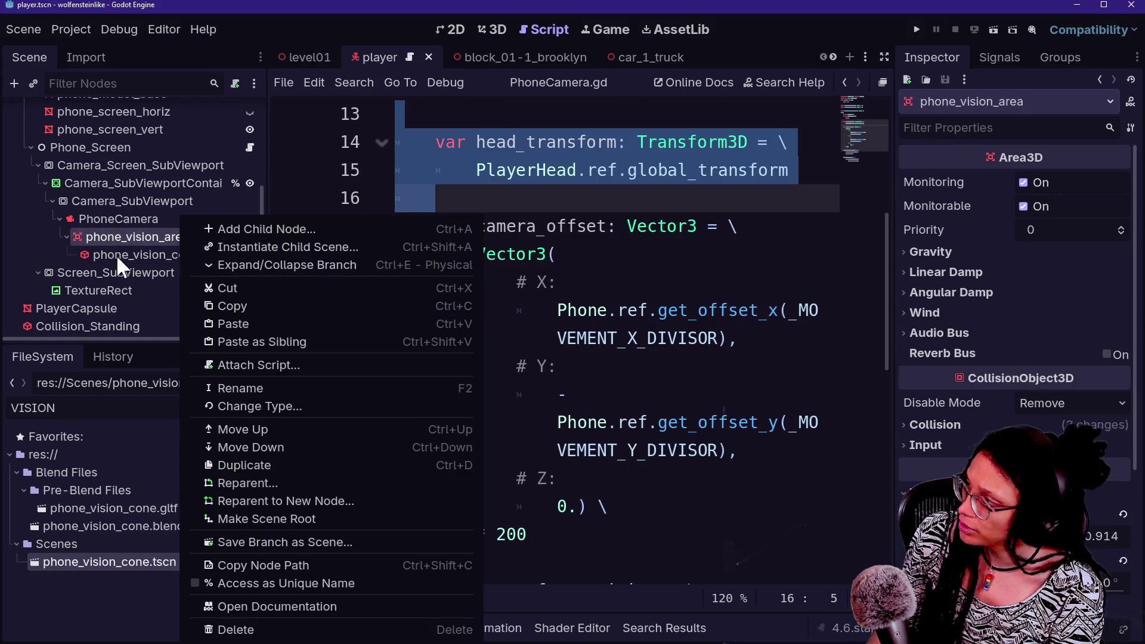
pyautogui.click(263, 369)
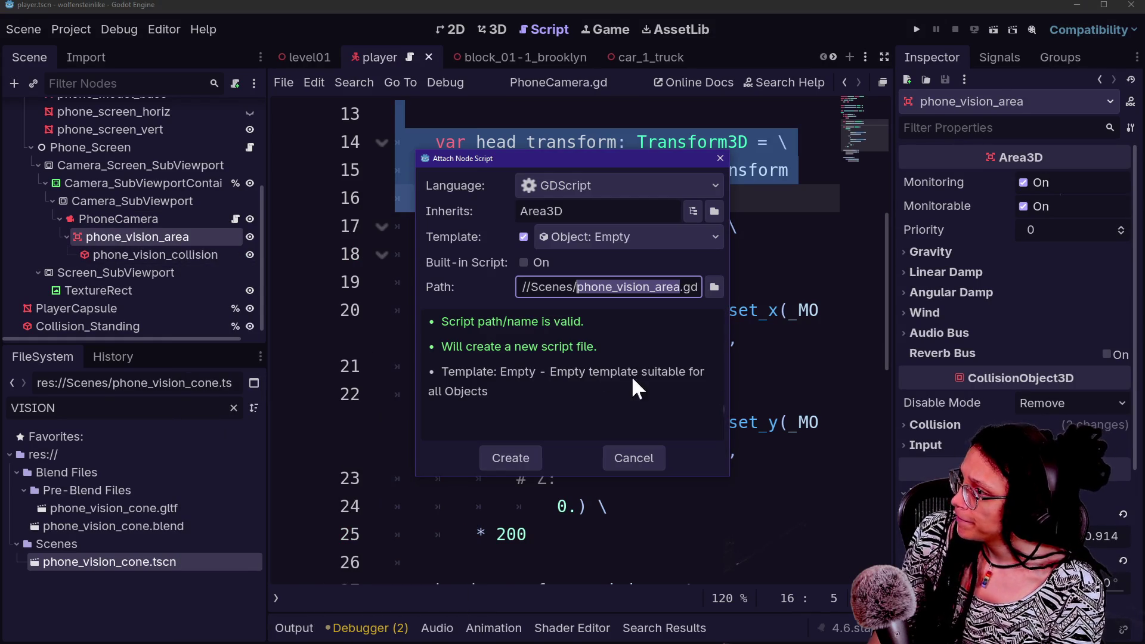
pyautogui.click(566, 287)
pyautogui.press('BackSpace')
pyautogui.press('BackSpace')
pyautogui.press('BackSpace')
pyautogui.write('ripts')
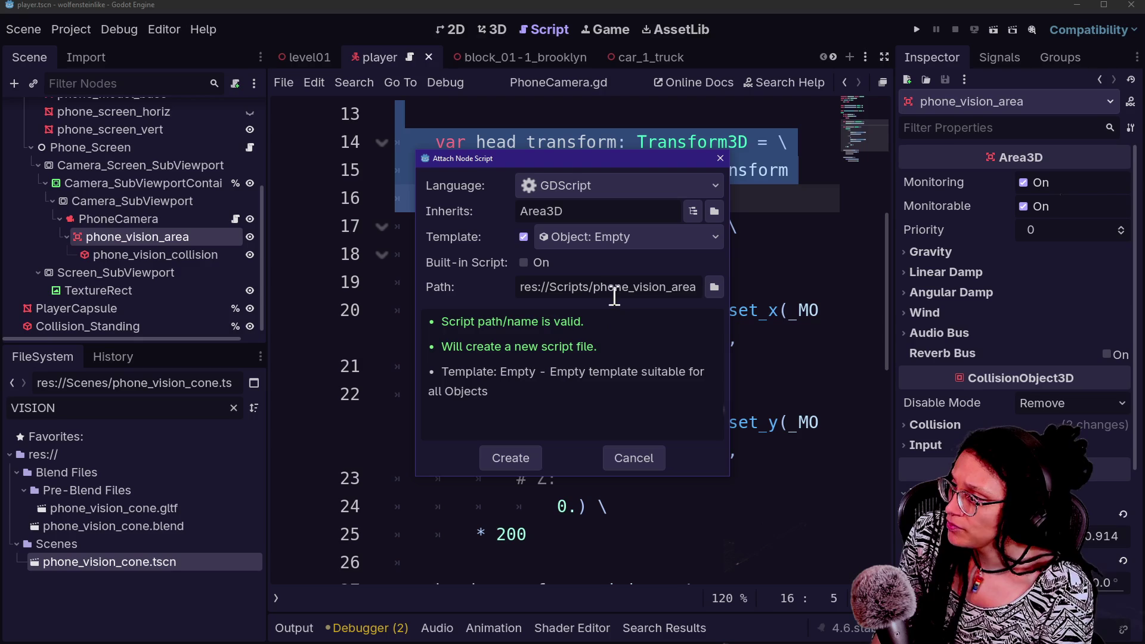
pyautogui.moveTo(611, 287); pyautogui.dragTo(664, 283)
pyautogui.click(663, 281)
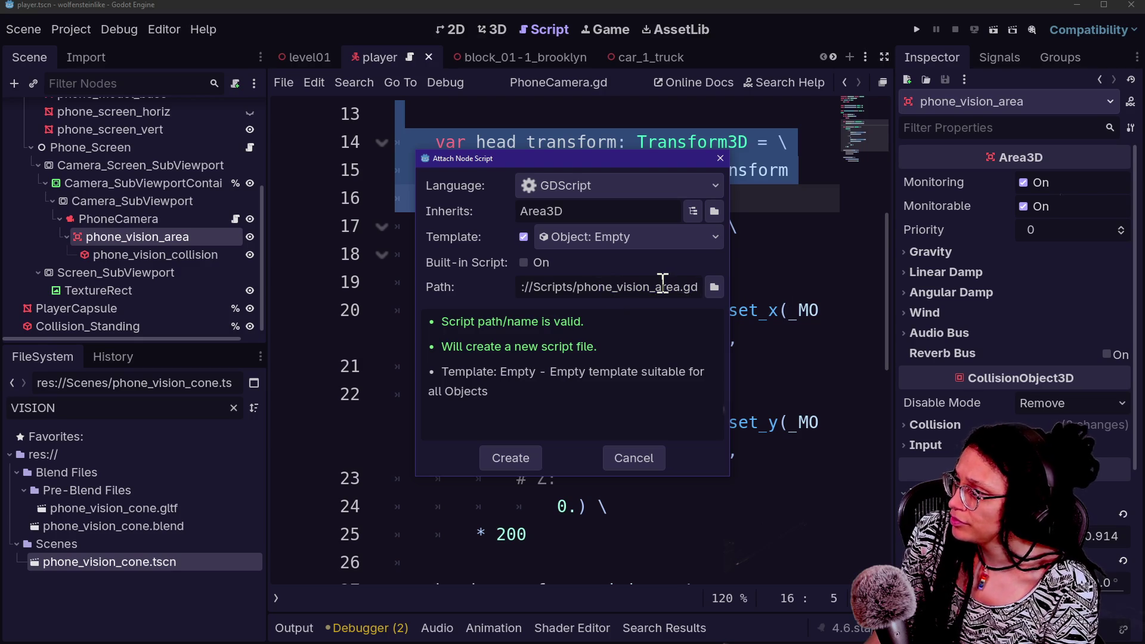
pyautogui.click(502, 458)
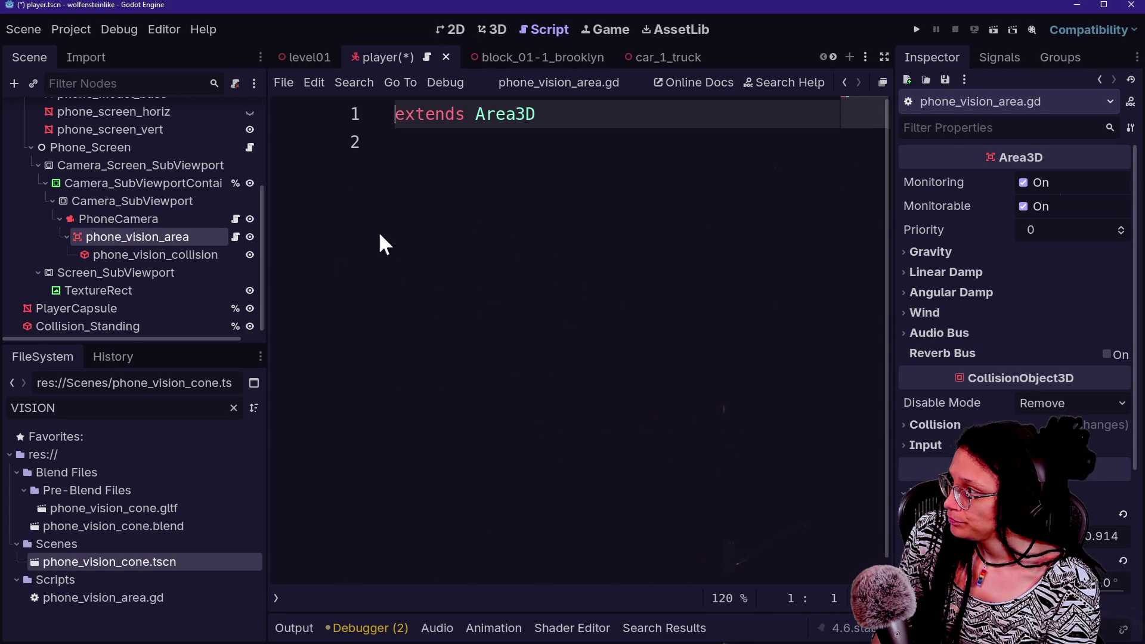
# Start a 'func' line below extends Area3D in phone_vision_area.gd, then switch to PhoneCamera.gd
pyautogui.click(564, 242)
pyautogui.press('Return')
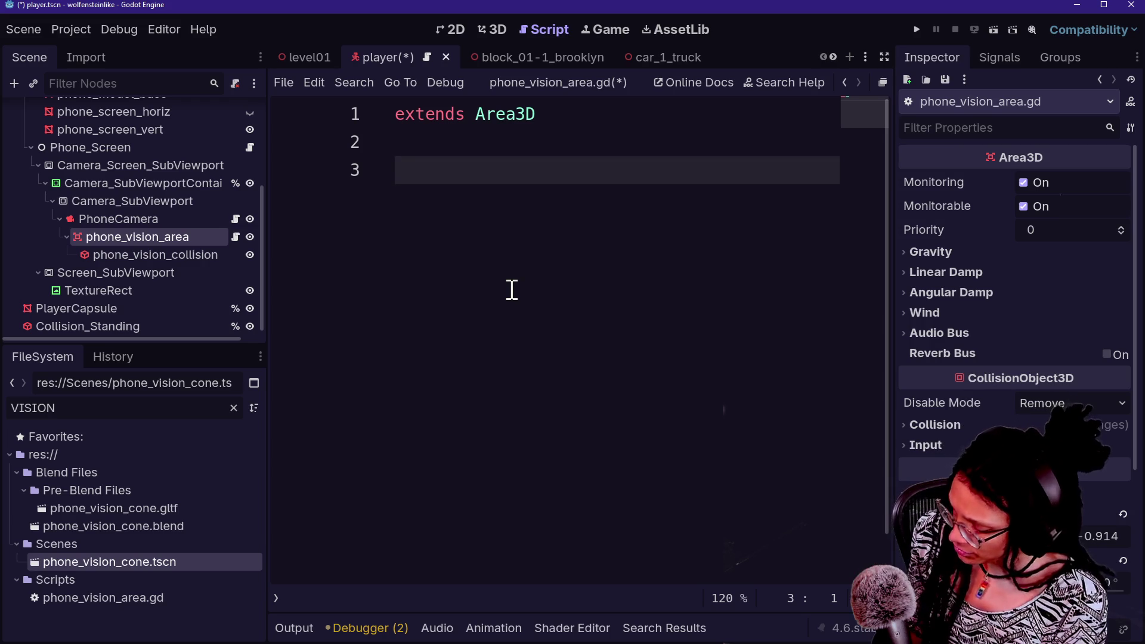
pyautogui.write('func')
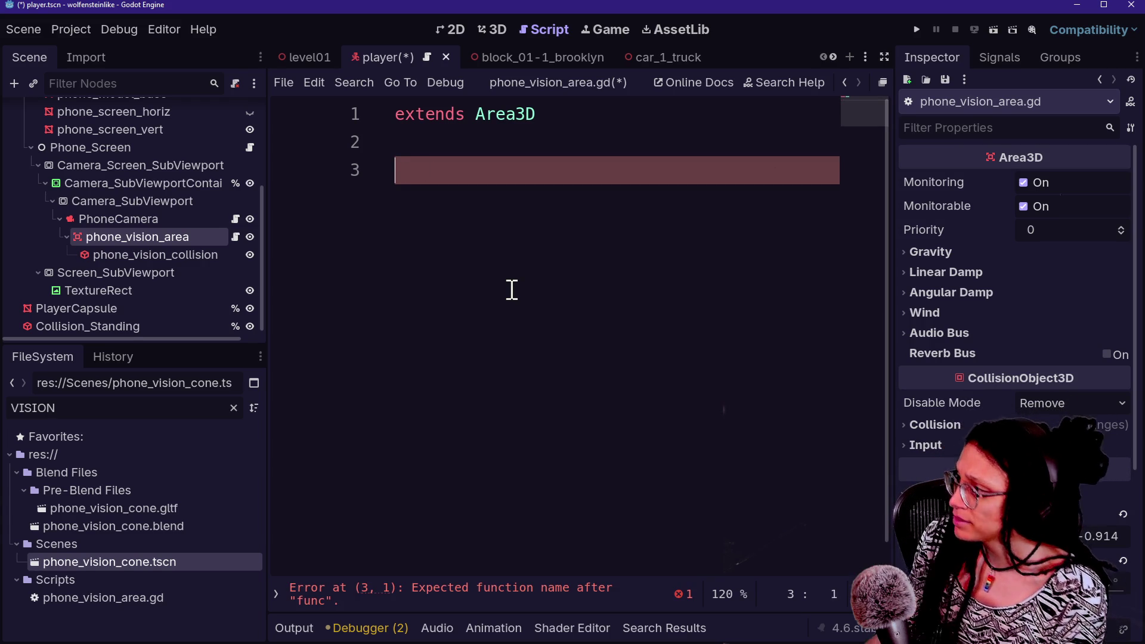
pyautogui.click(234, 219)
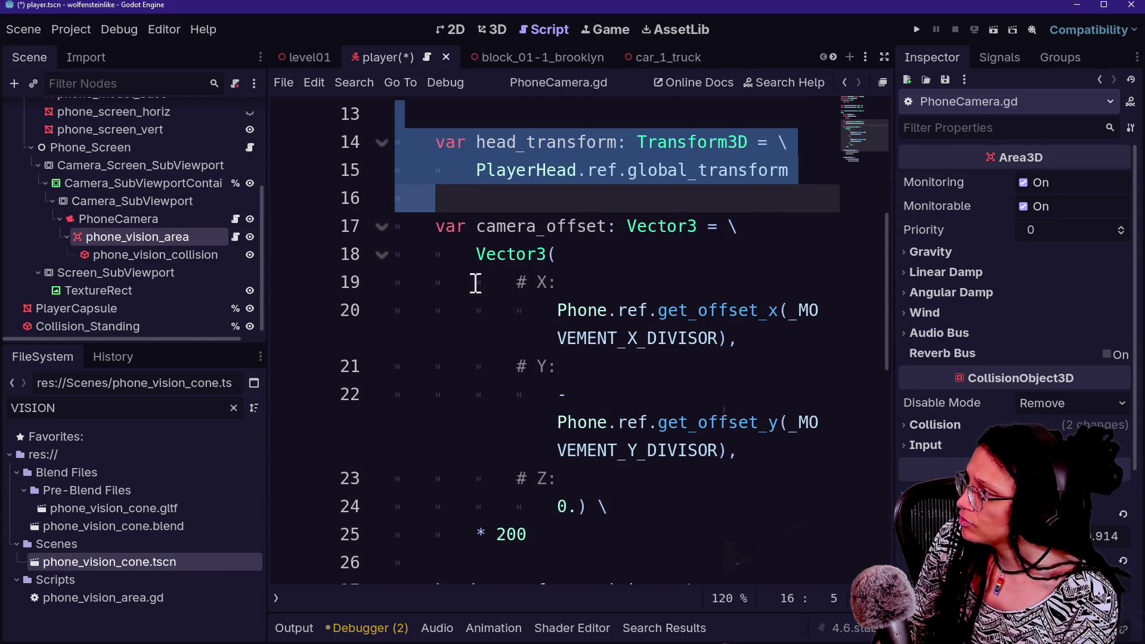
# Quick-open phone_screen.gd by searching 'screen'
pyautogui.click(503, 313)
pyautogui.hotkey('shift', 'alt', 'o')
pyautogui.press('Down')
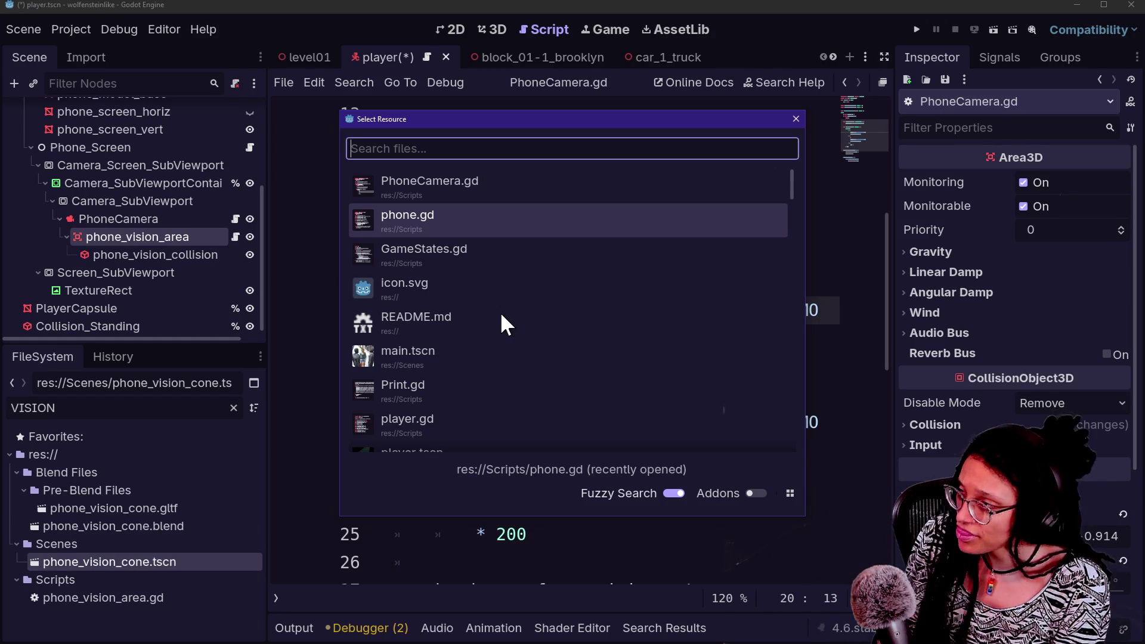
pyautogui.click(470, 201)
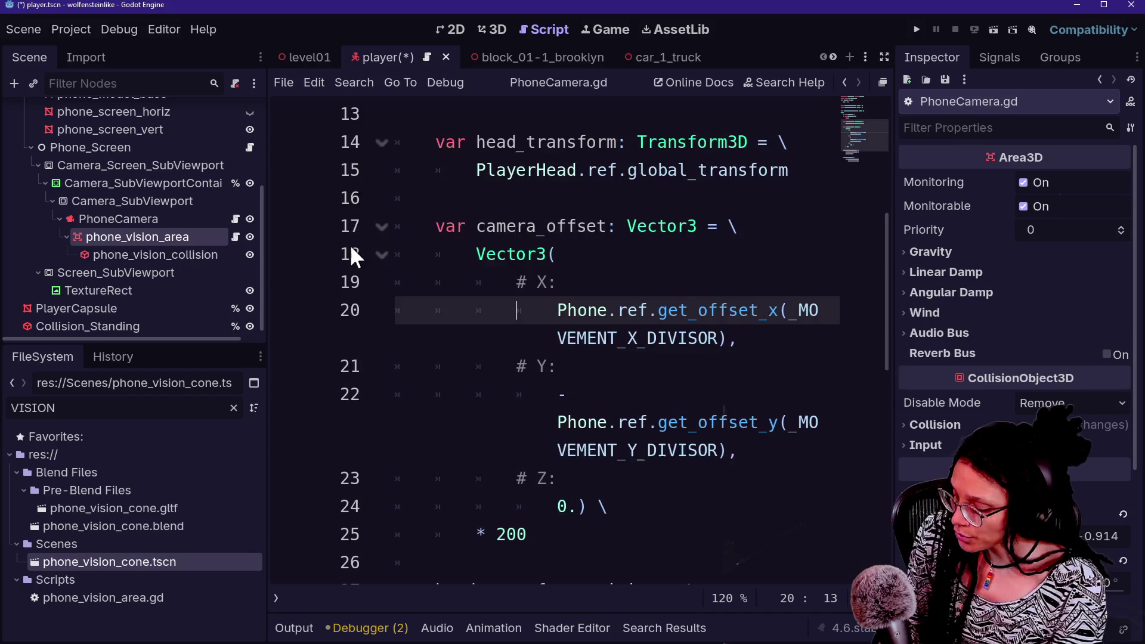
pyautogui.hotkey('shift', 'alt', 'o')
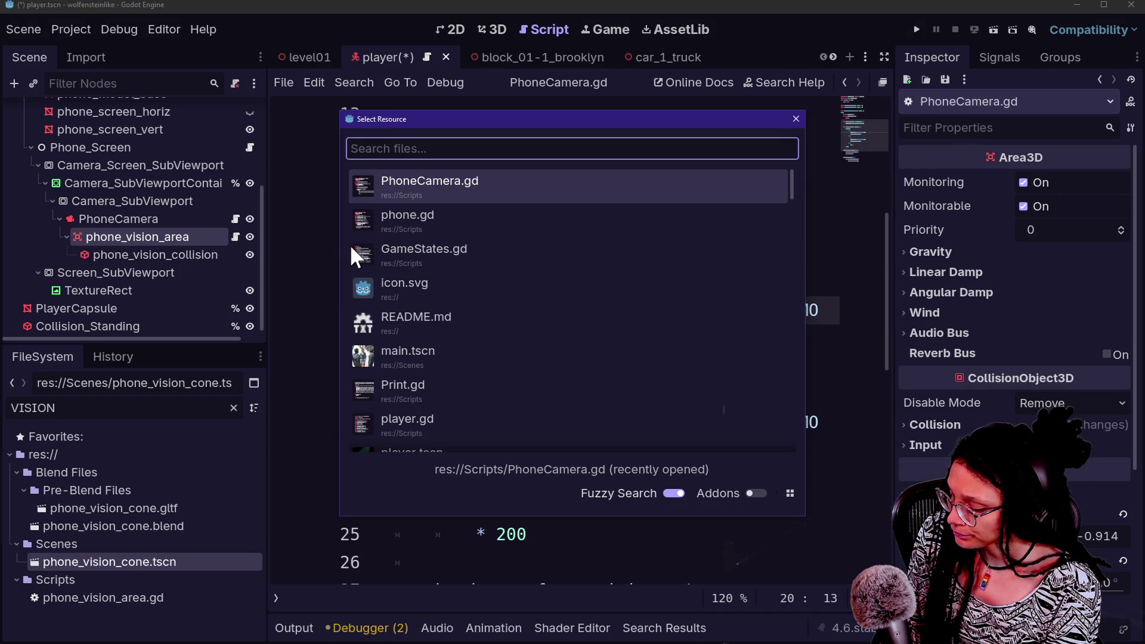
pyautogui.write('screen')
pyautogui.press('Return')
# Delete the get_zoom_amount function and save phone_screen.gd
pyautogui.click(528, 311)
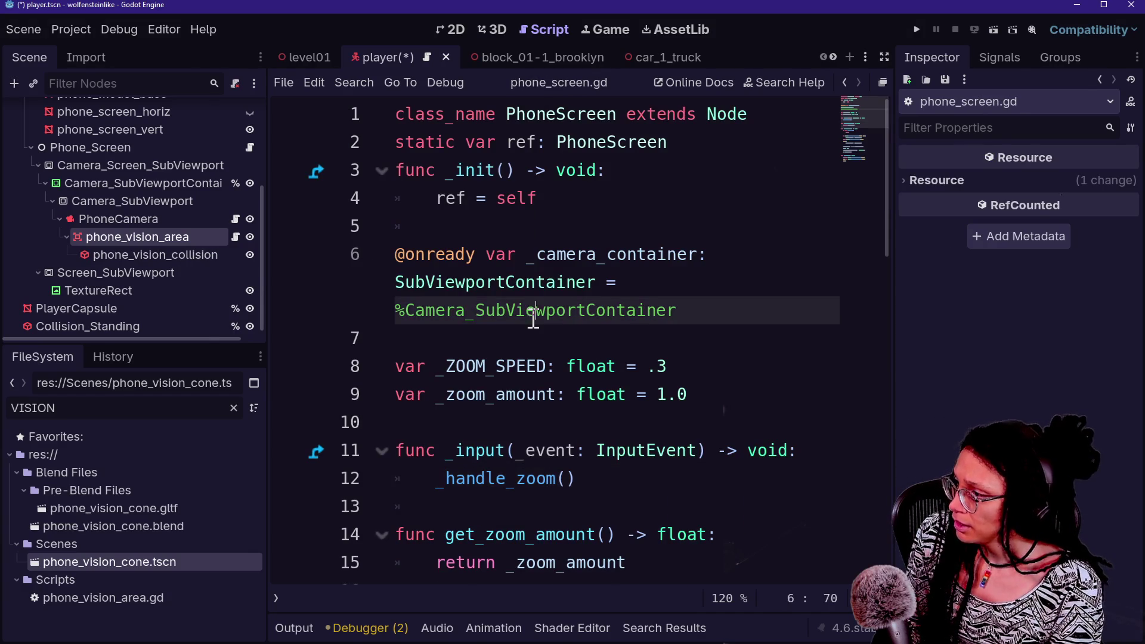
pyautogui.hotkey('ctrl', 'shift', 'F11')
pyautogui.moveTo(470, 504); pyautogui.dragTo(458, 424)
pyautogui.press('BackSpace')
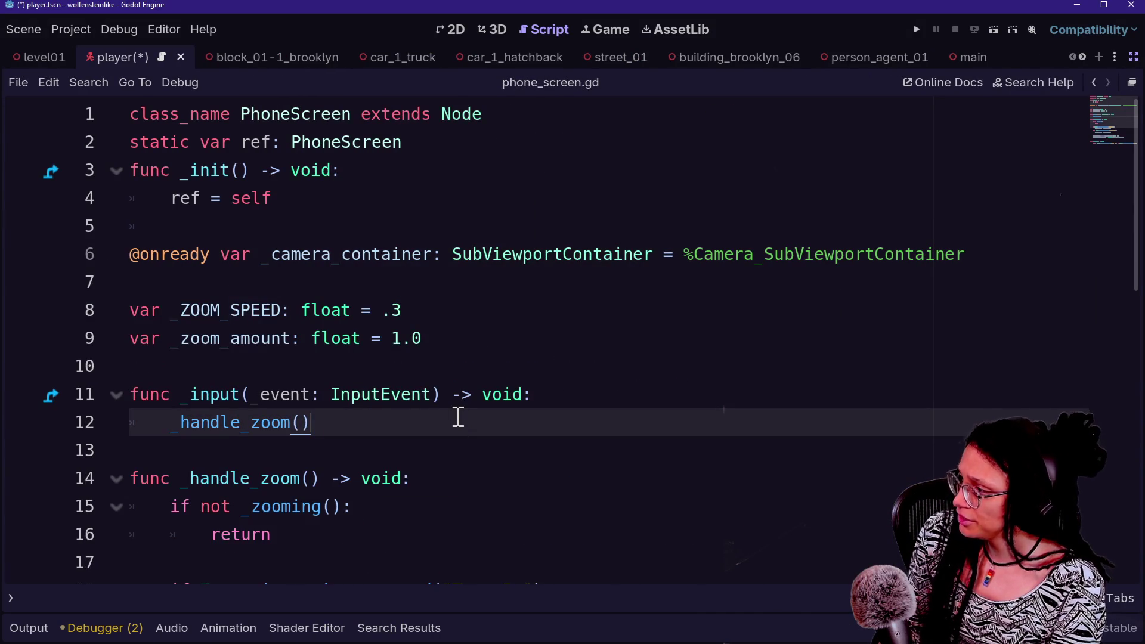
pyautogui.hotkey('ctrl', 's')
pyautogui.scroll(-1, 442, 420)
pyautogui.scroll(-5, 333, 460)
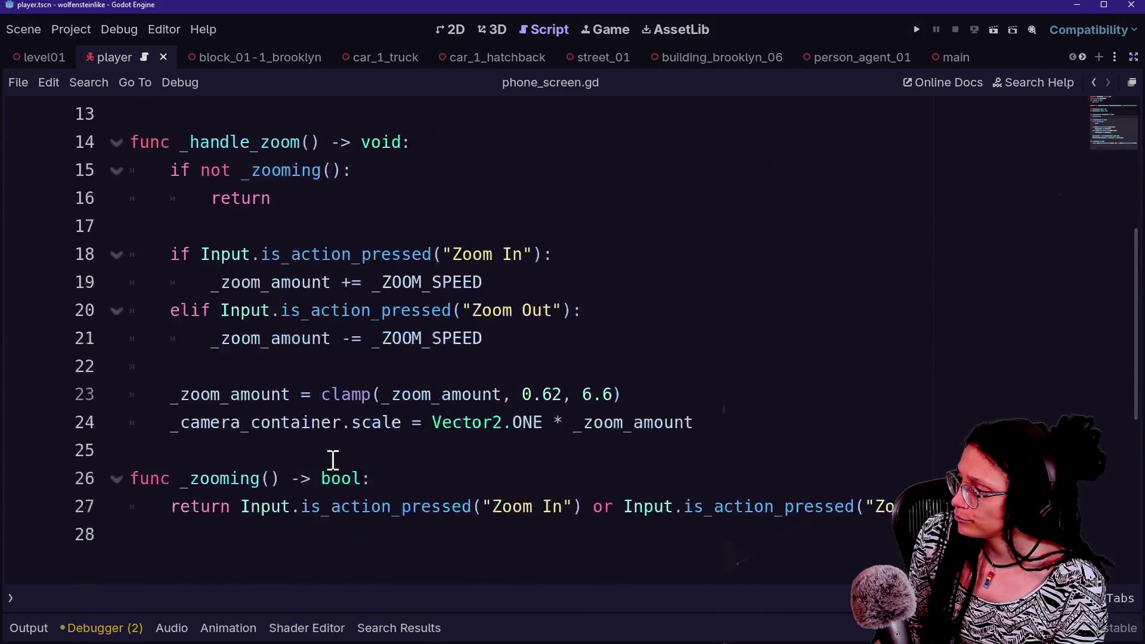
pyautogui.scroll(2, 332, 460)
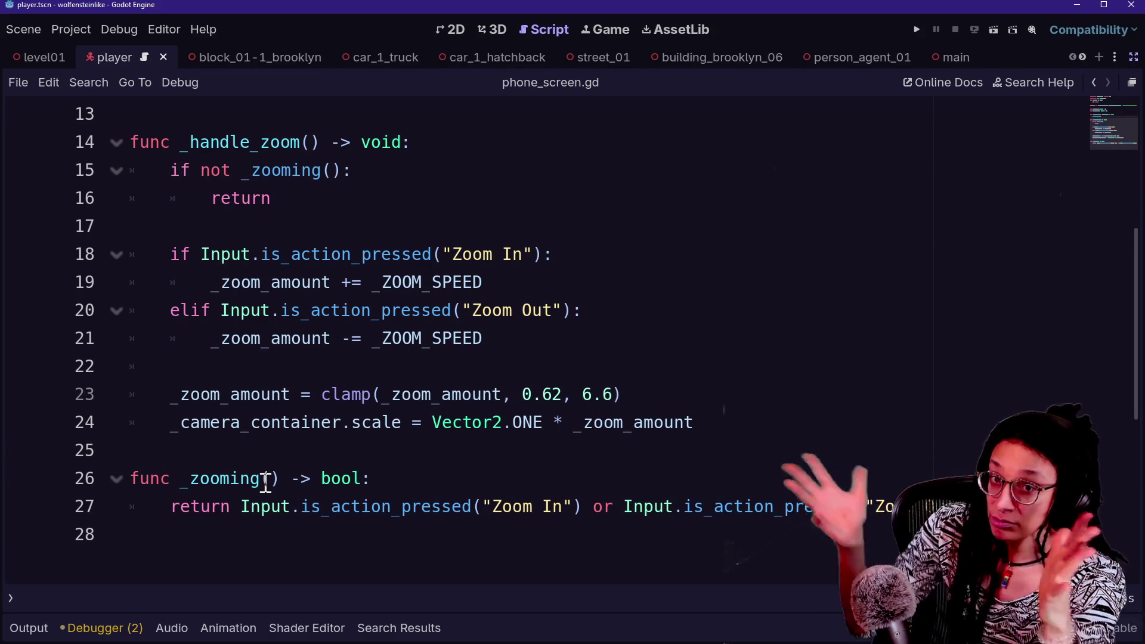
# Insert _update_phone_vision_area(_zoom_amount) below the camera_container.scale line in _handle_zoom
pyautogui.click(436, 372)
pyautogui.press('Up')
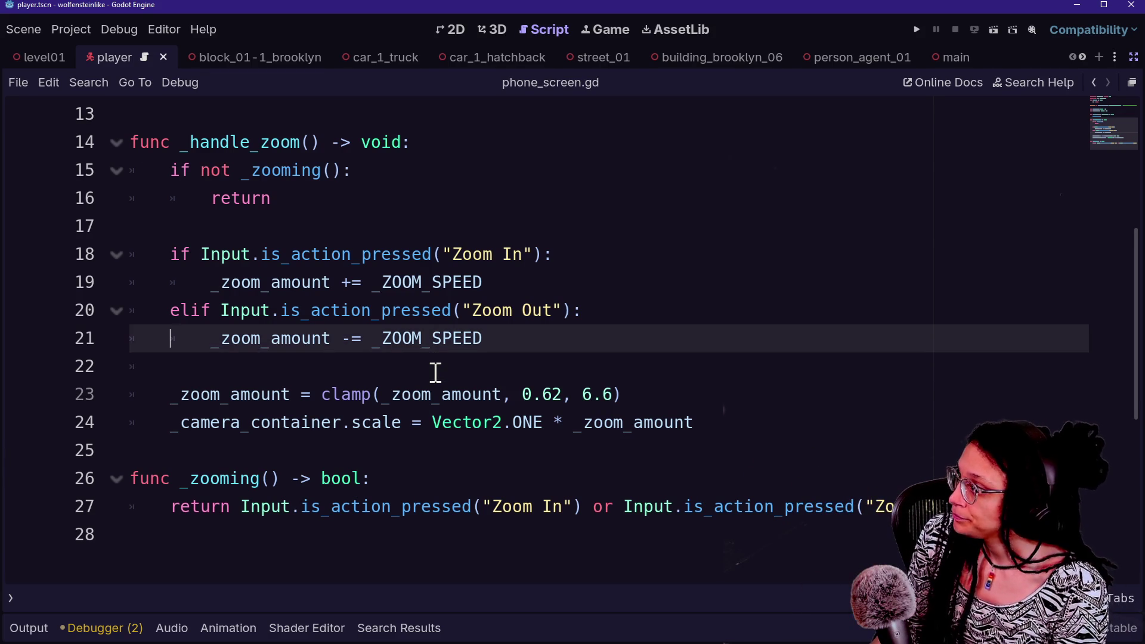
pyautogui.click(751, 428)
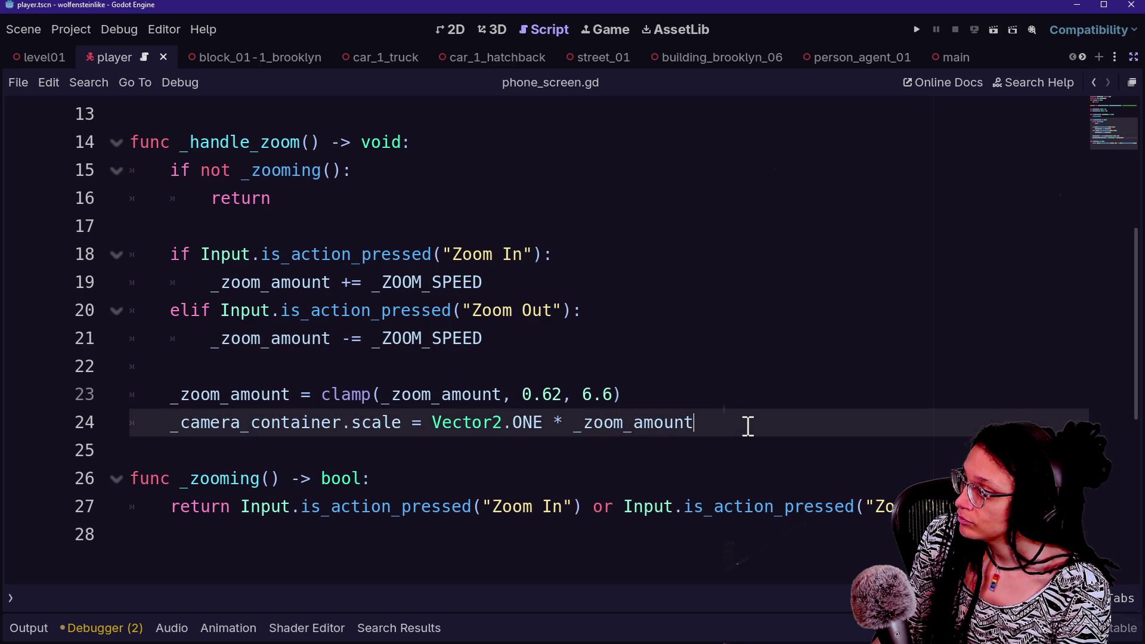
pyautogui.press('Return')
pyautogui.press('Return')
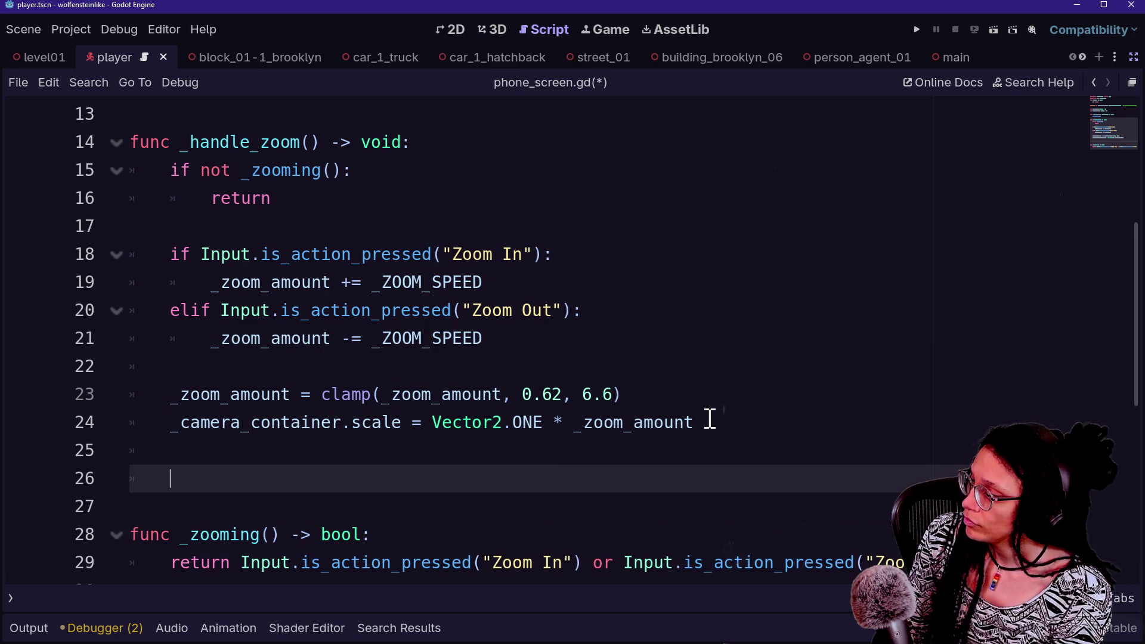
pyautogui.write('_update_')
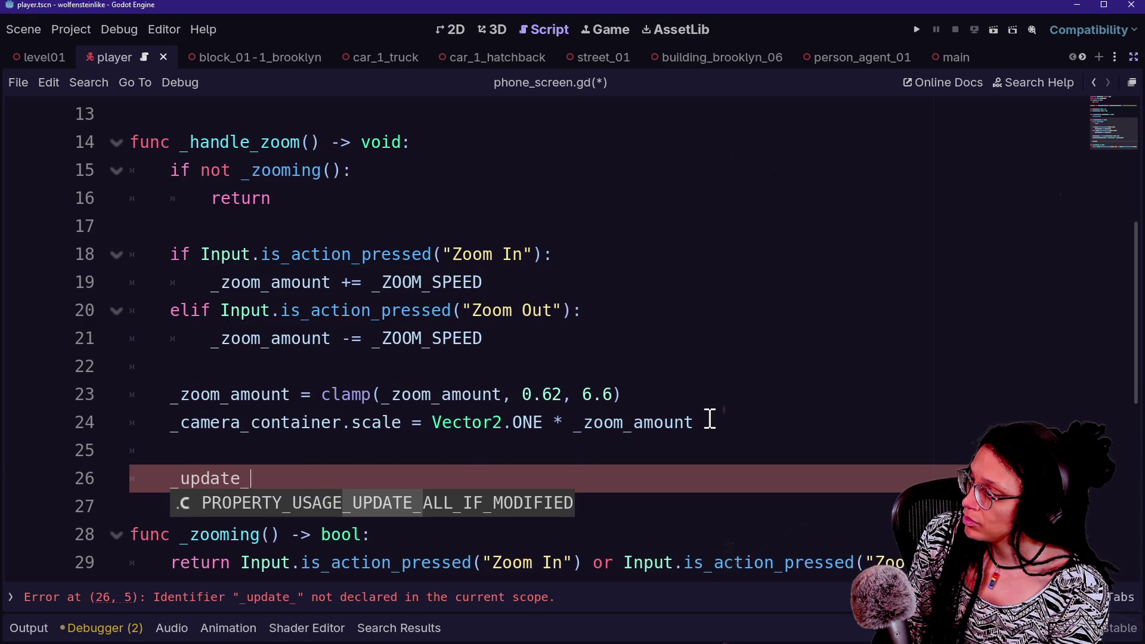
pyautogui.write('phone_screen')
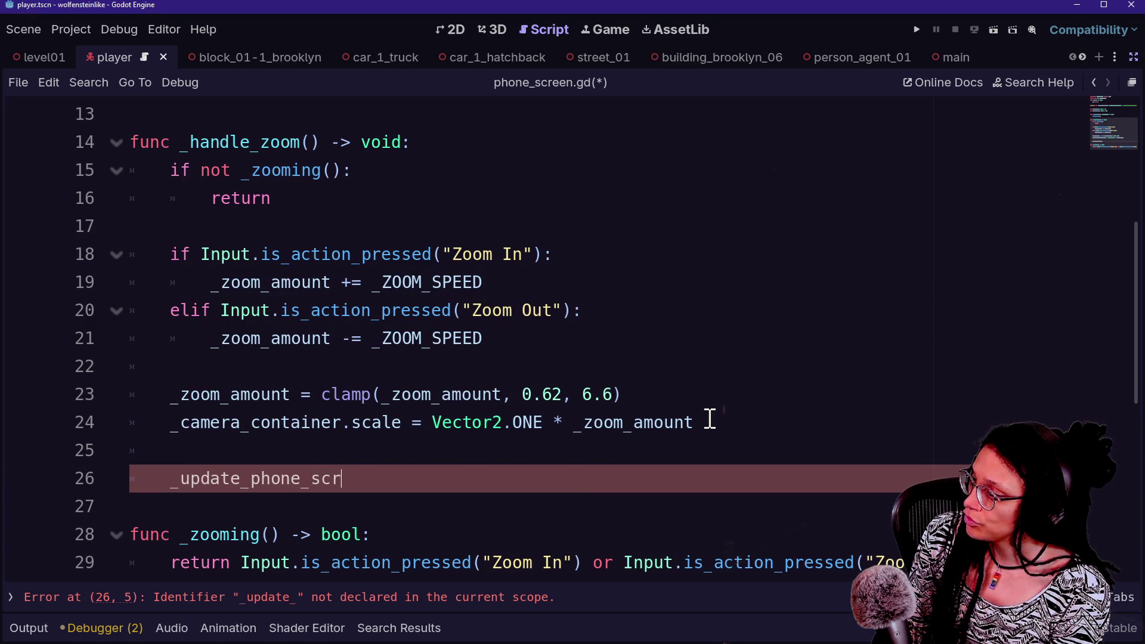
pyautogui.press('BackSpace')
pyautogui.press('BackSpace')
pyautogui.press('BackSpace')
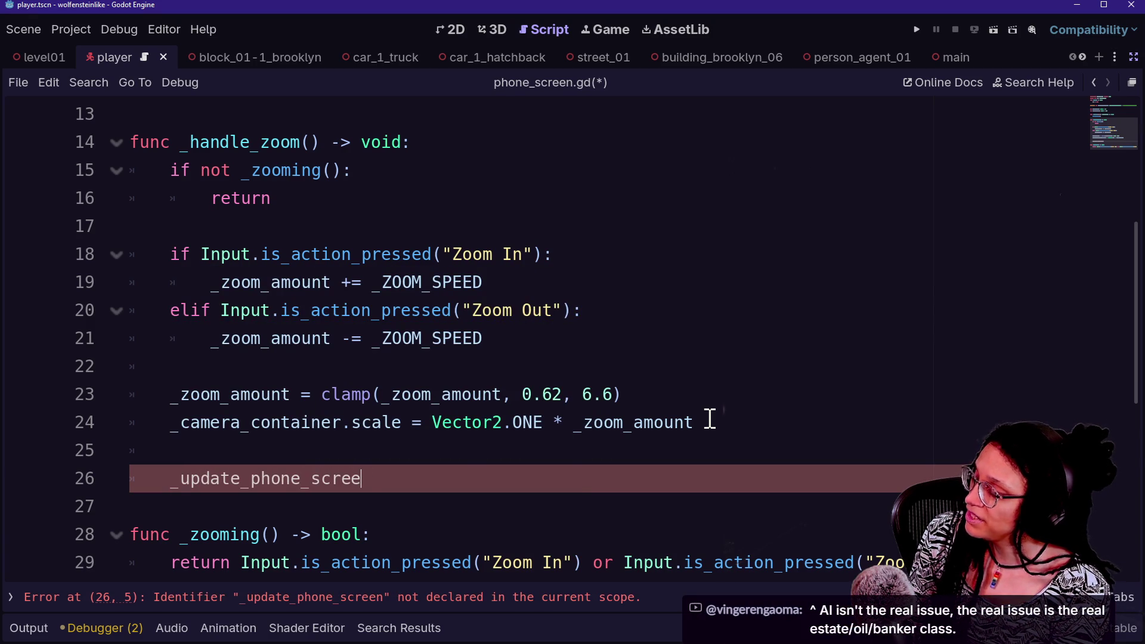
pyautogui.press('BackSpace')
pyautogui.write('vis')
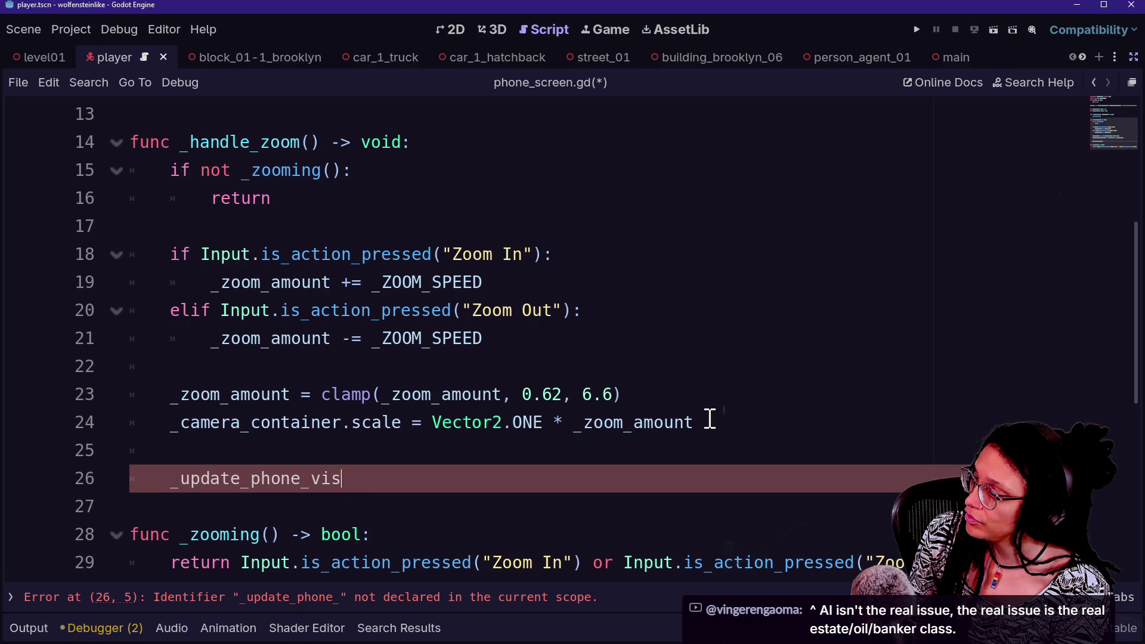
pyautogui.write('ion_area()')
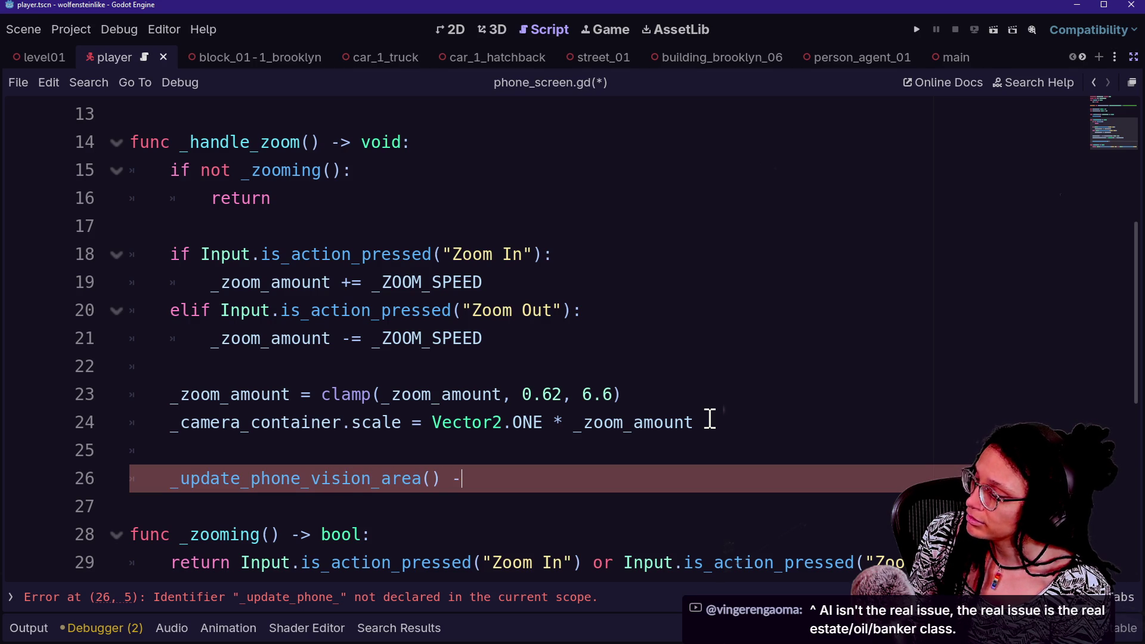
pyautogui.press('BackSpace')
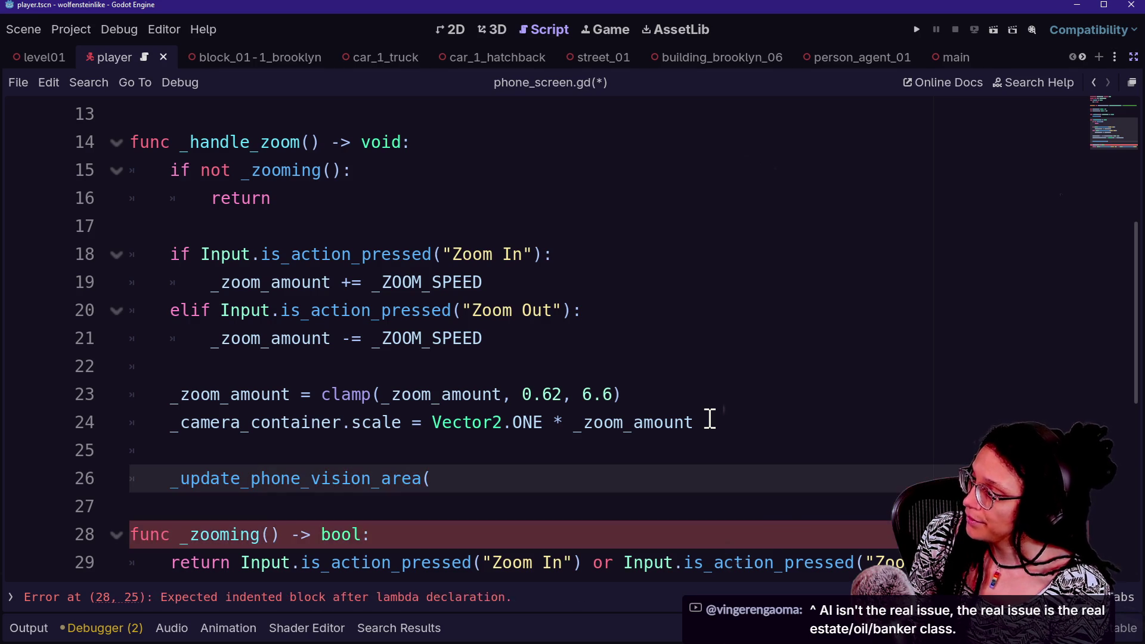
pyautogui.write('_')
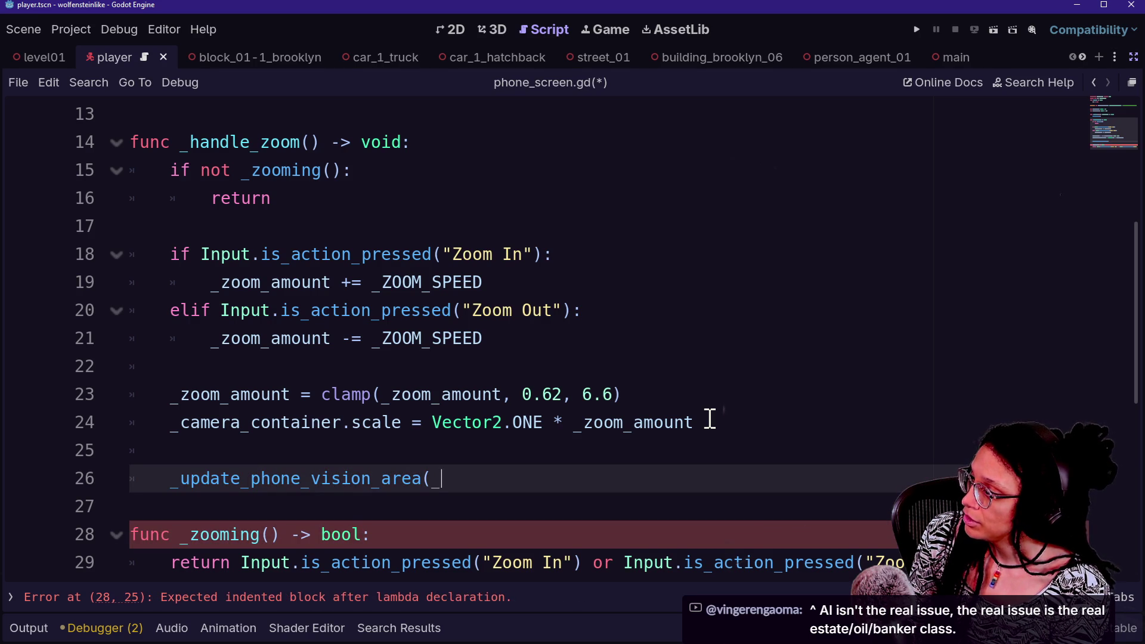
pyautogui.write('zoom_amo')
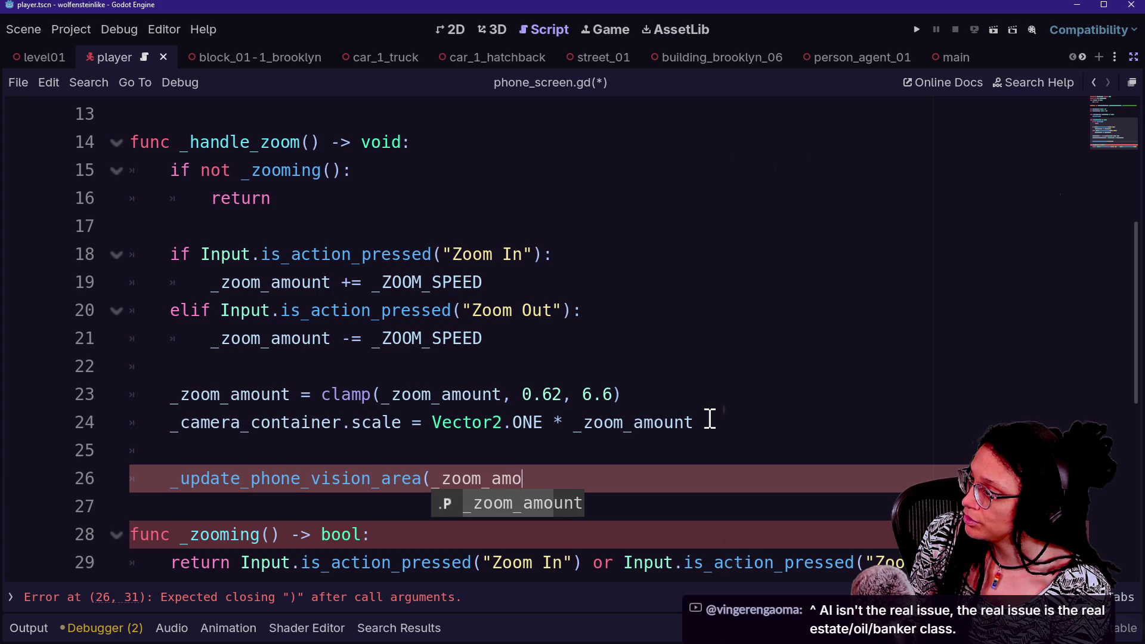
pyautogui.write('unt)')
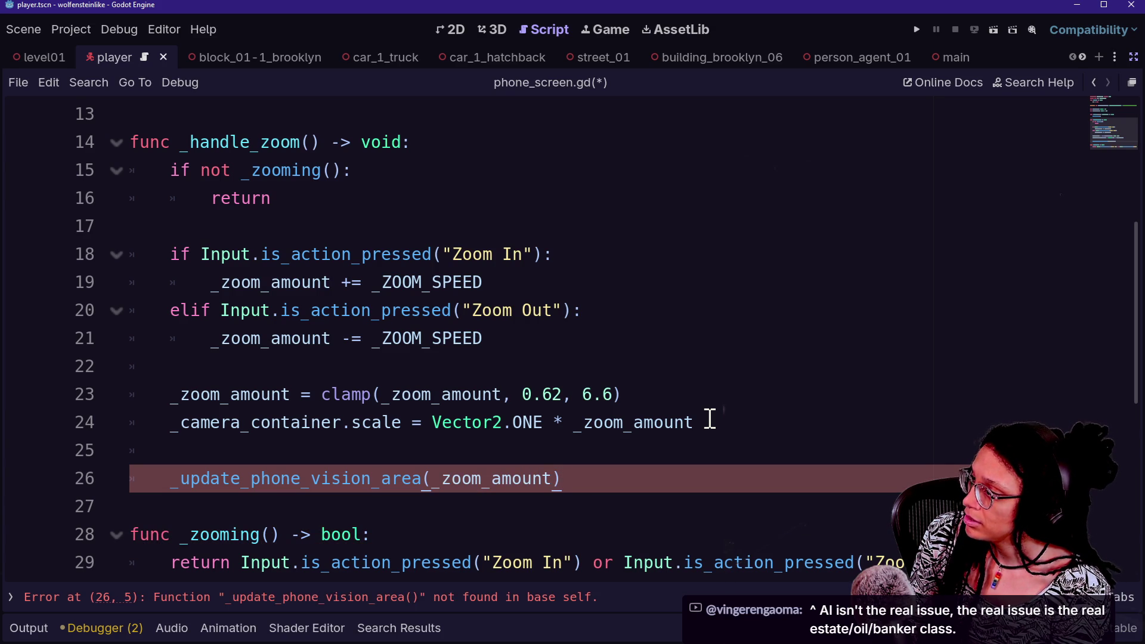
pyautogui.press('Return')
pyautogui.press('Return')
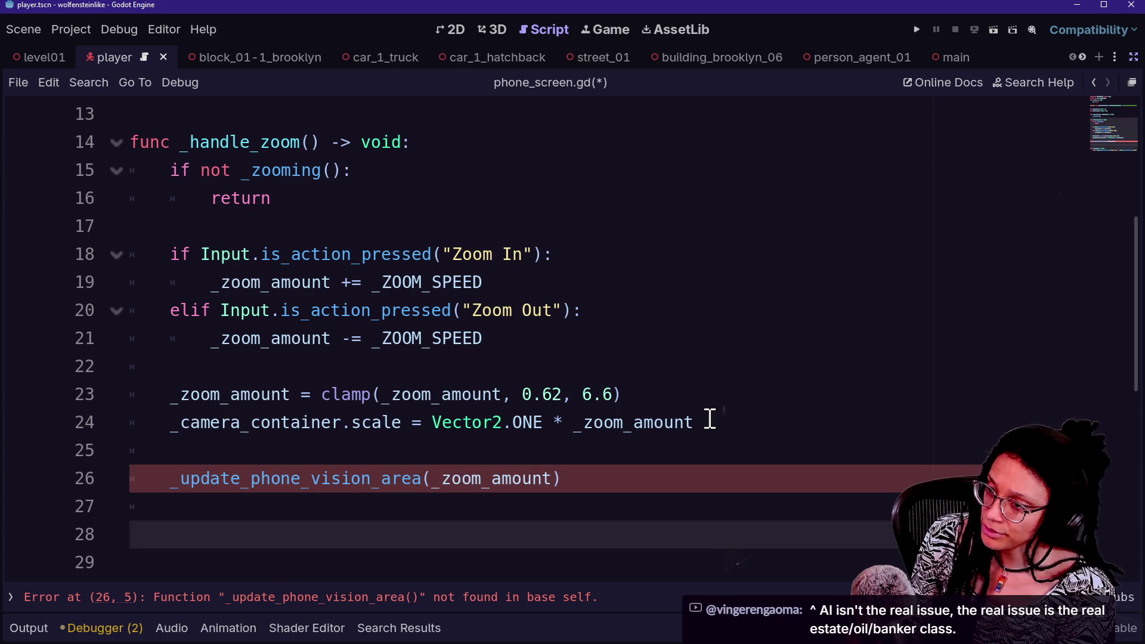
pyautogui.scroll(-1, 618, 277)
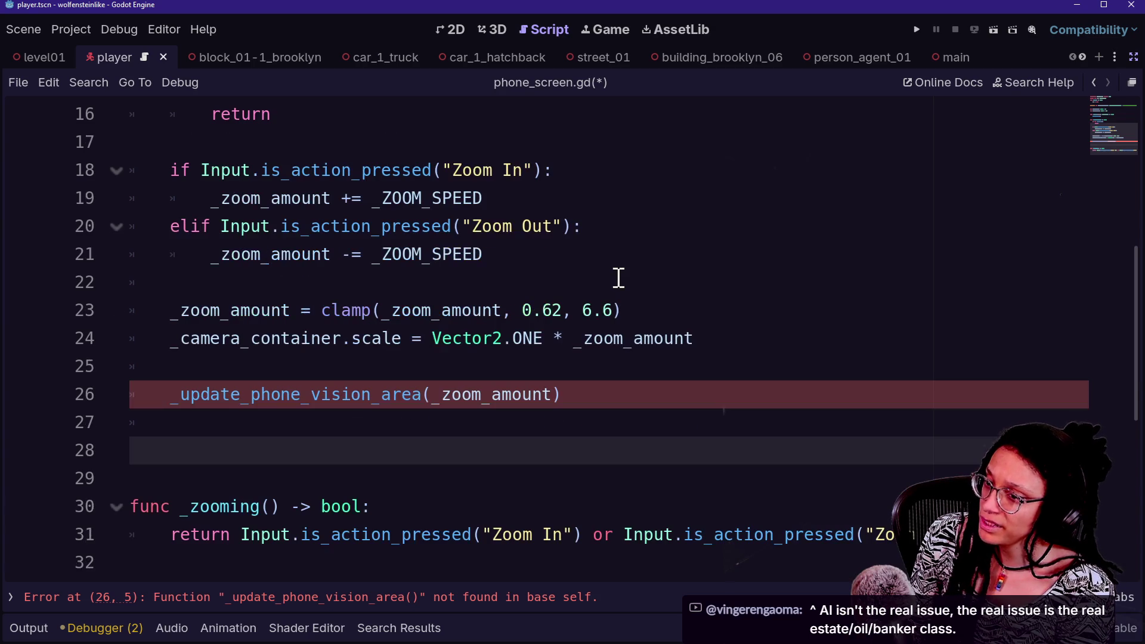
# Declare func _update_phone_vision_area(_zoom_amount: float) -> void: on line 28
pyautogui.write('func')
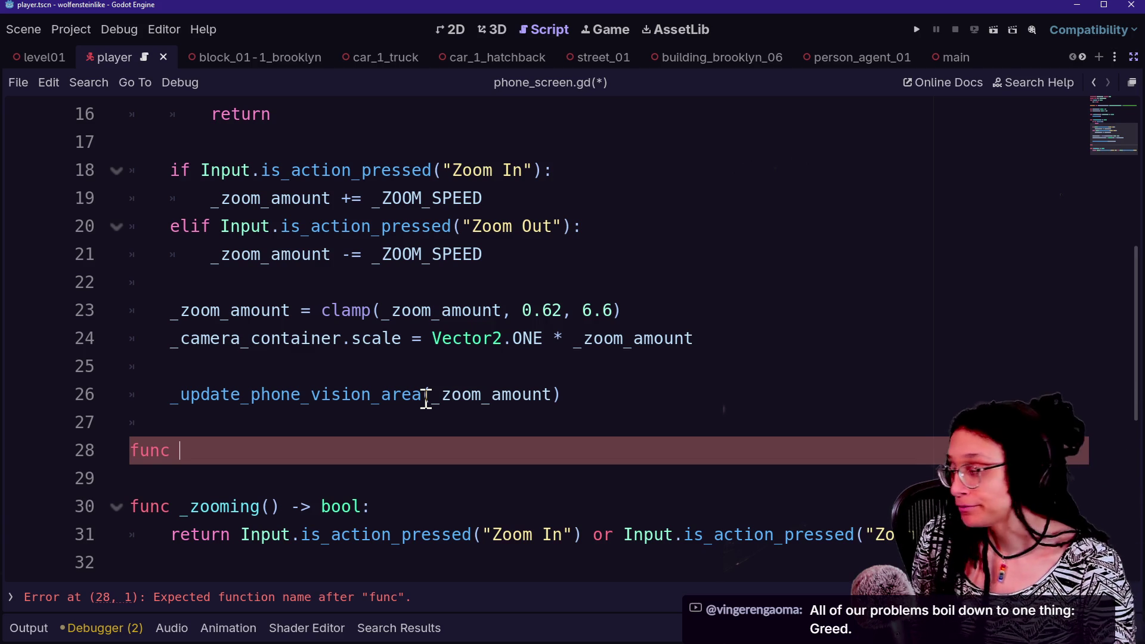
pyautogui.hotkey('ctrl', 'space')
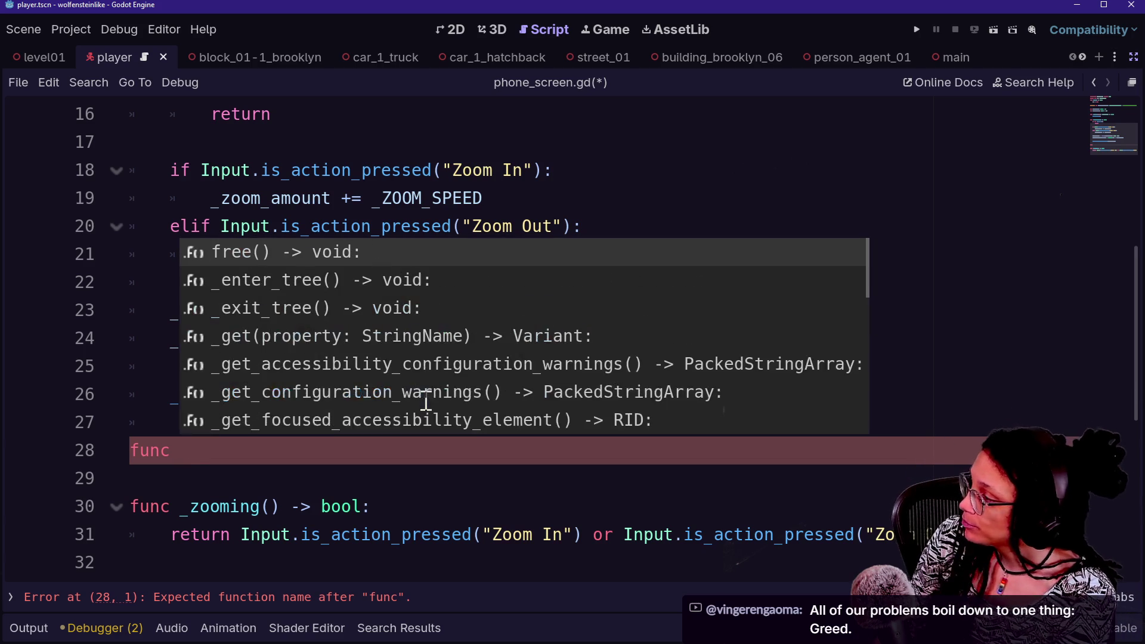
pyautogui.write('_updatephone_visi')
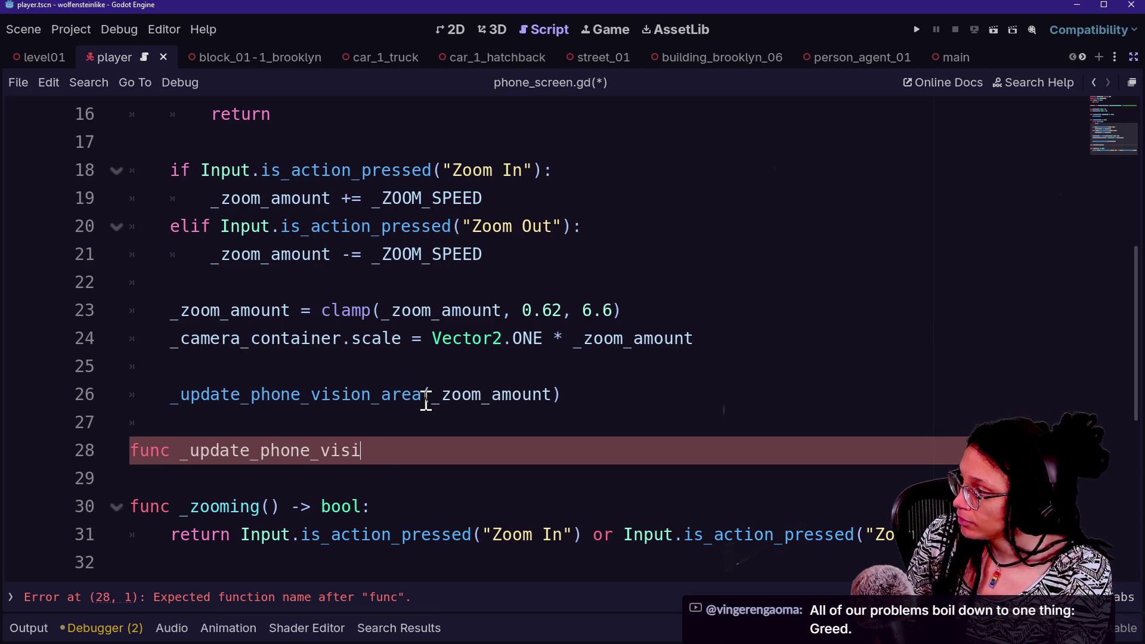
pyautogui.write('on_area(')
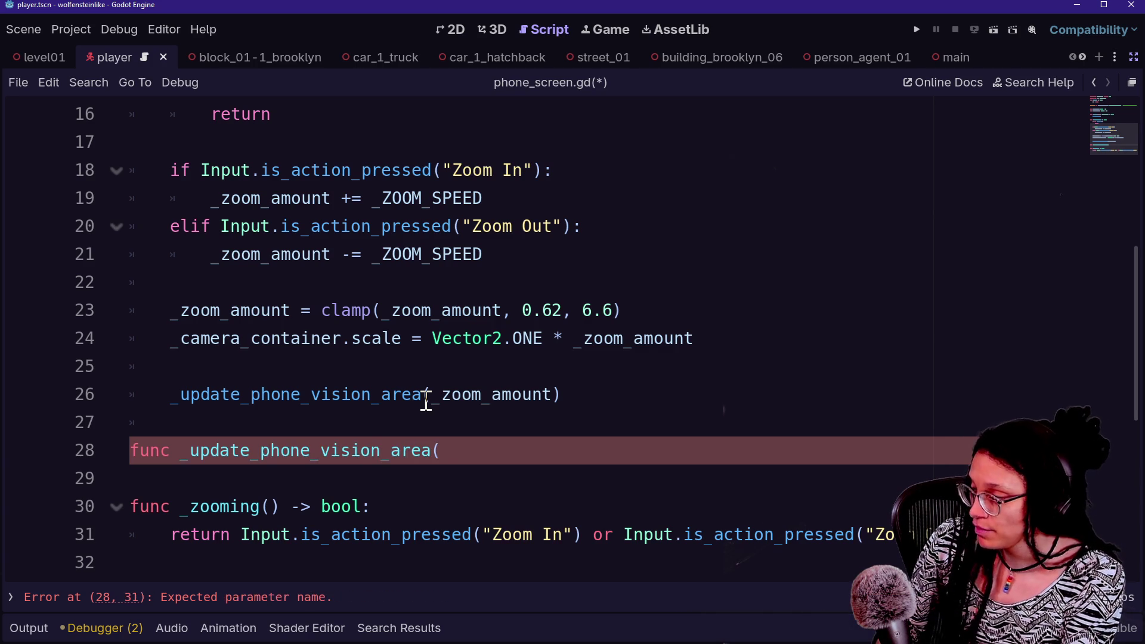
pyautogui.write('_zoom')
pyautogui.press('BackSpace')
pyautogui.press('BackSpace')
pyautogui.press('BackSpace')
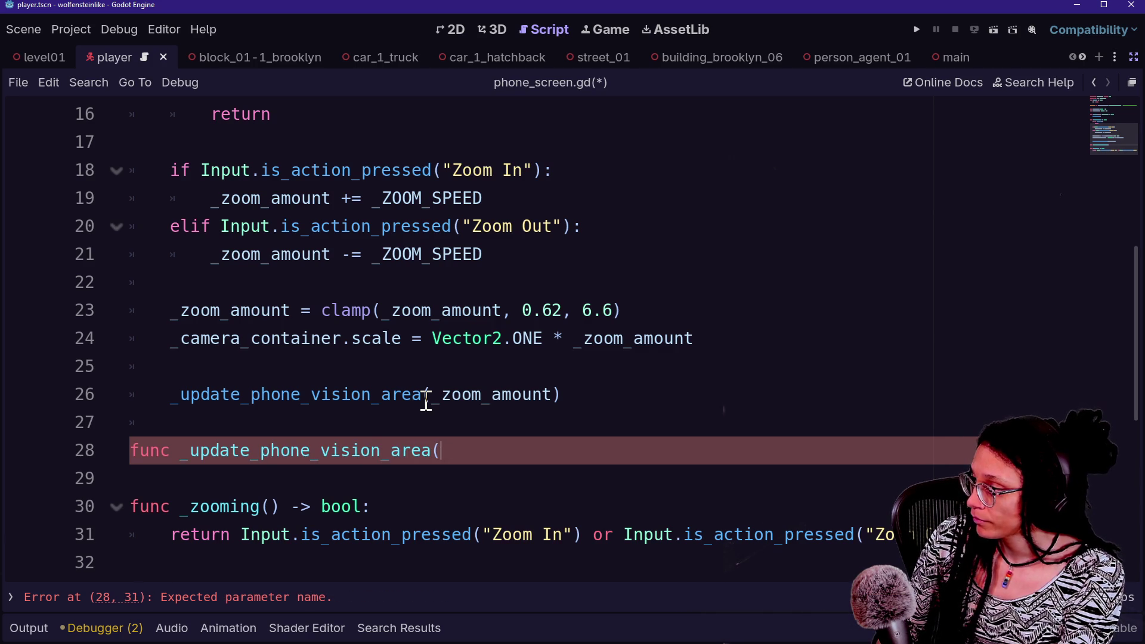
pyautogui.write('_zoom_amount')
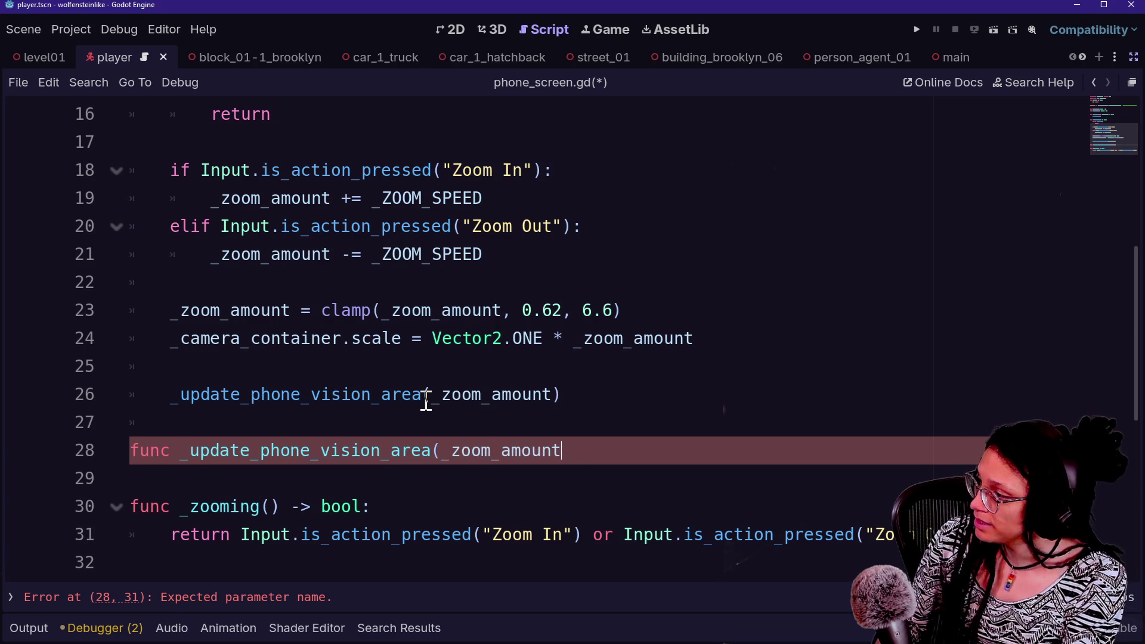
pyautogui.write(': float) -')
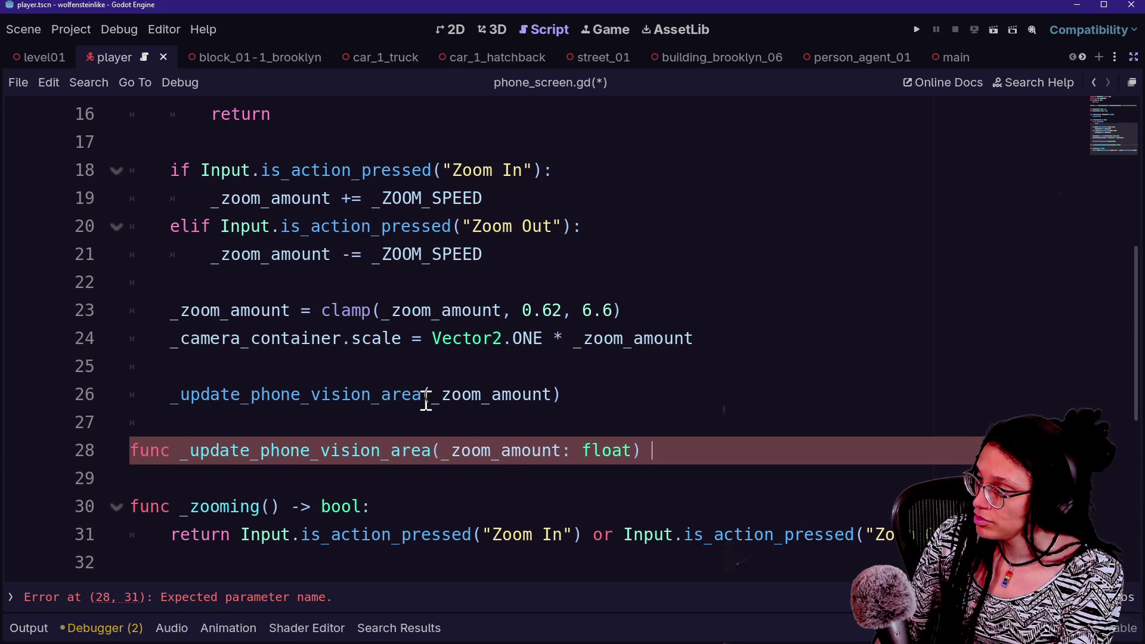
pyautogui.write('> void:')
pyautogui.press('Return')
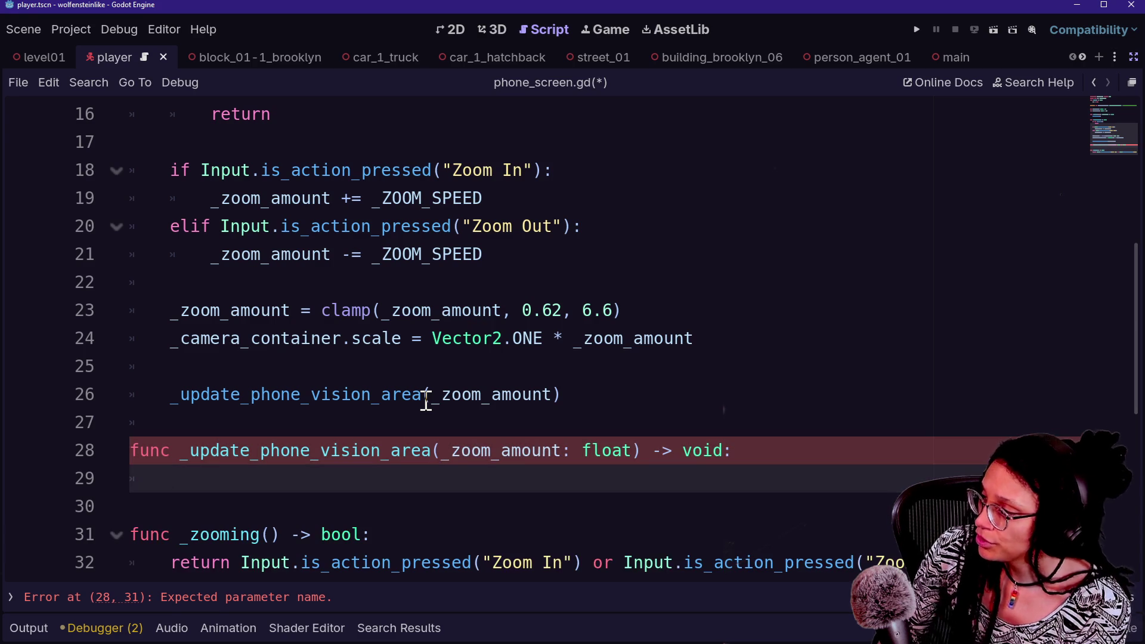
pyautogui.hotkey('shift', 'alt', 'o')
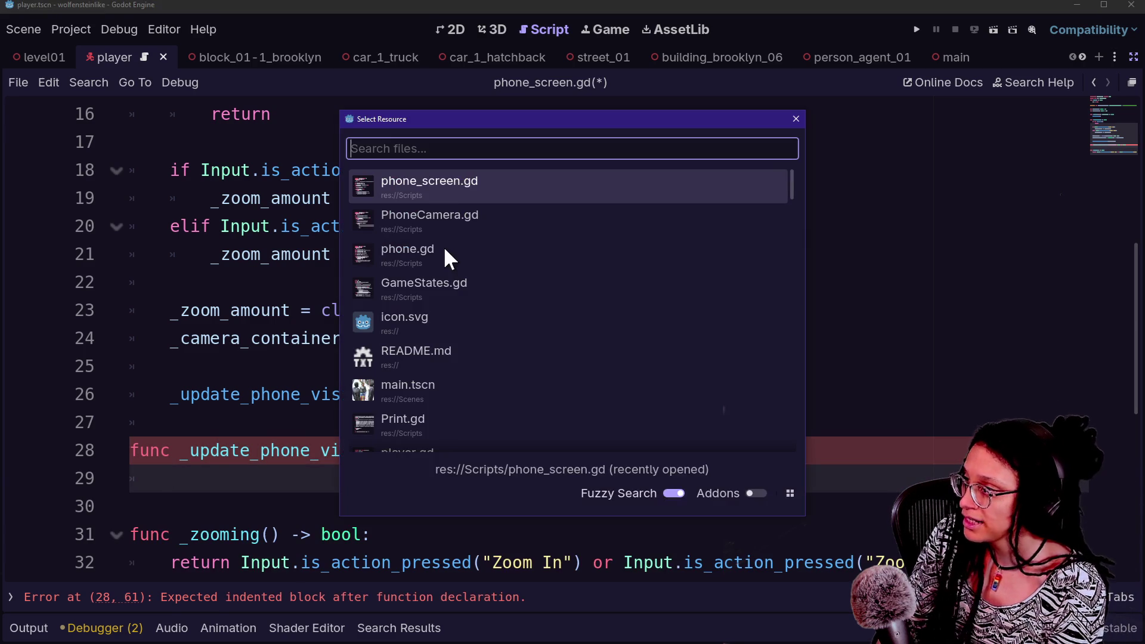
# Open phone_vision_area.gd, then select PhoneCamera.gd's class header on lines 1–4
pyautogui.press('Down')
pyautogui.write('area')
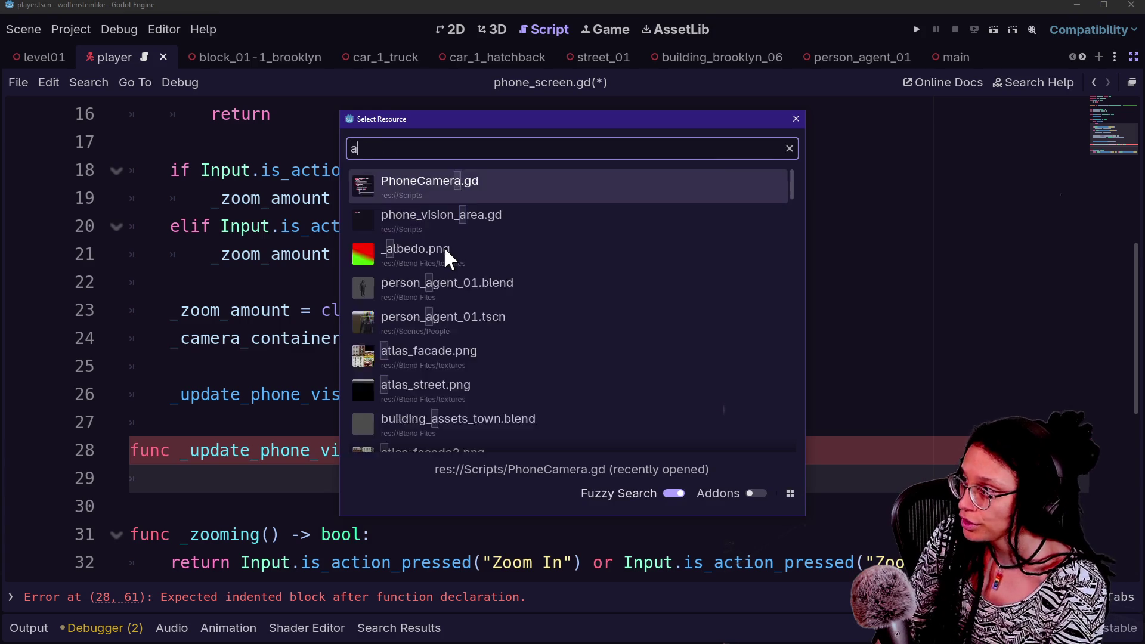
pyautogui.press('Return')
pyautogui.press('Return')
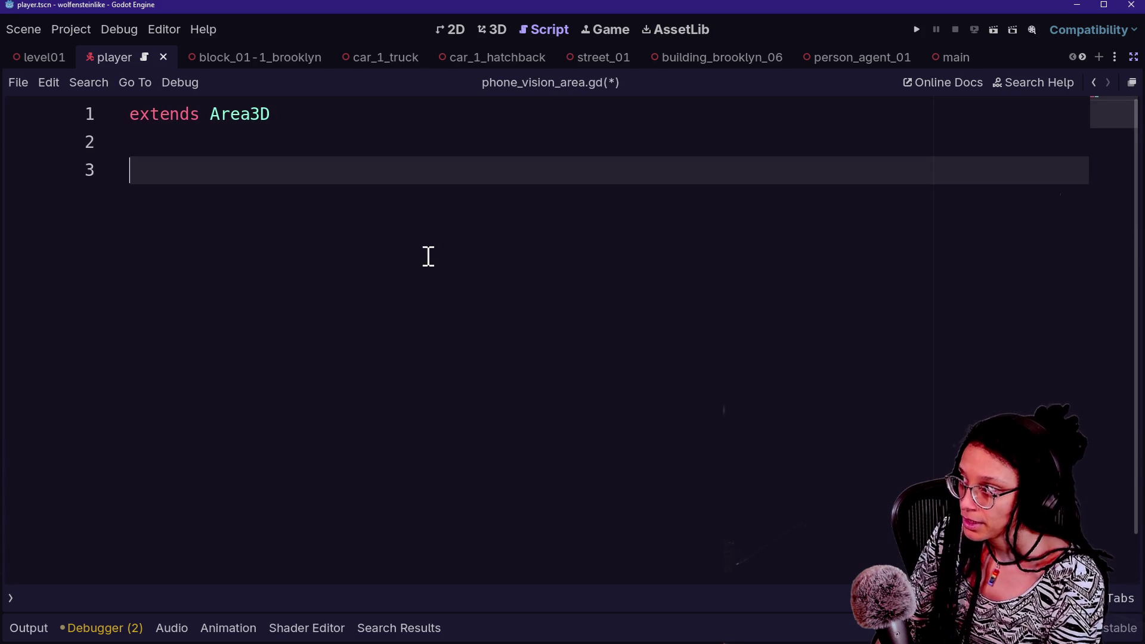
pyautogui.hotkey('ctrl', 'shift', 'F11')
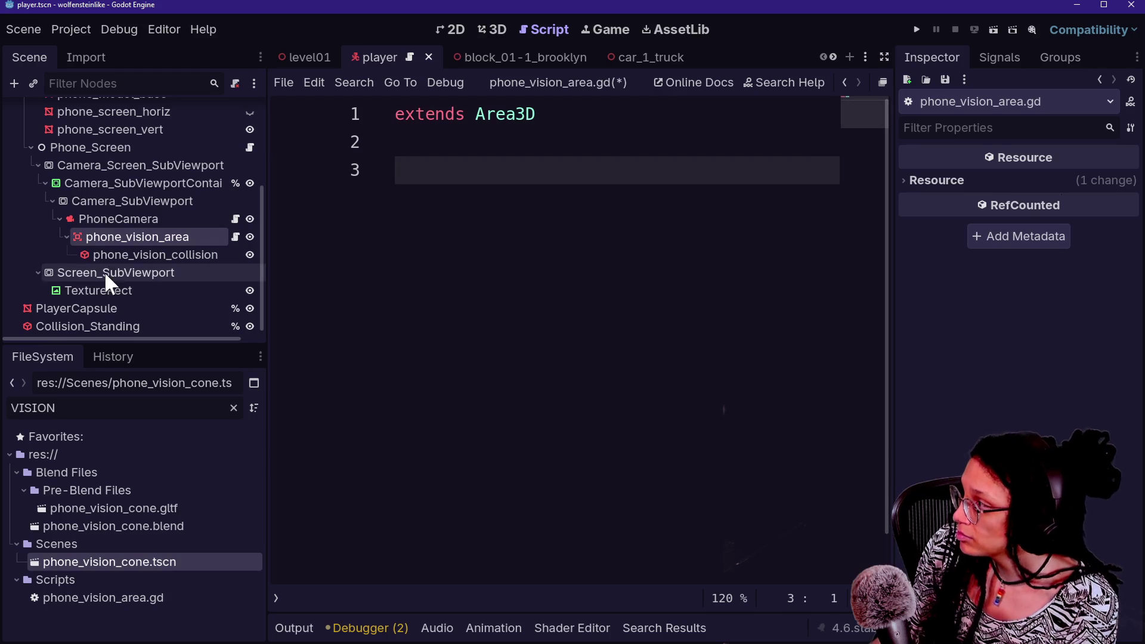
pyautogui.click(236, 219)
pyautogui.scroll(5, 588, 227)
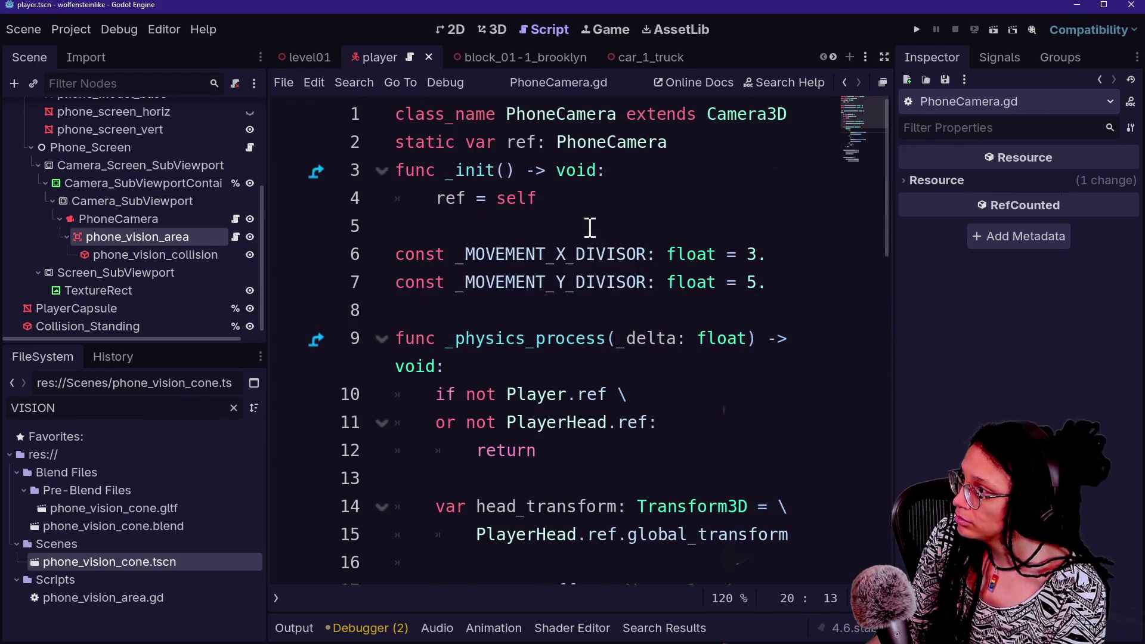
pyautogui.moveTo(596, 198); pyautogui.dragTo(351, 23)
pyautogui.hotkey('ctrl', 'c')
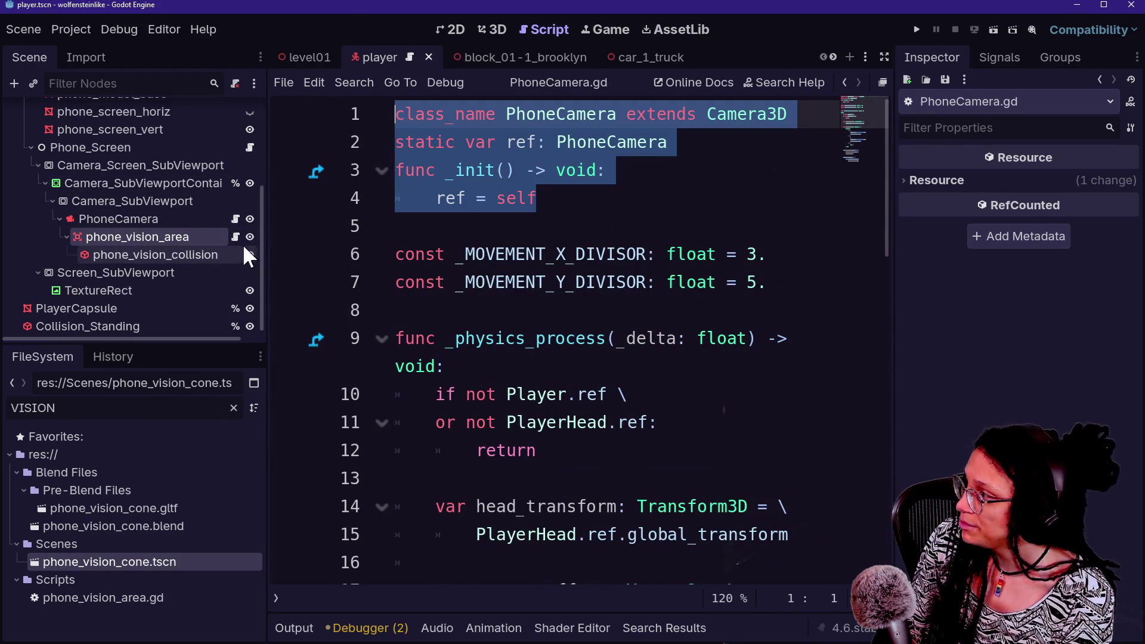
# Replace phone_vision_area.gd's contents with the pasted header, changing Camera3D to Area3D
pyautogui.click(217, 255)
pyautogui.click(235, 237)
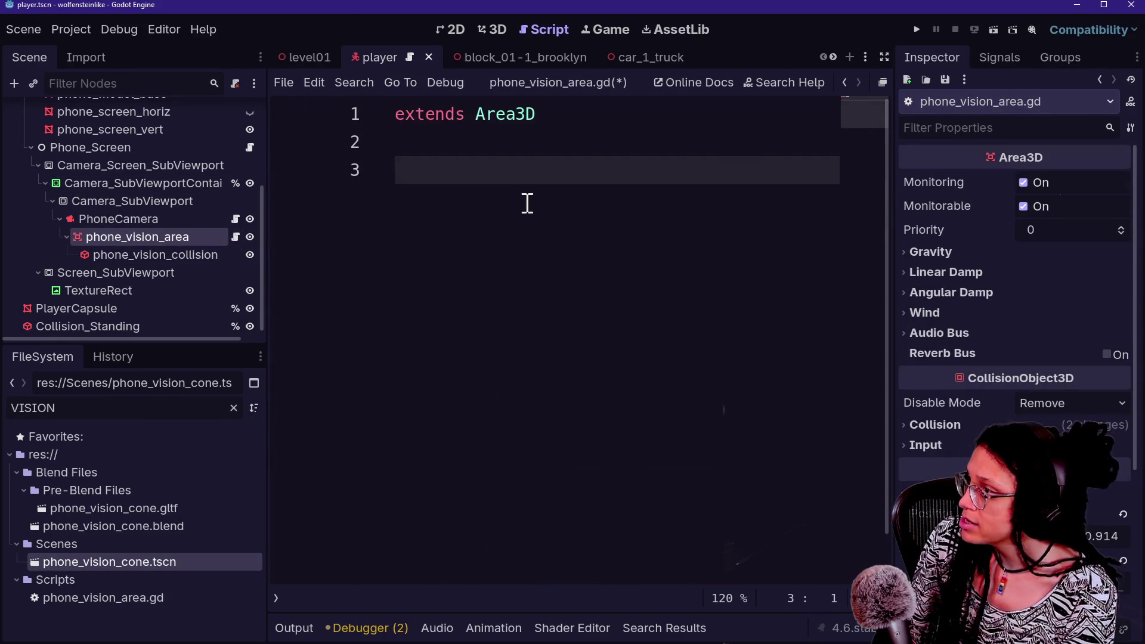
pyautogui.hotkey('ctrl', 'a')
pyautogui.hotkey('ctrl', 'v')
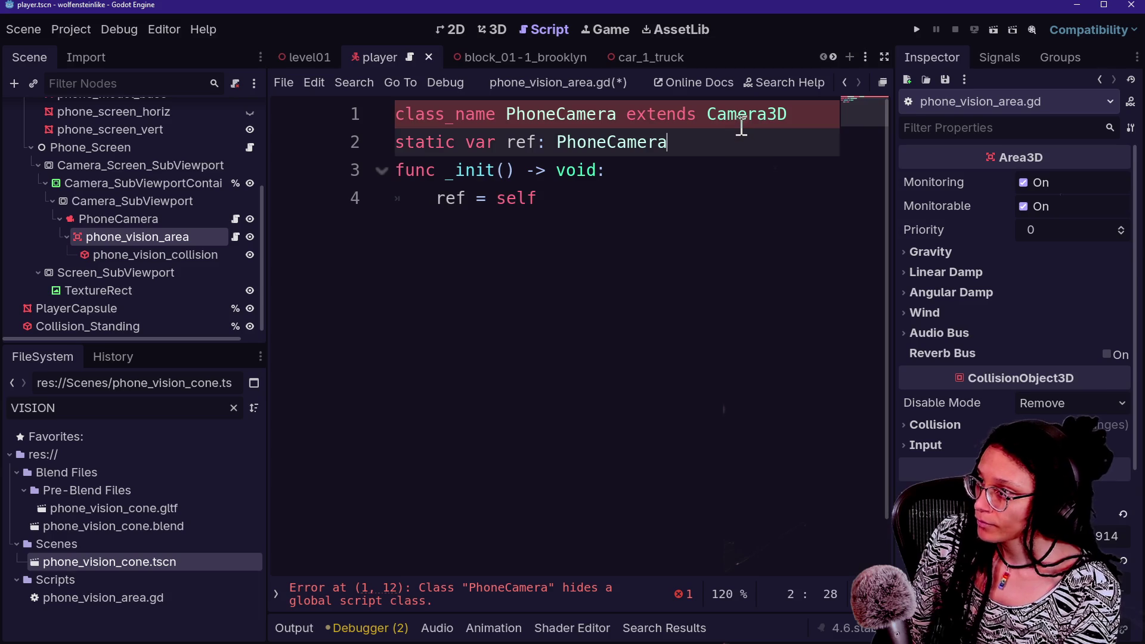
pyautogui.doubleClick(746, 122)
pyautogui.write('Aera3')
pyautogui.press('BackSpace')
pyautogui.press('BackSpace')
pyautogui.press('BackSpace')
pyautogui.write('rea')
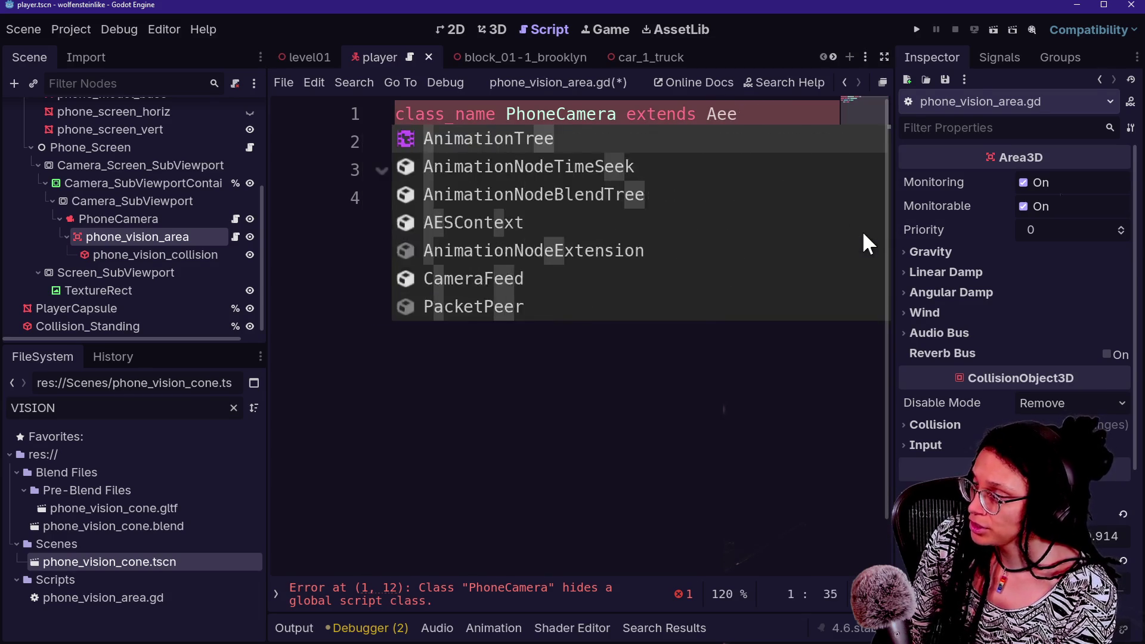
pyautogui.write('3D')
pyautogui.click(445, 203)
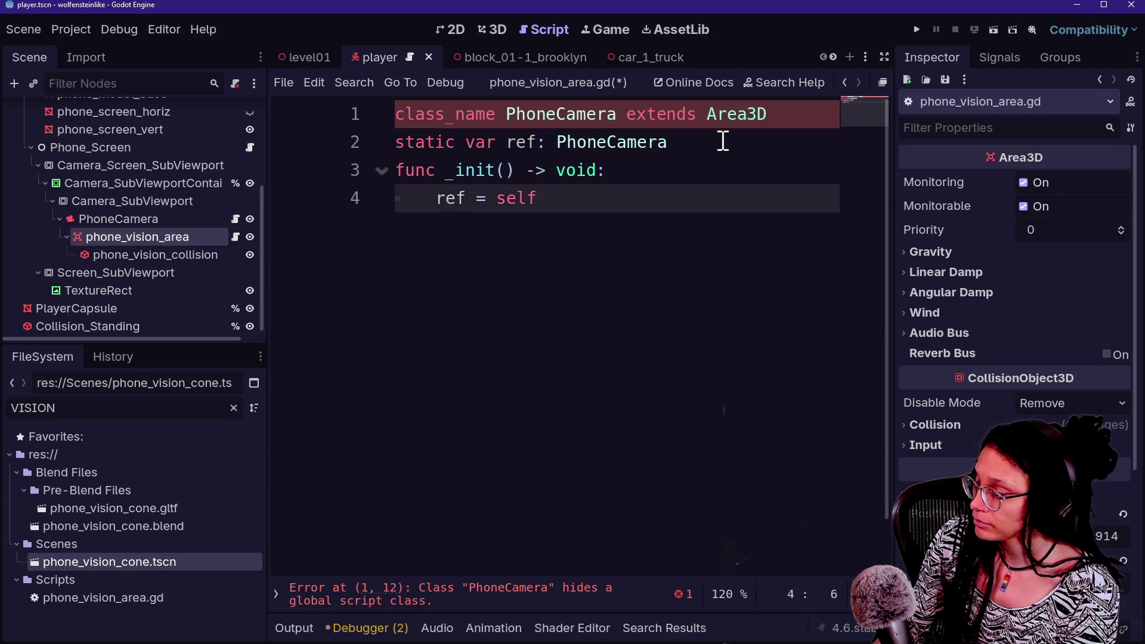
# Rename the class to PhoneVision_Area and save the script
pyautogui.click(586, 125)
pyautogui.doubleClick(533, 117)
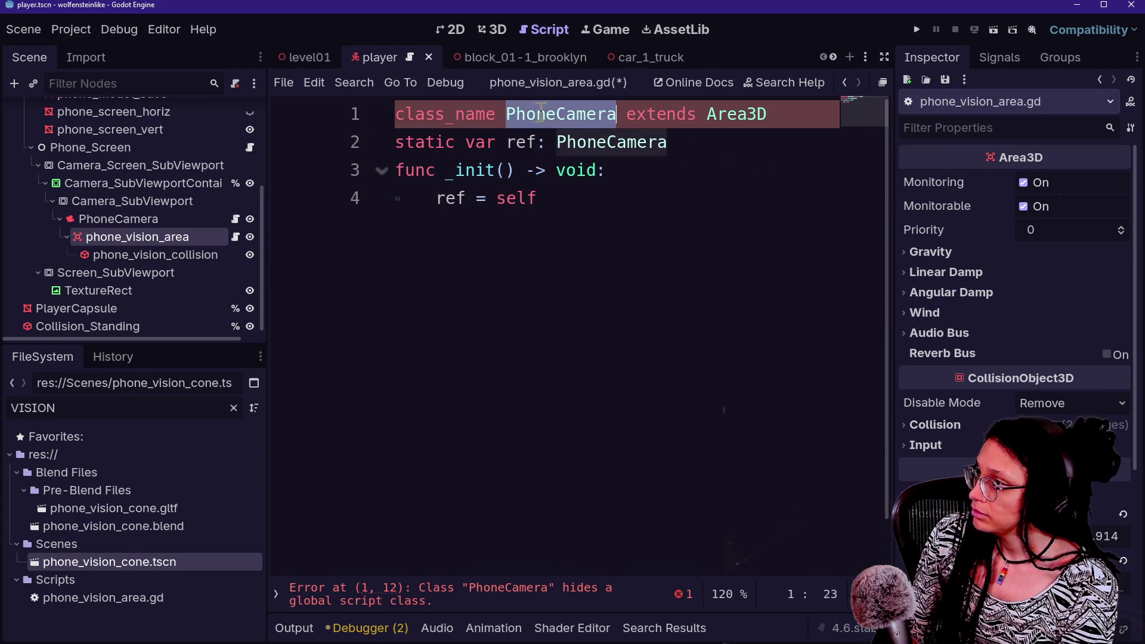
pyautogui.write('PhoneVision')
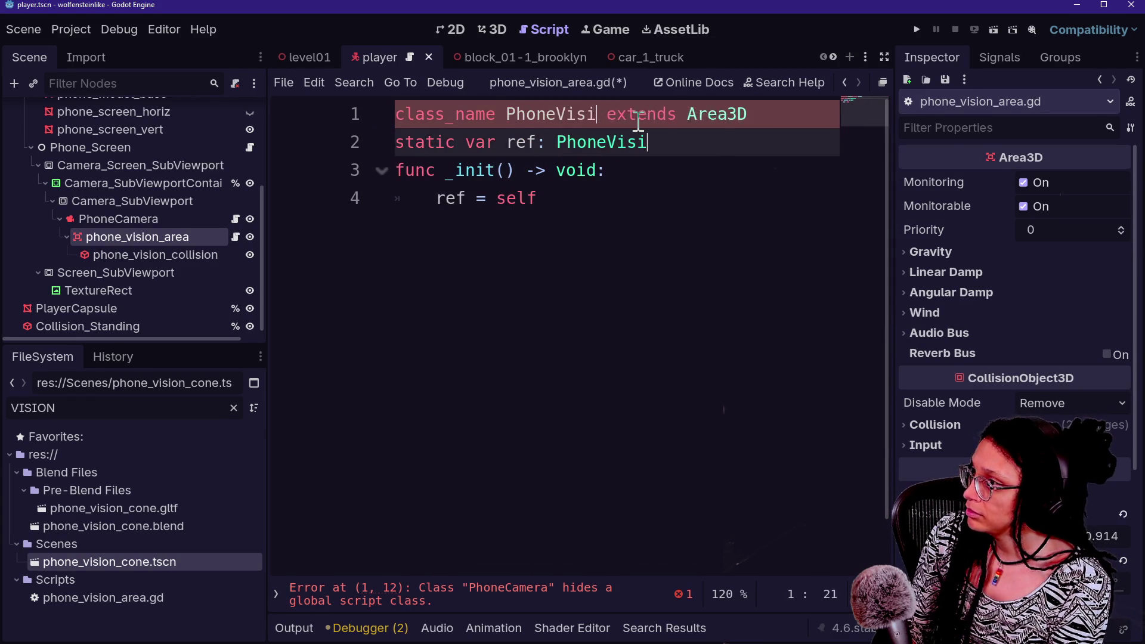
pyautogui.write('_Area')
pyautogui.click(716, 238)
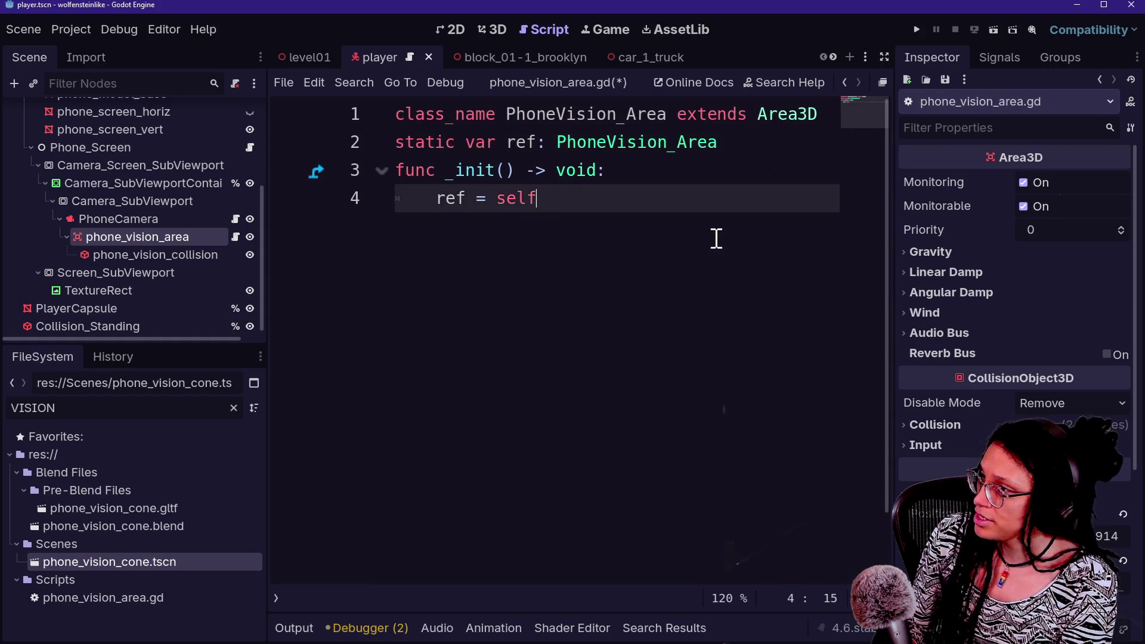
pyautogui.hotkey('ctrl', 's')
pyautogui.press('Return')
pyautogui.press('Return')
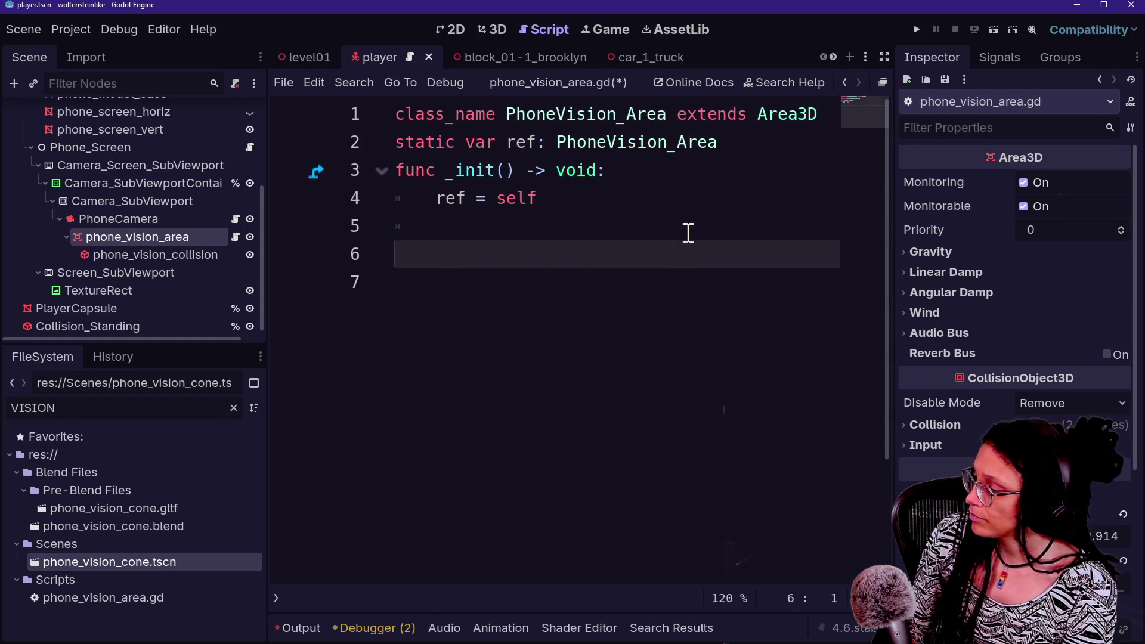
# Add func set_tracked_zoom(zoom_amount) -> void: on line 6 of phone_vision_area.gd
pyautogui.write('func')
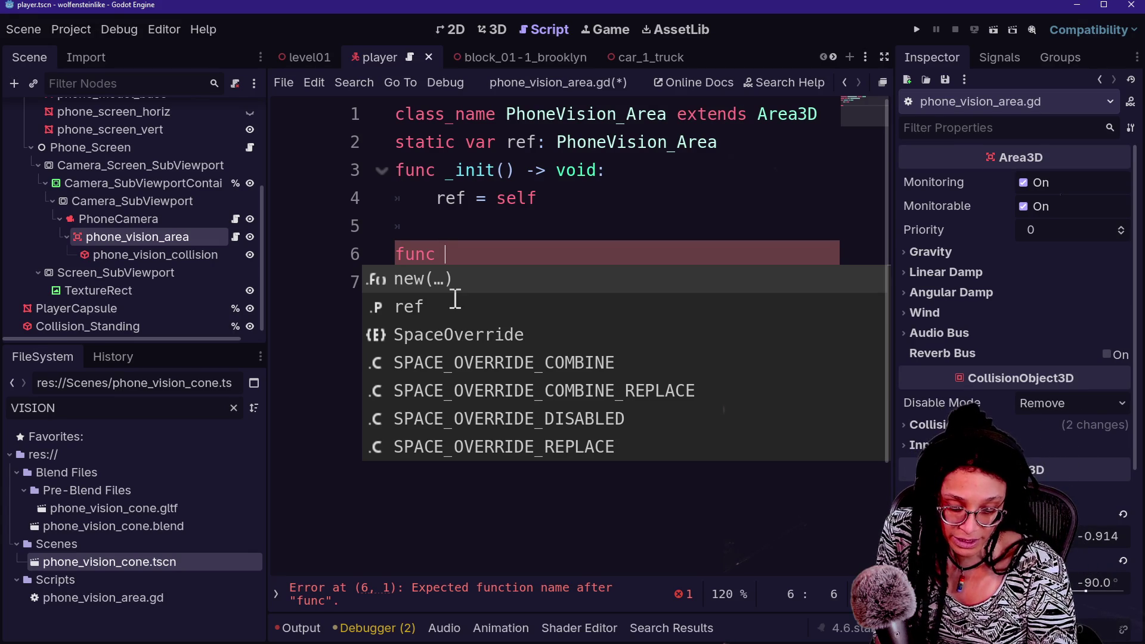
pyautogui.write('set')
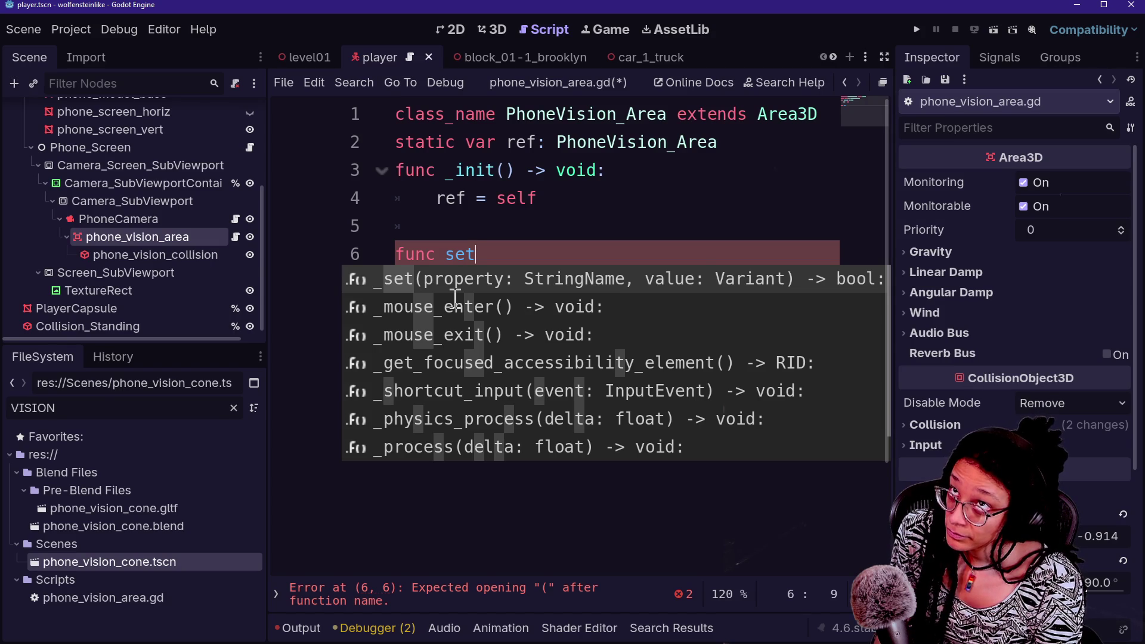
pyautogui.write('_')
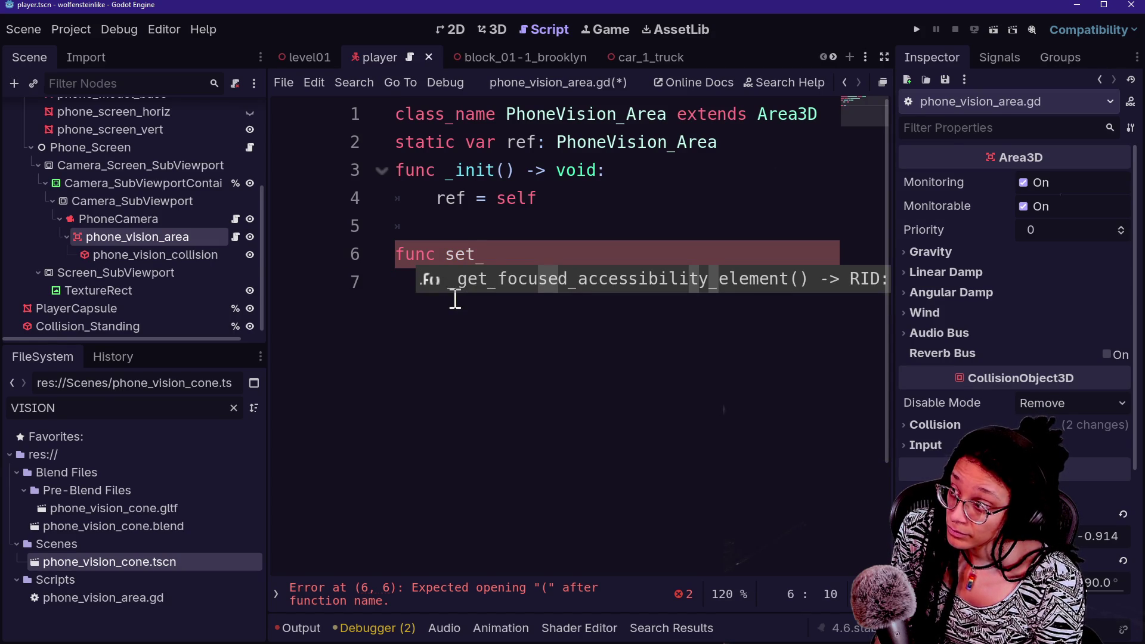
pyautogui.write('t')
pyautogui.write('rac')
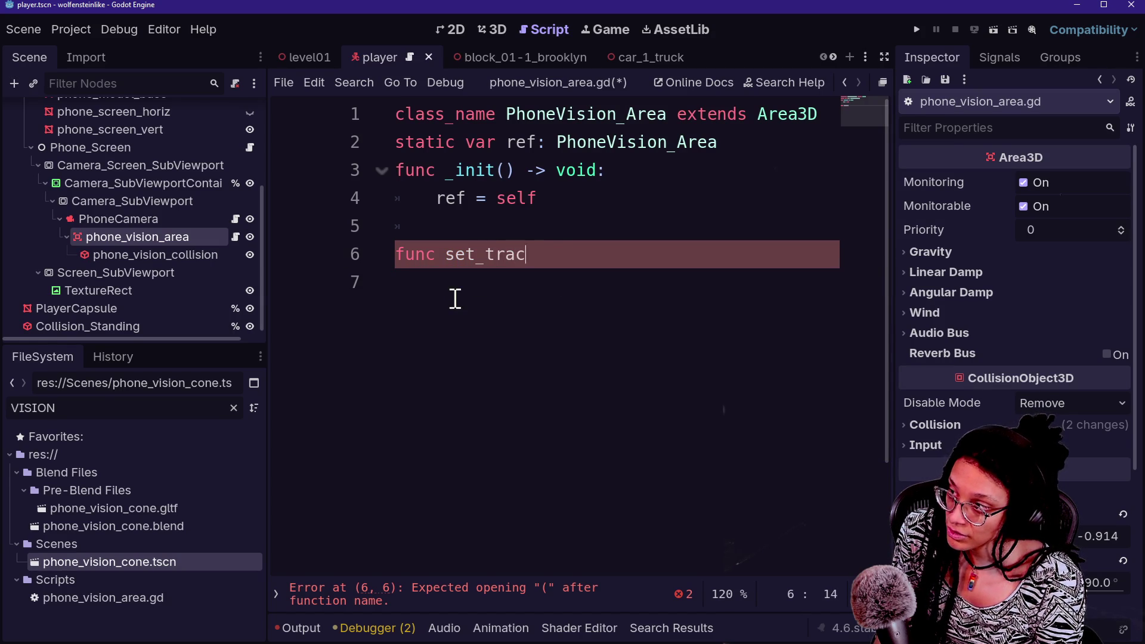
pyautogui.write('ked_zoom()')
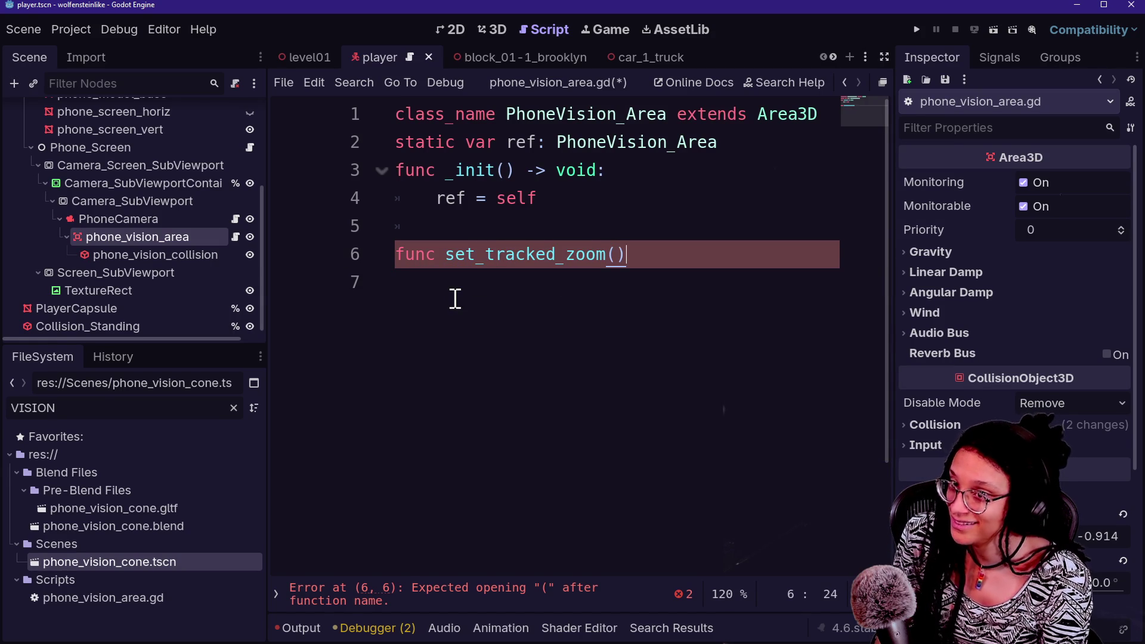
pyautogui.press('BackSpace')
pyautogui.write('_zo')
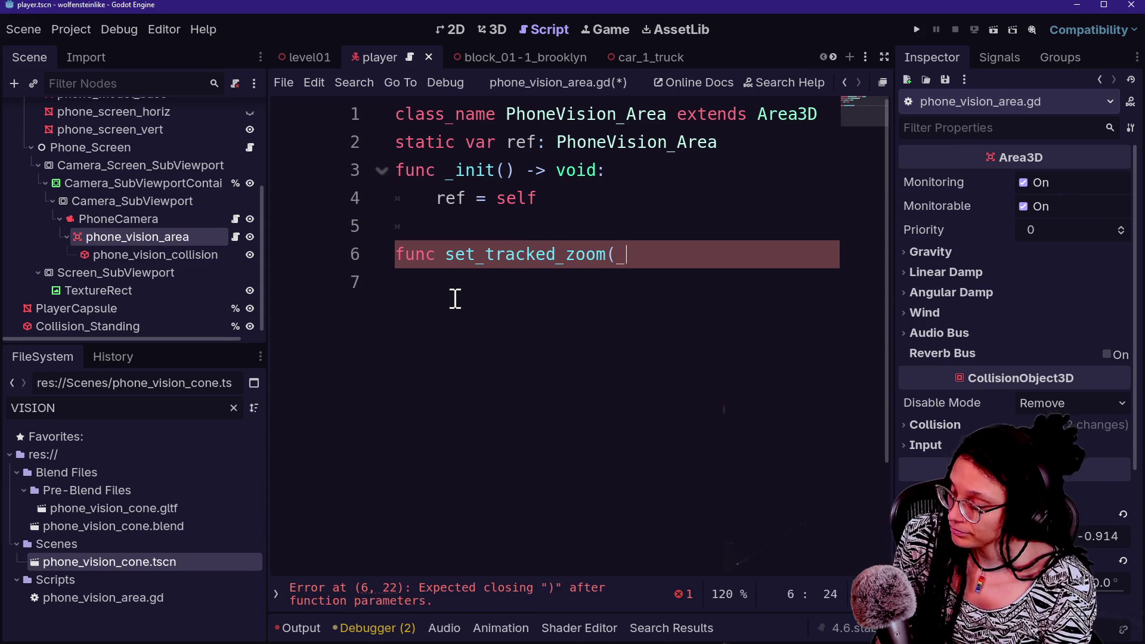
pyautogui.write('om')
pyautogui.press('BackSpace')
pyautogui.press('BackSpace')
pyautogui.press('BackSpace')
pyautogui.write('zoom_amount) _')
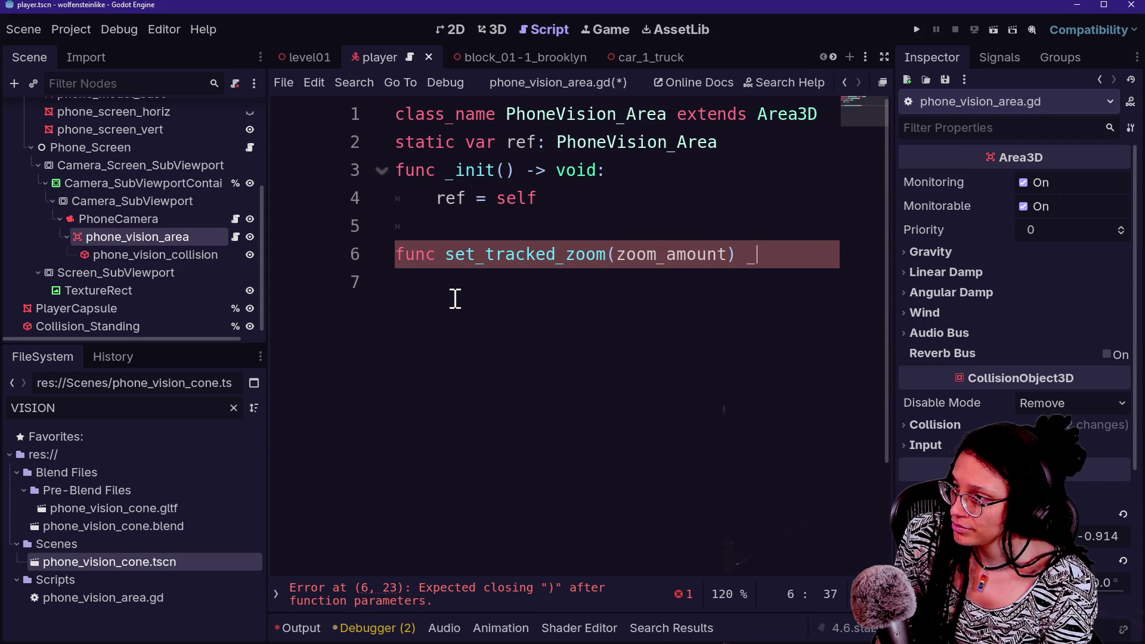
pyautogui.press('BackSpace')
pyautogui.write('-> void:')
pyautogui.press('Return')
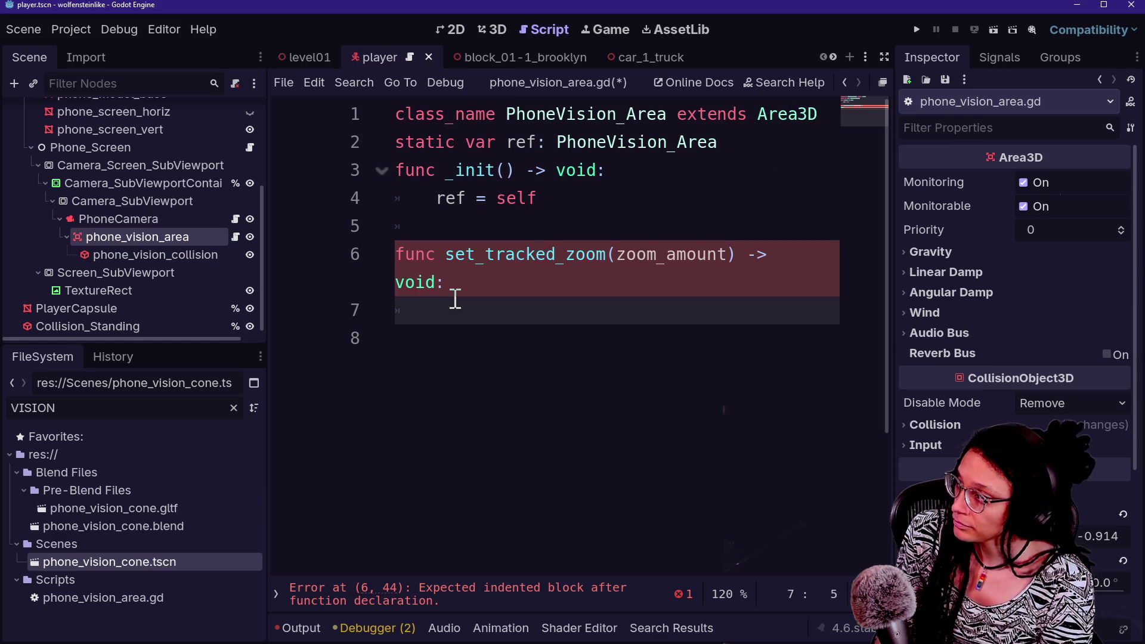
pyautogui.click(235, 219)
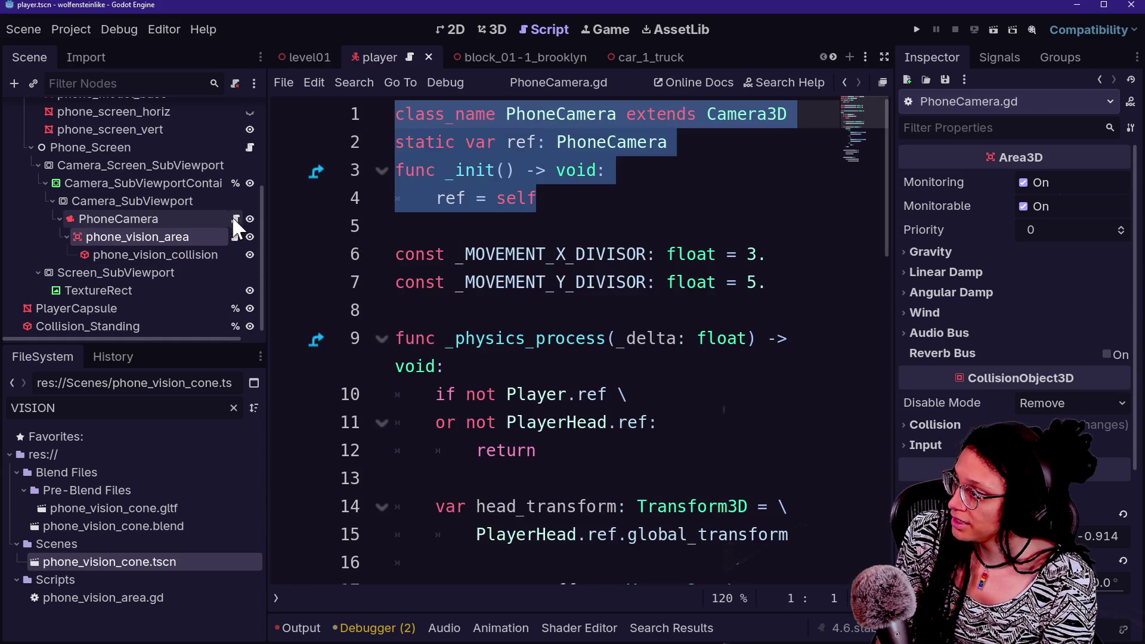